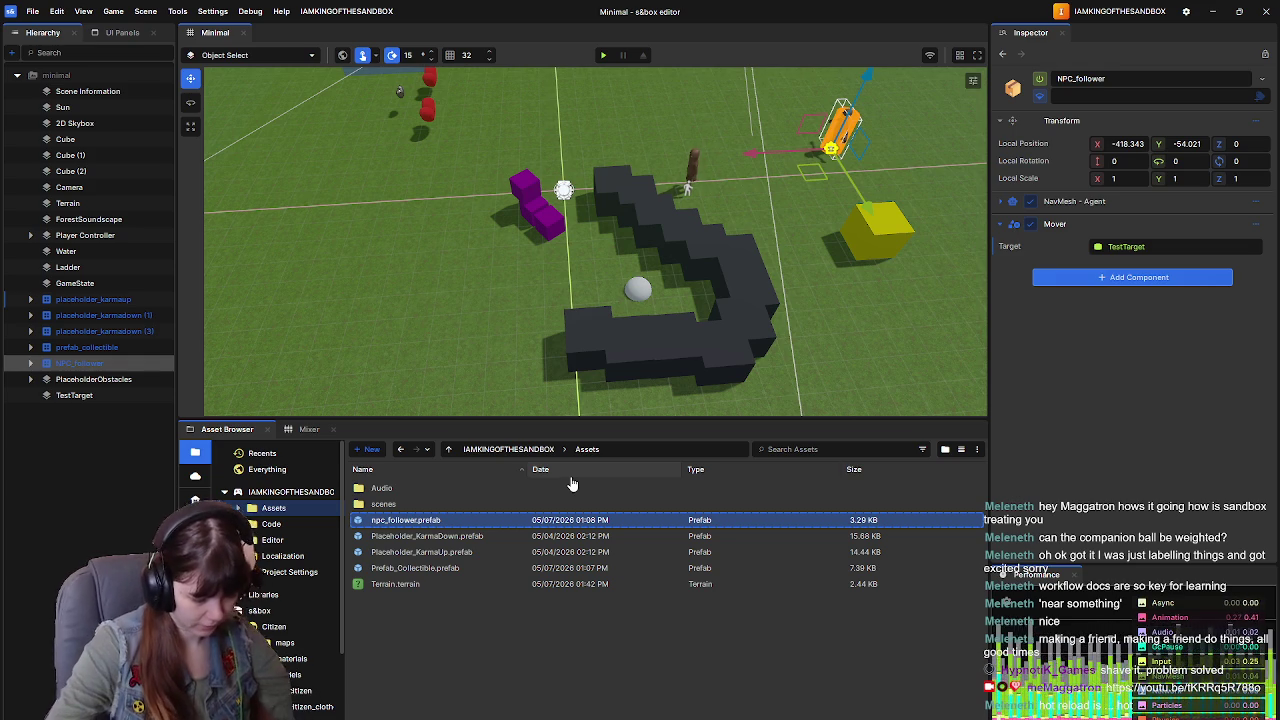
Step: Playtest the scene briefly, then exit back to editing
left_click(603, 55)
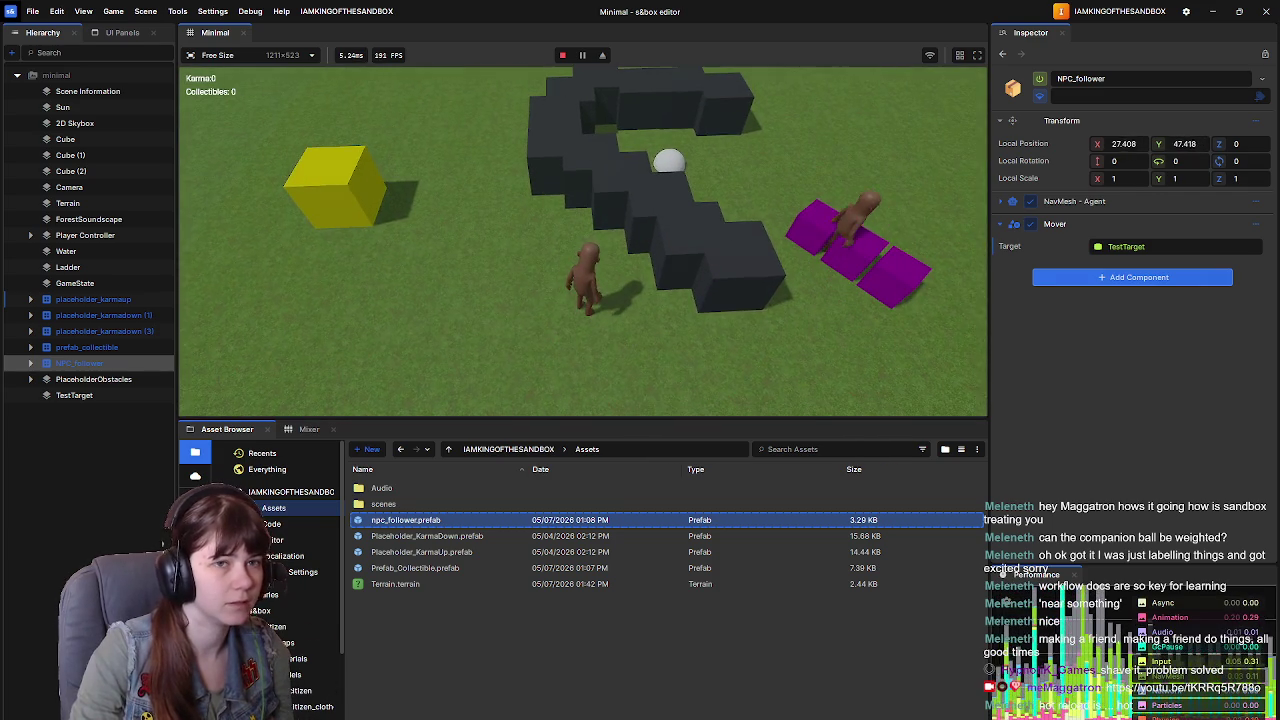
key("Escape")
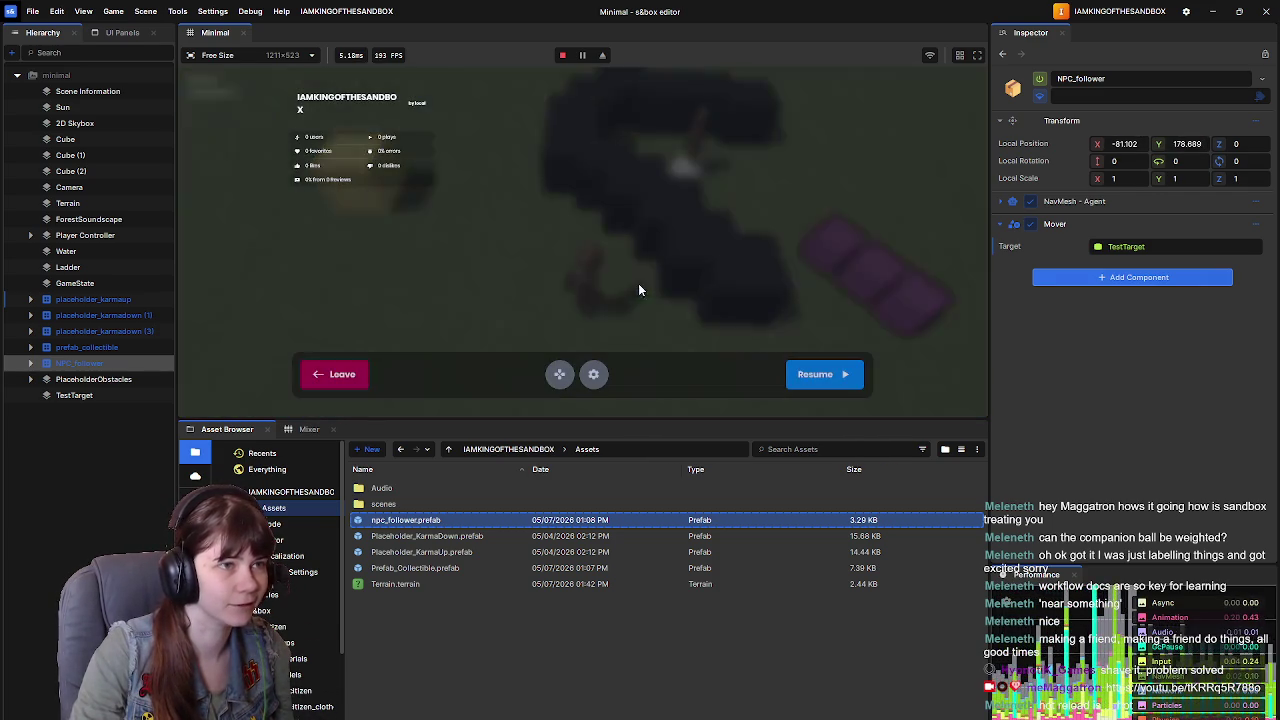
left_click(341, 378)
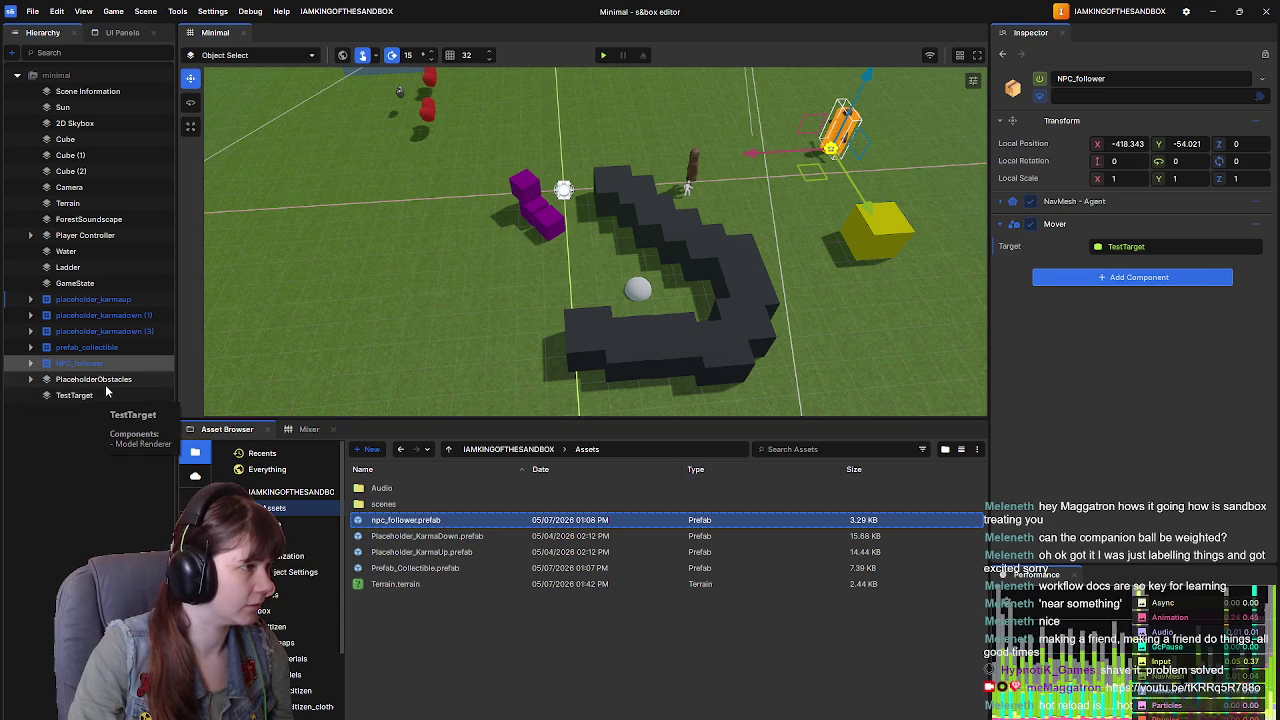
Step: Set NPC_follower's Mover target to Player Controller and save the scene
left_click(108, 236)
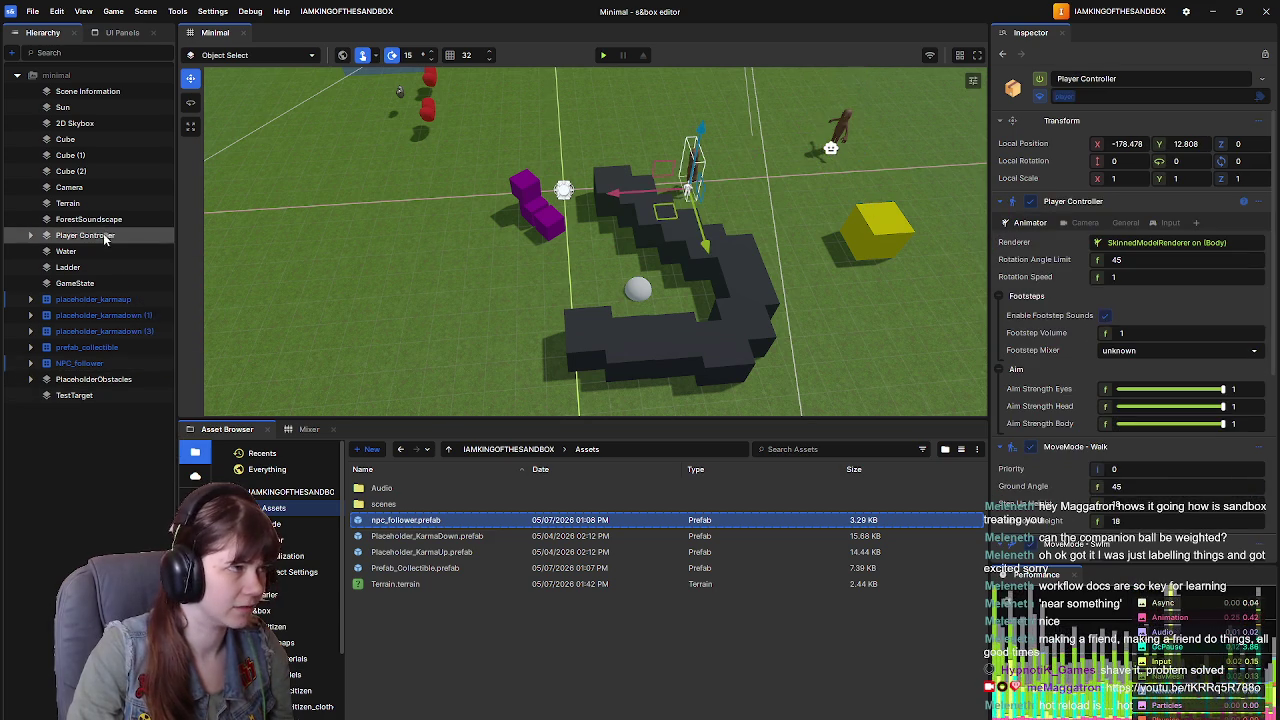
left_click(80, 398)
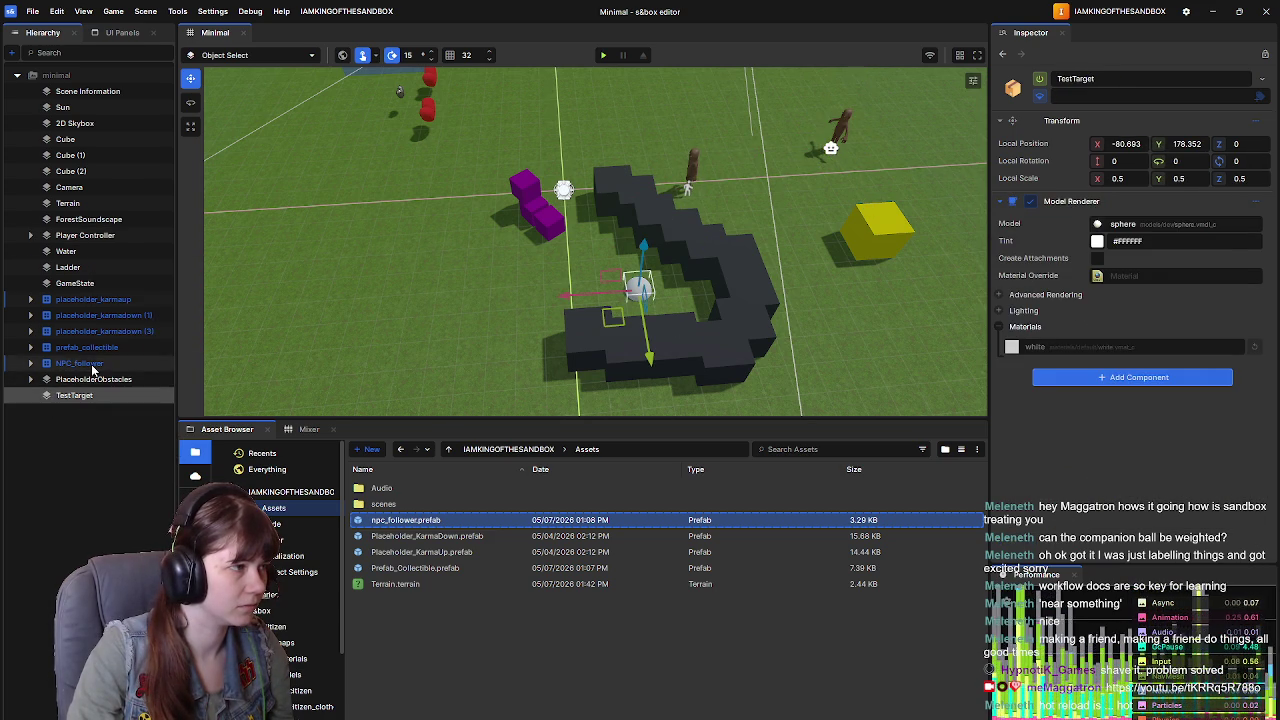
left_click(94, 364)
mouse_move(1140, 250)
left_mouse_down()
mouse_move(274, 203)
mouse_move(150, 240)
mouse_move(1168, 246)
left_mouse_up()
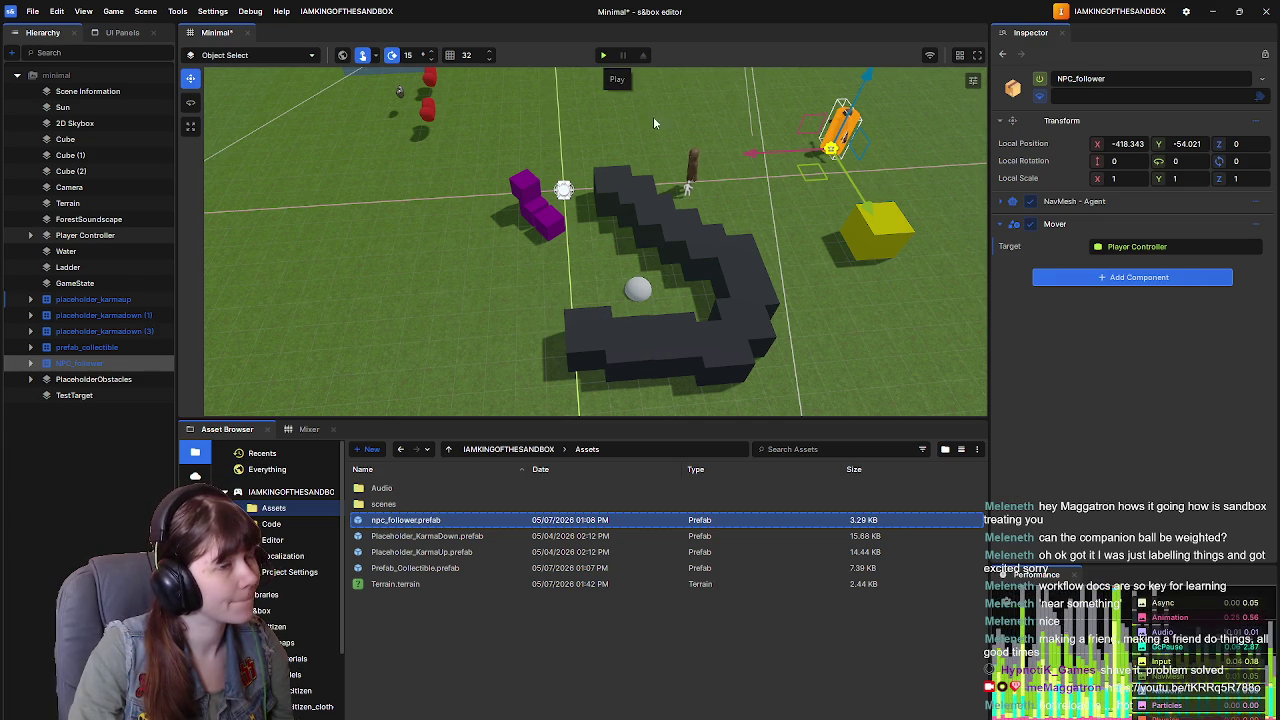
key("ctrl+s")
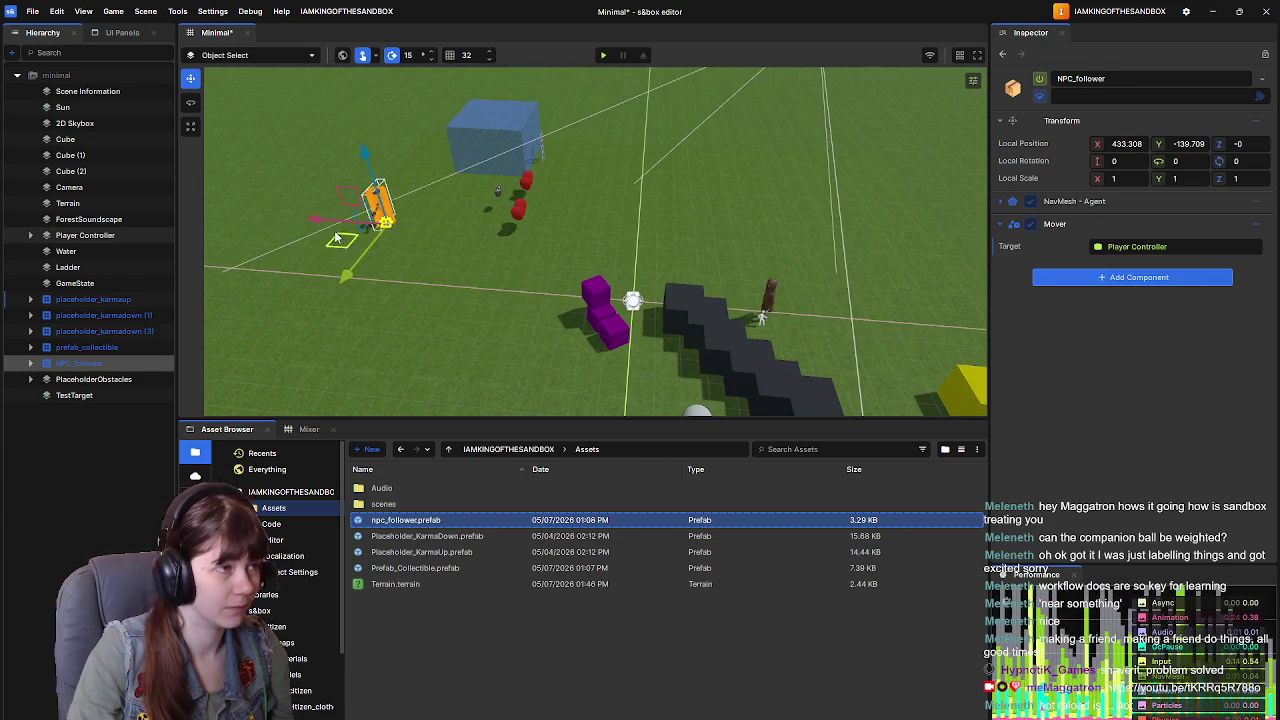
Step: Save, playtest the NPC following the player, then leave play mode
key("ctrl+s")
left_click(602, 57)
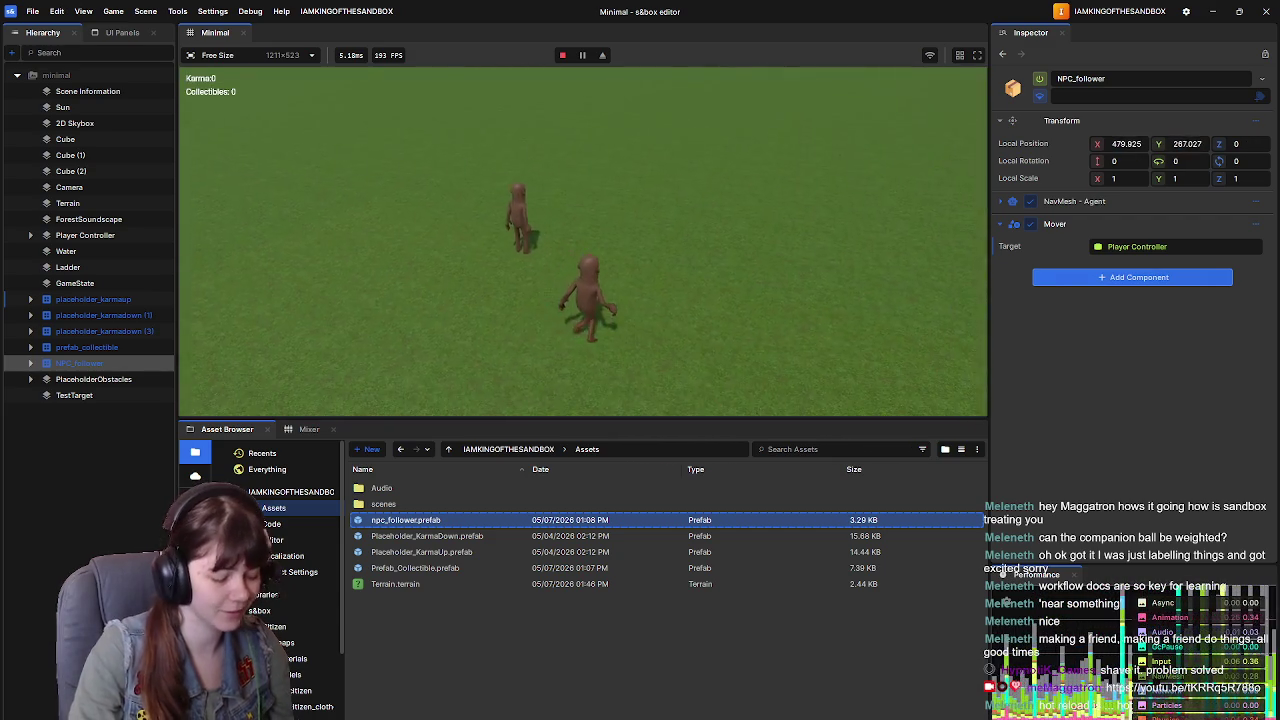
key("Escape")
left_click(310, 378)
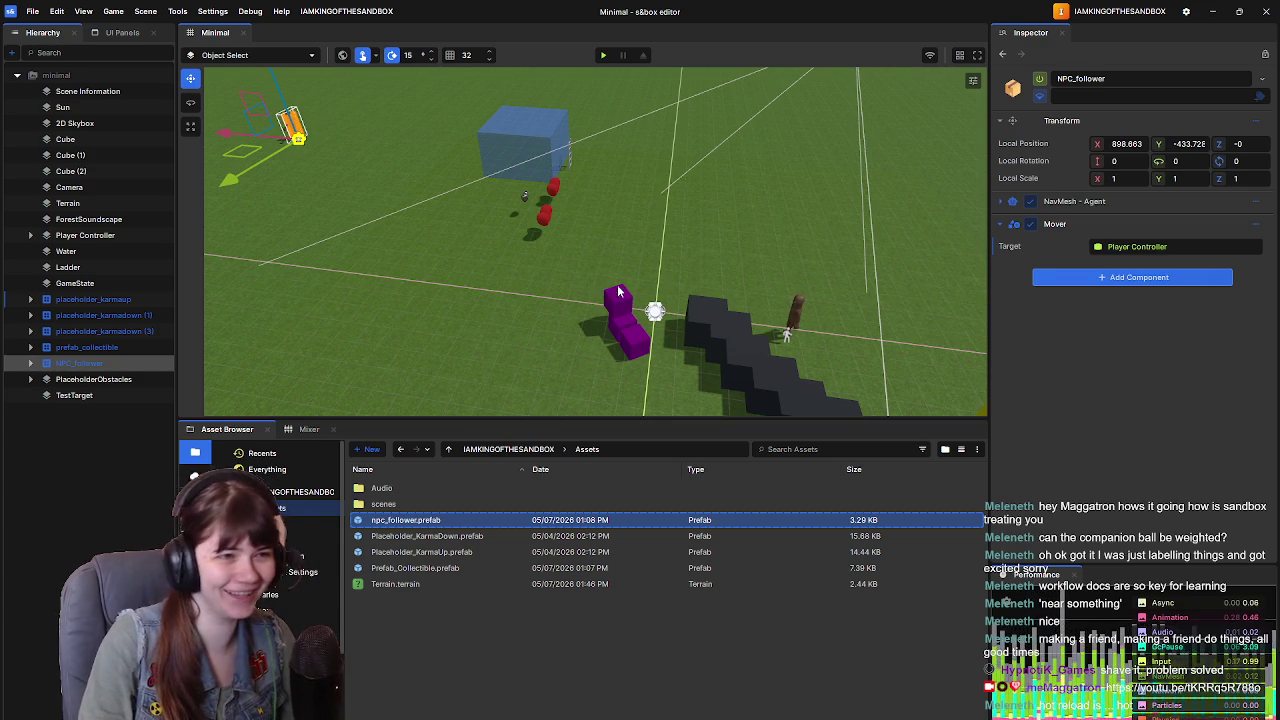
Step: Reset NPC_follower's Local Position to 0,0,0, then view NPCMover.cs's OnUpdate in Visual Studio
left_click_drag(589, 324, 659, 275)
scroll(659, 275, "down", 3)
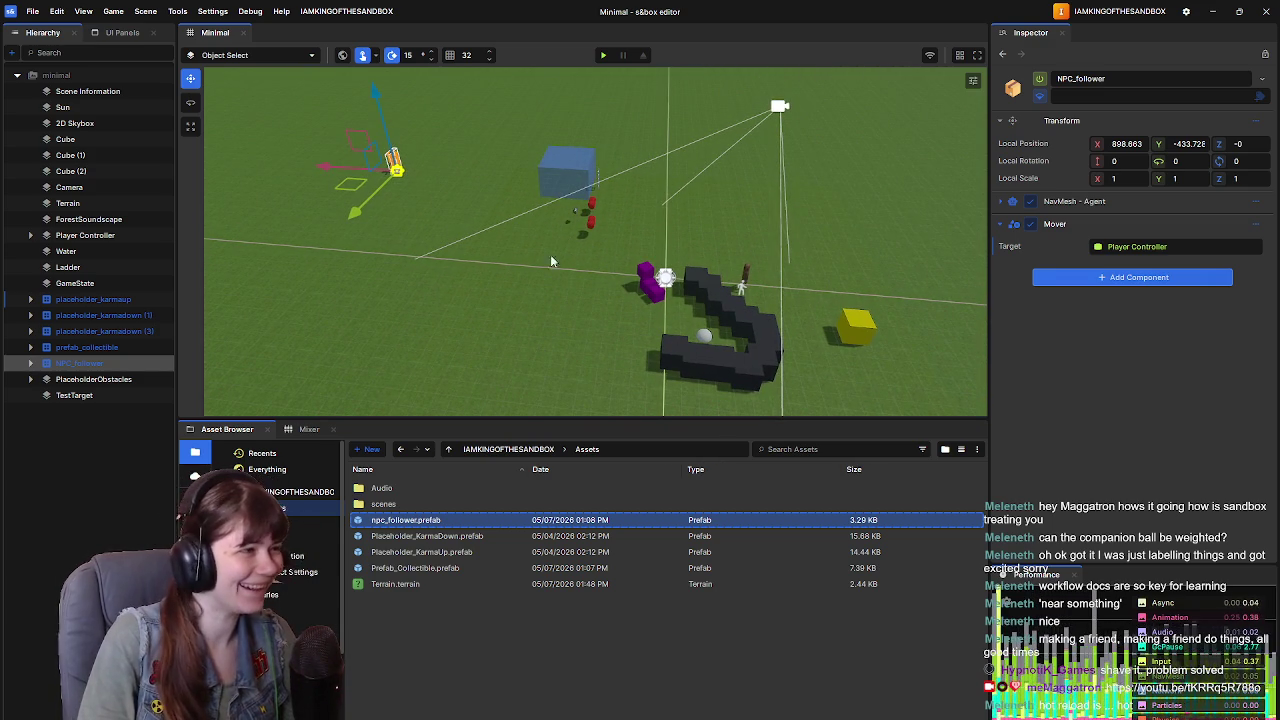
right_click(1037, 143)
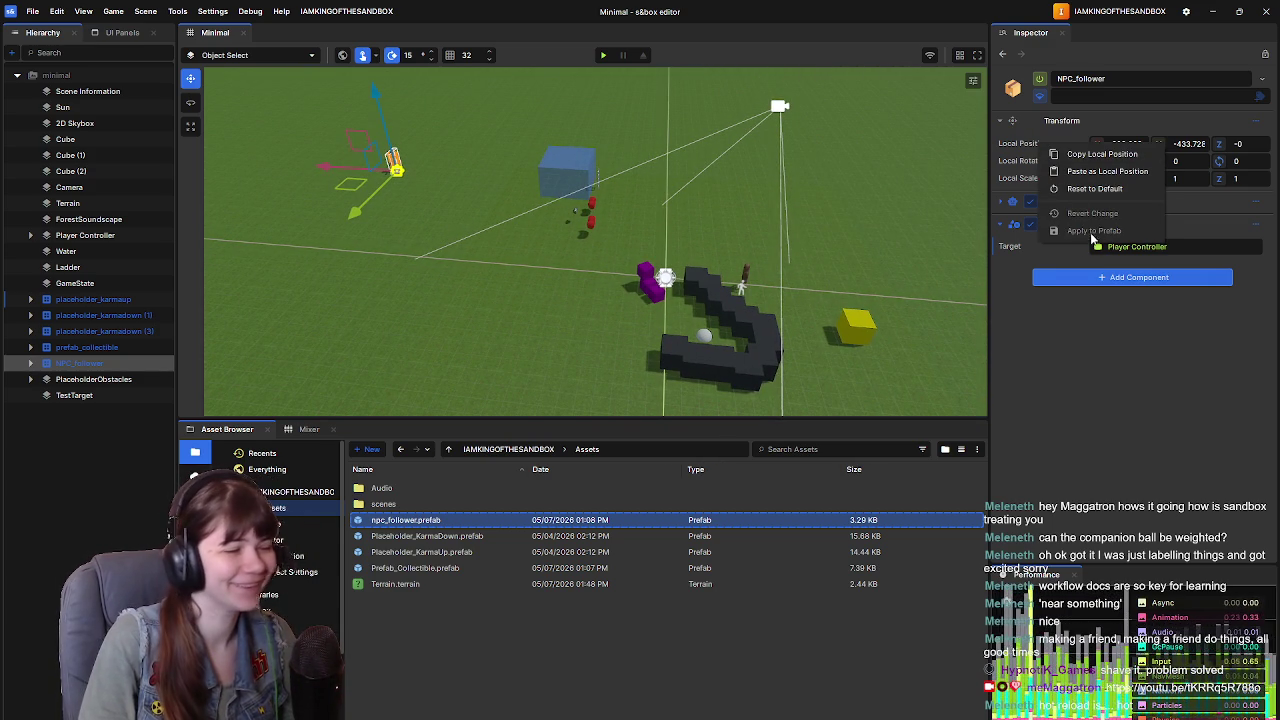
left_click(1040, 168)
right_click(1033, 148)
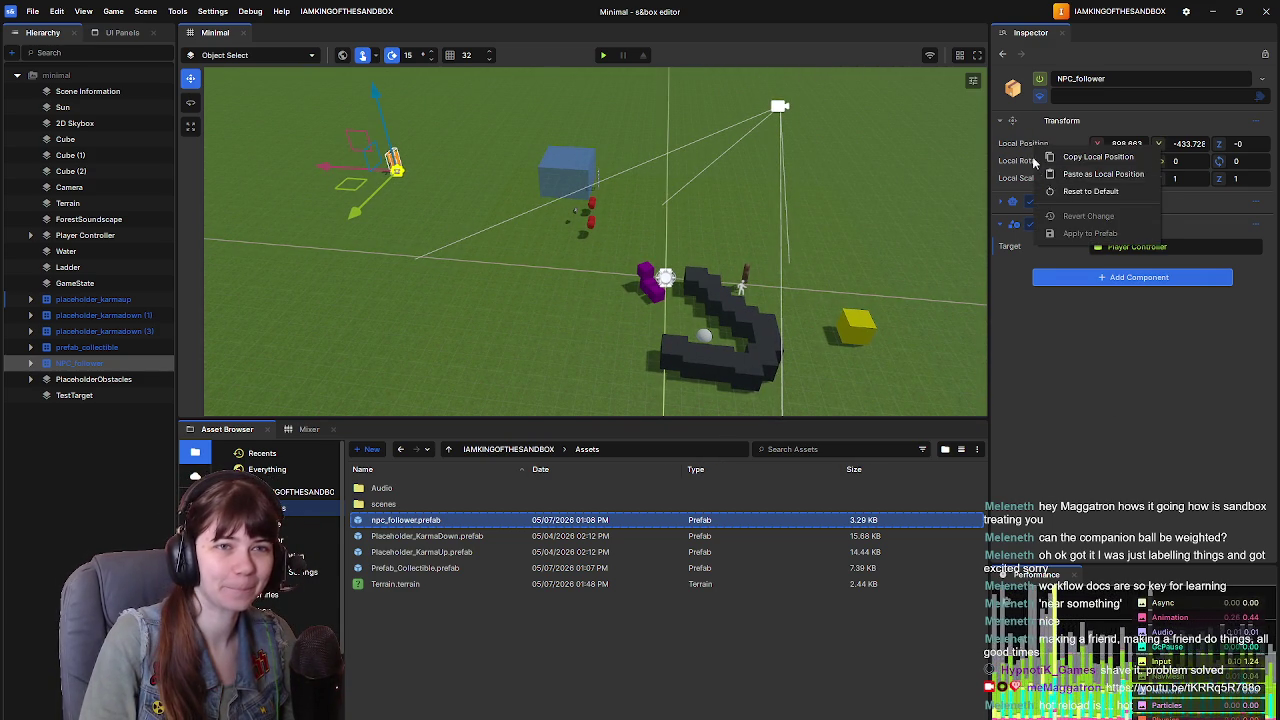
left_click(1091, 191)
scroll(764, 269, "up", 5)
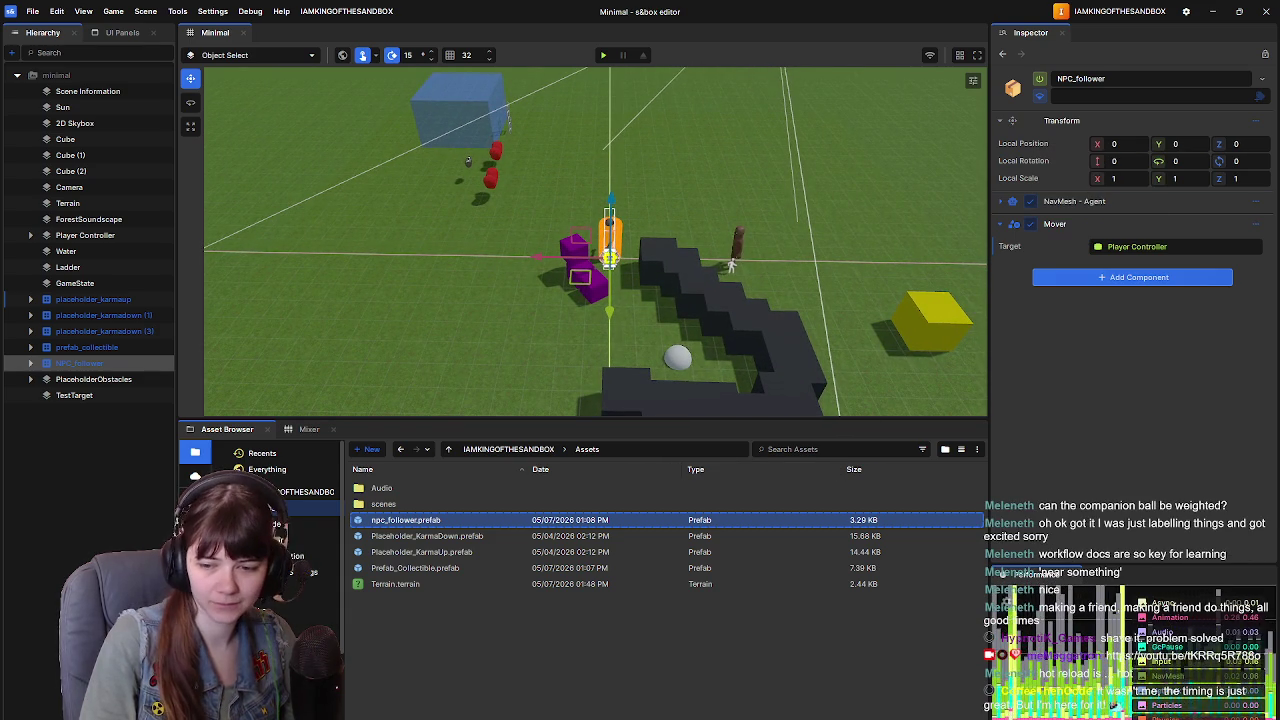
key("alt+Tab")
left_click(323, 335)
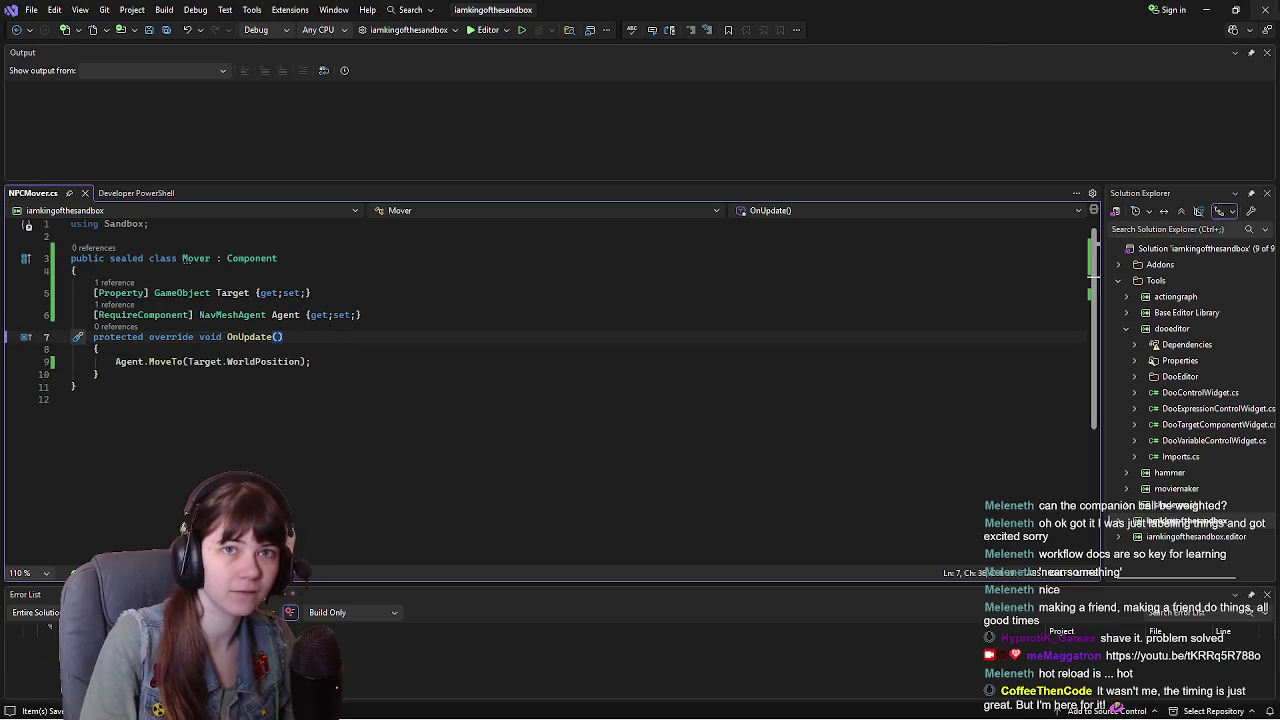
Step: Return from Visual Studio to the s&box editor's Minimal scene
key("alt+Tab")
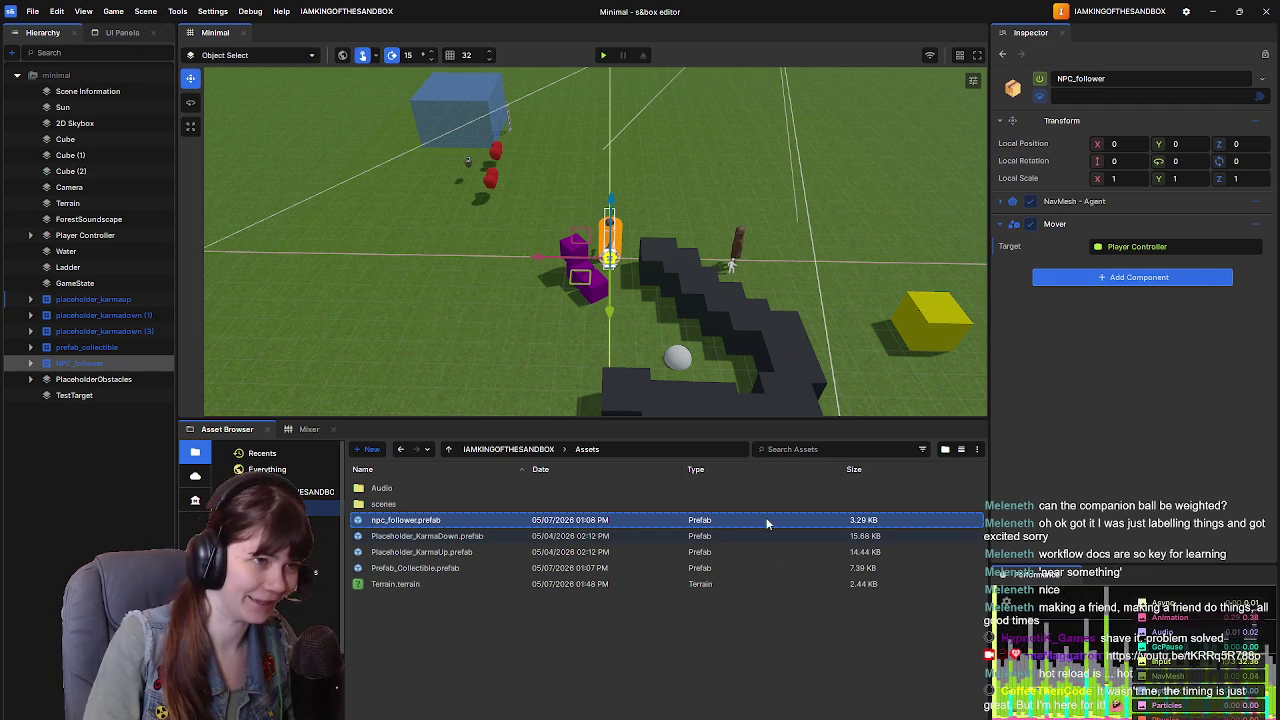
mouse_move(769, 287)
left_mouse_down()
mouse_move(783, 307)
mouse_move(808, 306)
left_mouse_up()
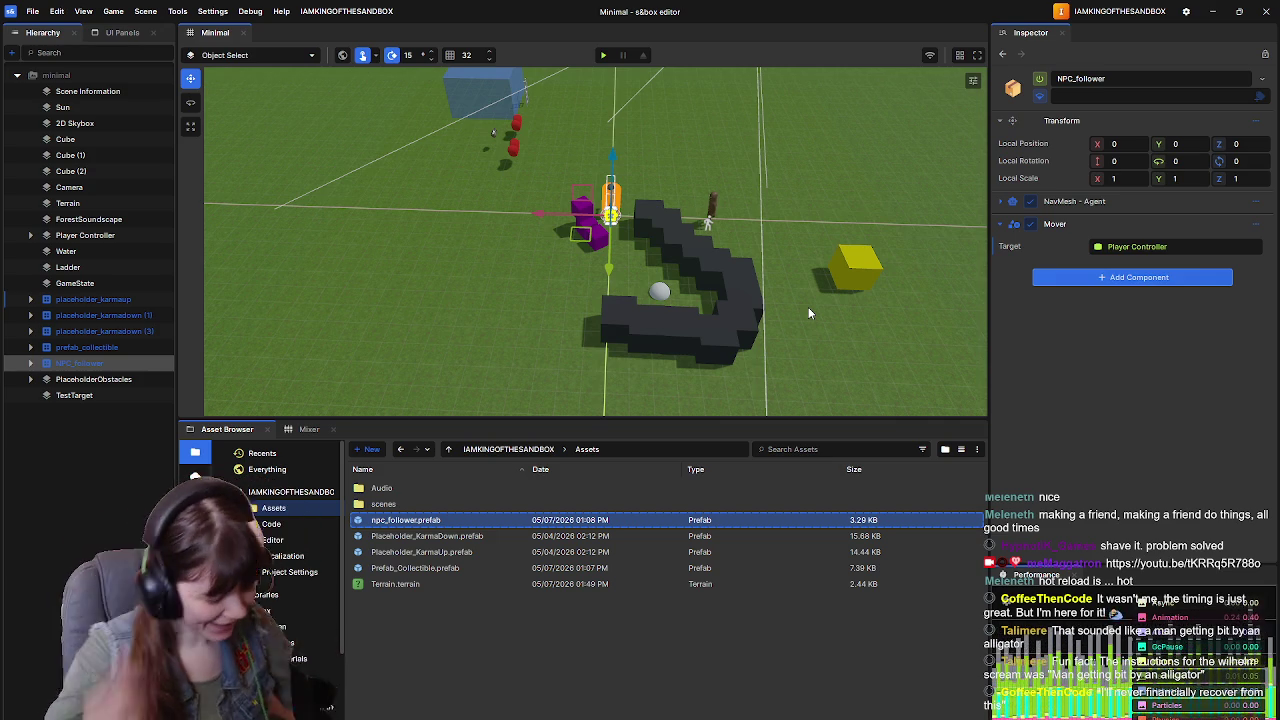
left_click_drag(784, 292, 757, 314)
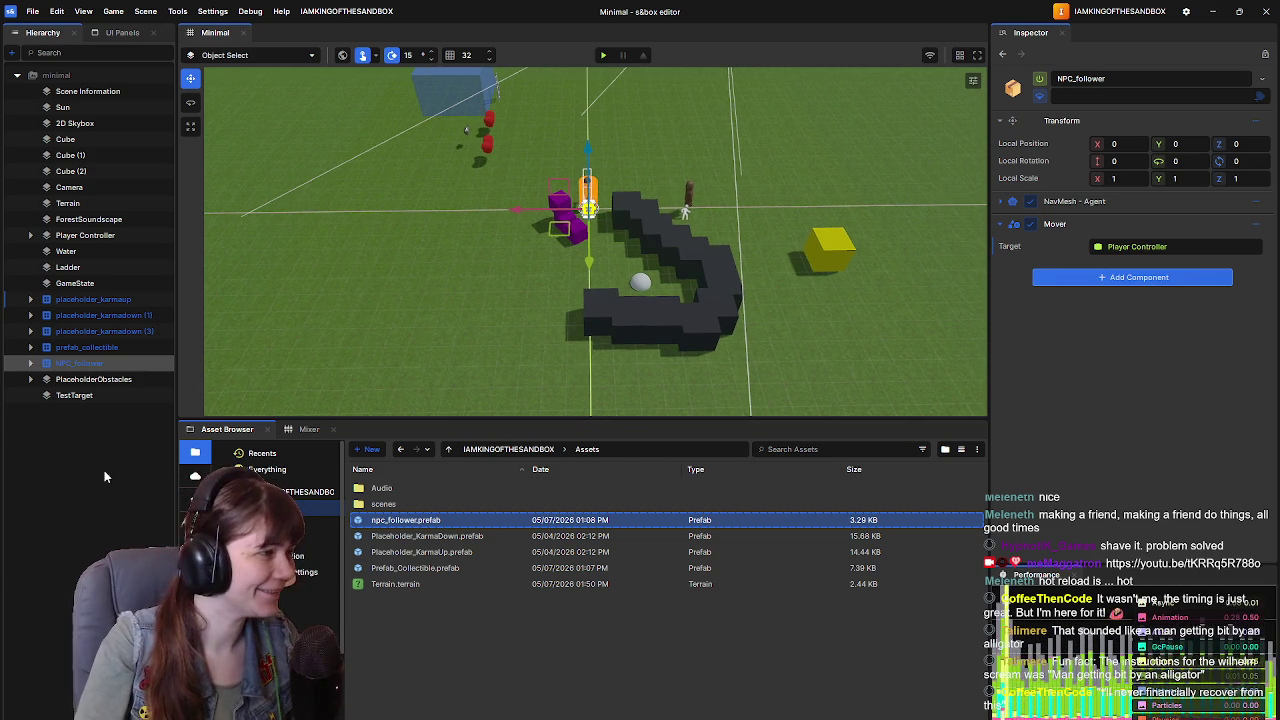
left_click(454, 289)
left_click_drag(454, 289, 568, 269)
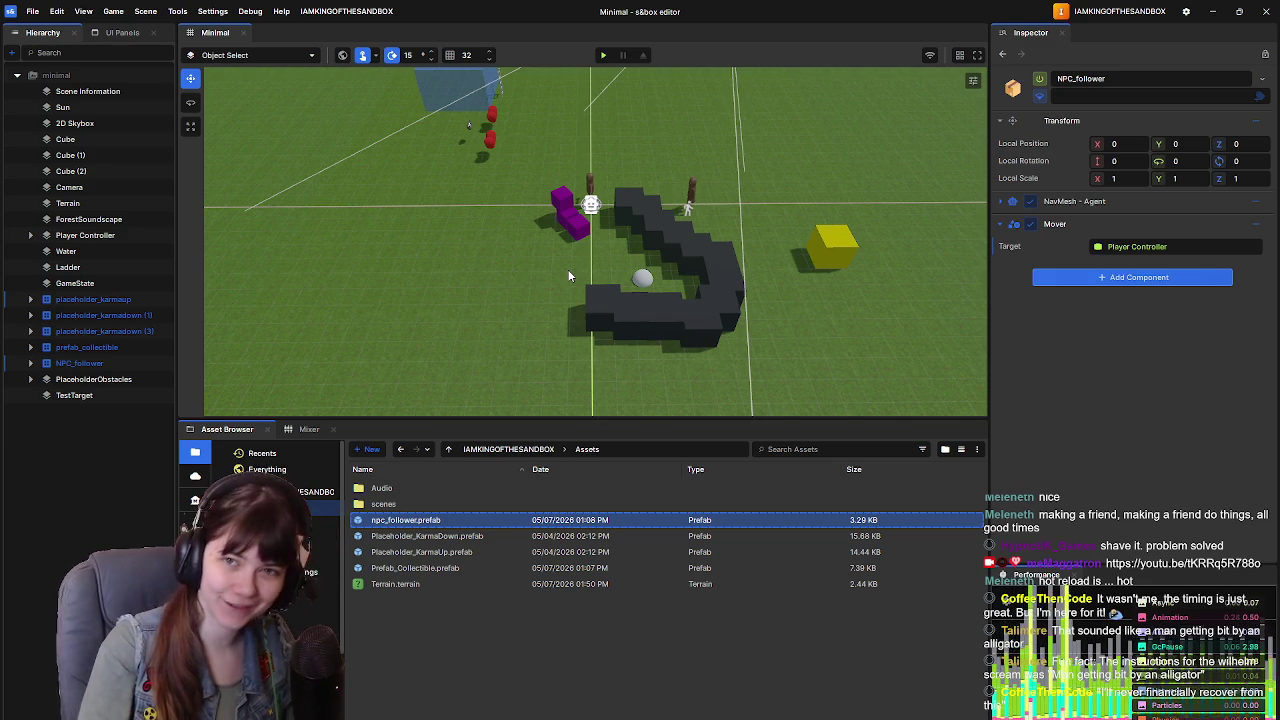
left_click(604, 57)
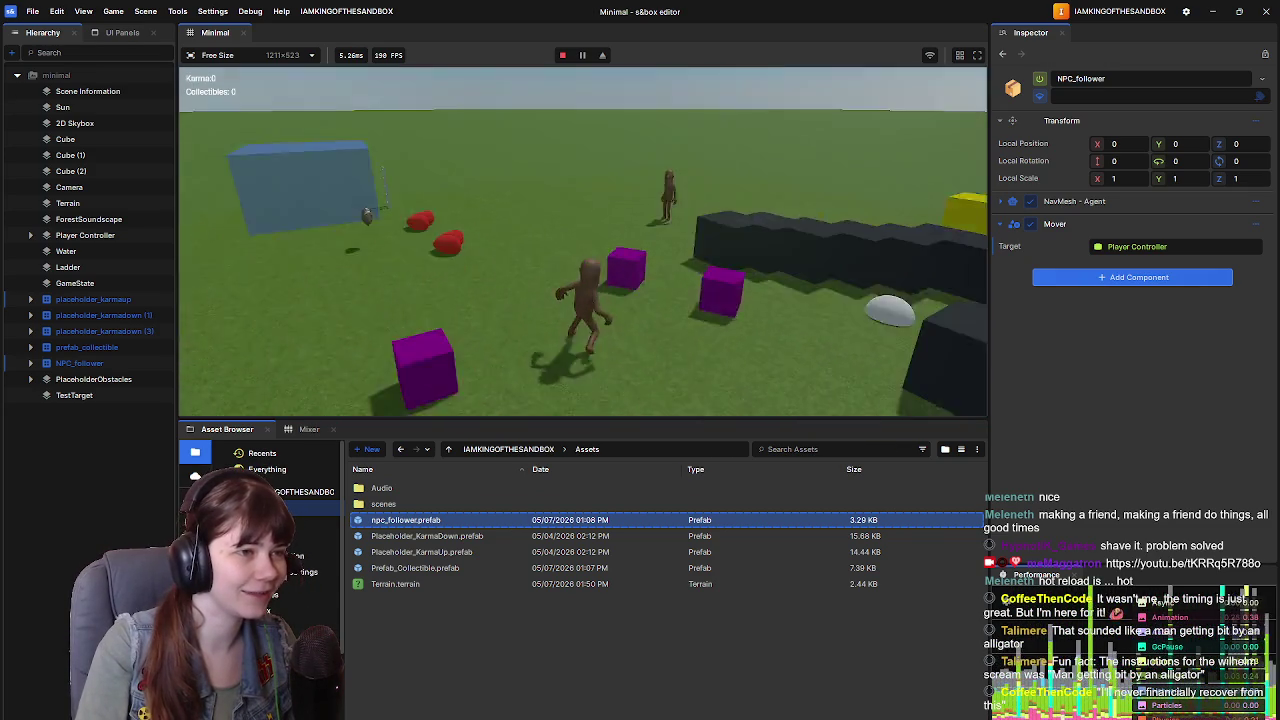
key("Escape")
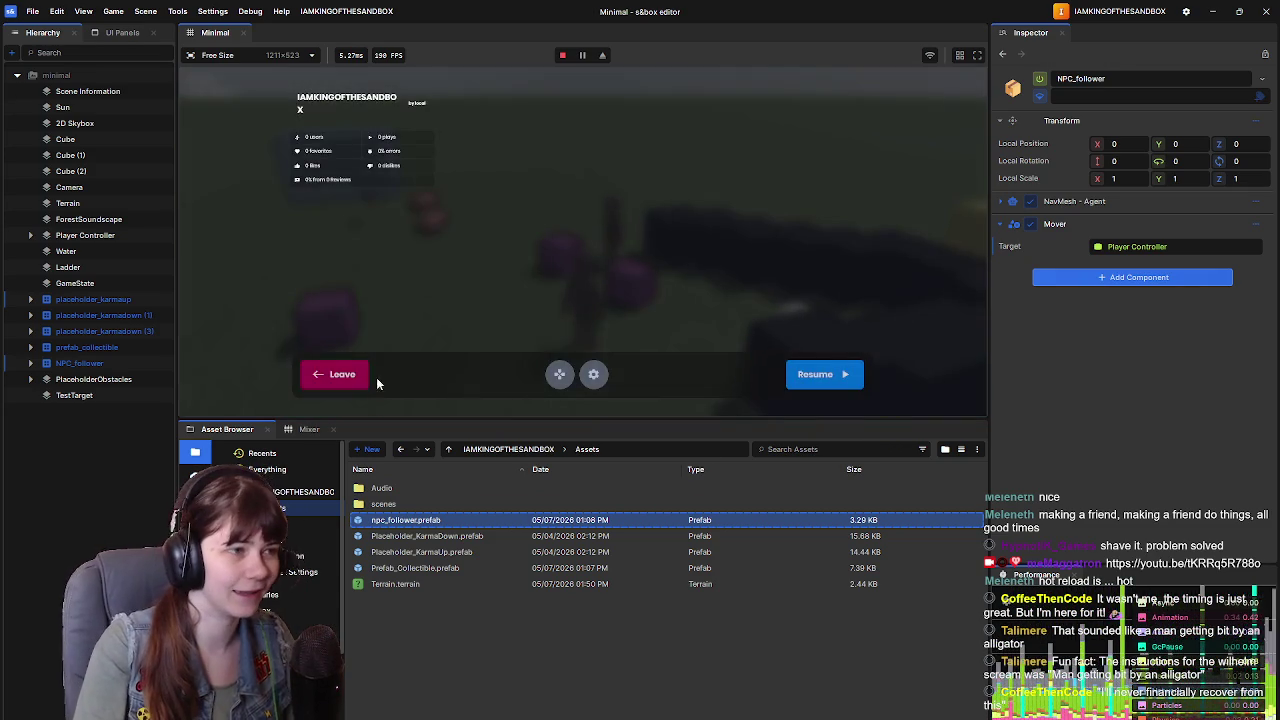
left_click(378, 380)
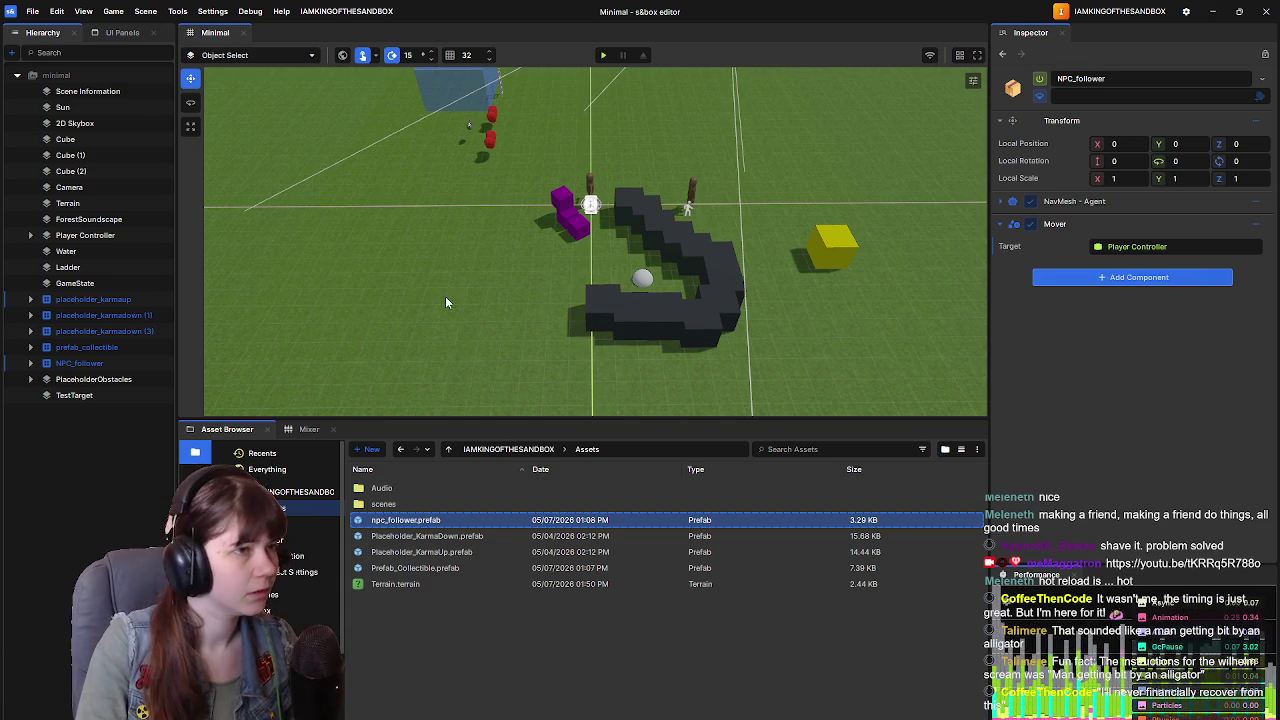
Step: Orbit the view in close to the two NPCs by the dark stair blocks, then start a playtest
left_click_drag(445, 296, 454, 276)
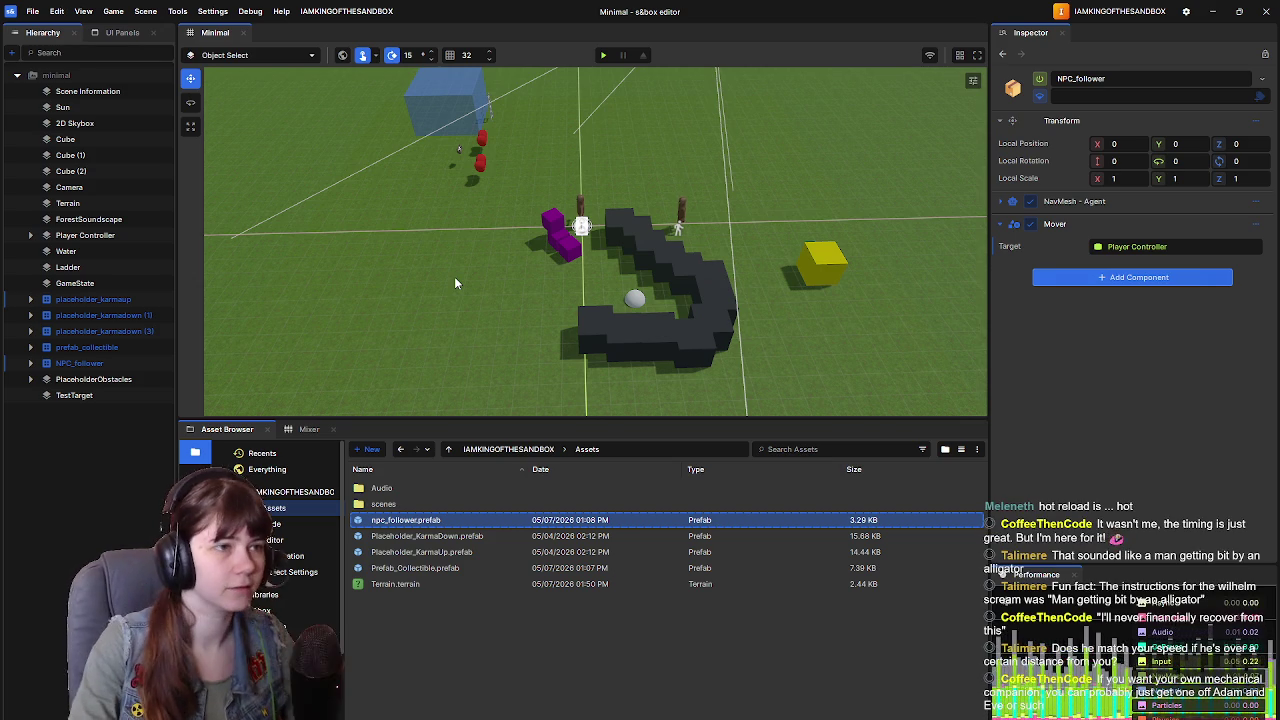
mouse_move(521, 262)
left_mouse_down()
mouse_move(603, 242)
mouse_move(686, 303)
mouse_move(681, 272)
left_mouse_up()
left_click(603, 55)
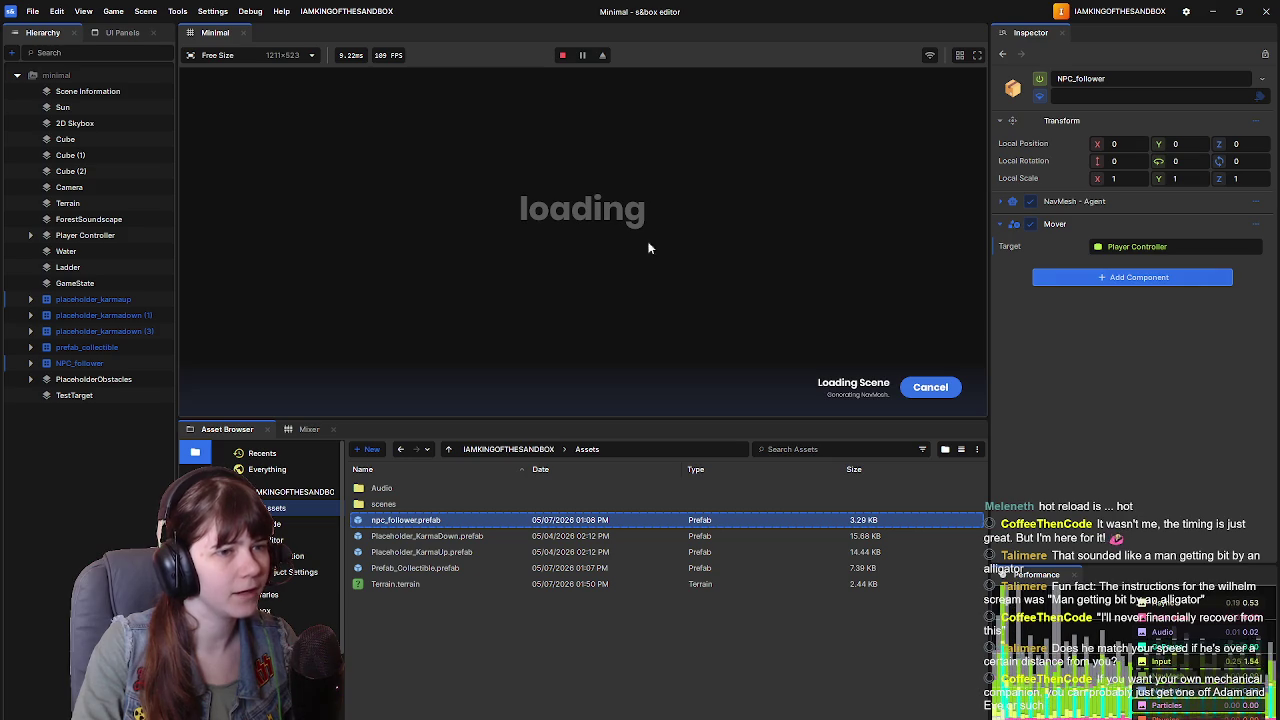
Step: Run the player forward with W while the NPC chases, then stop play mode
key("w")
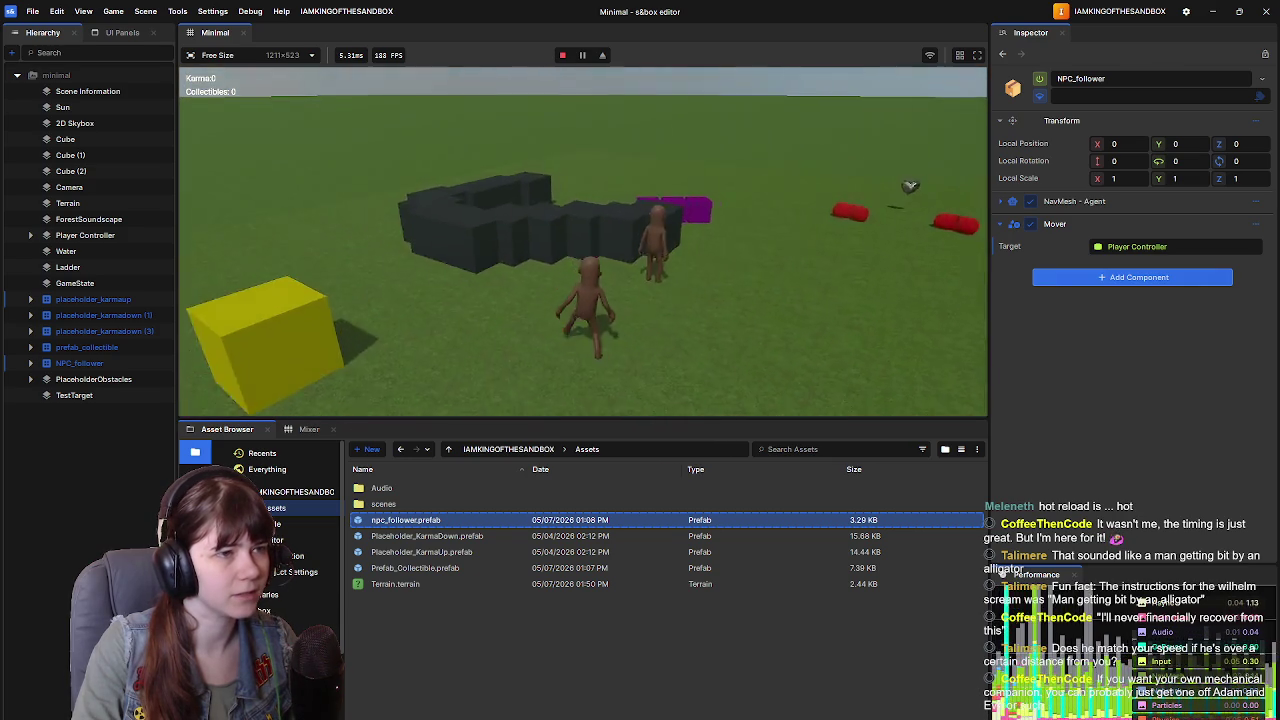
key("w")
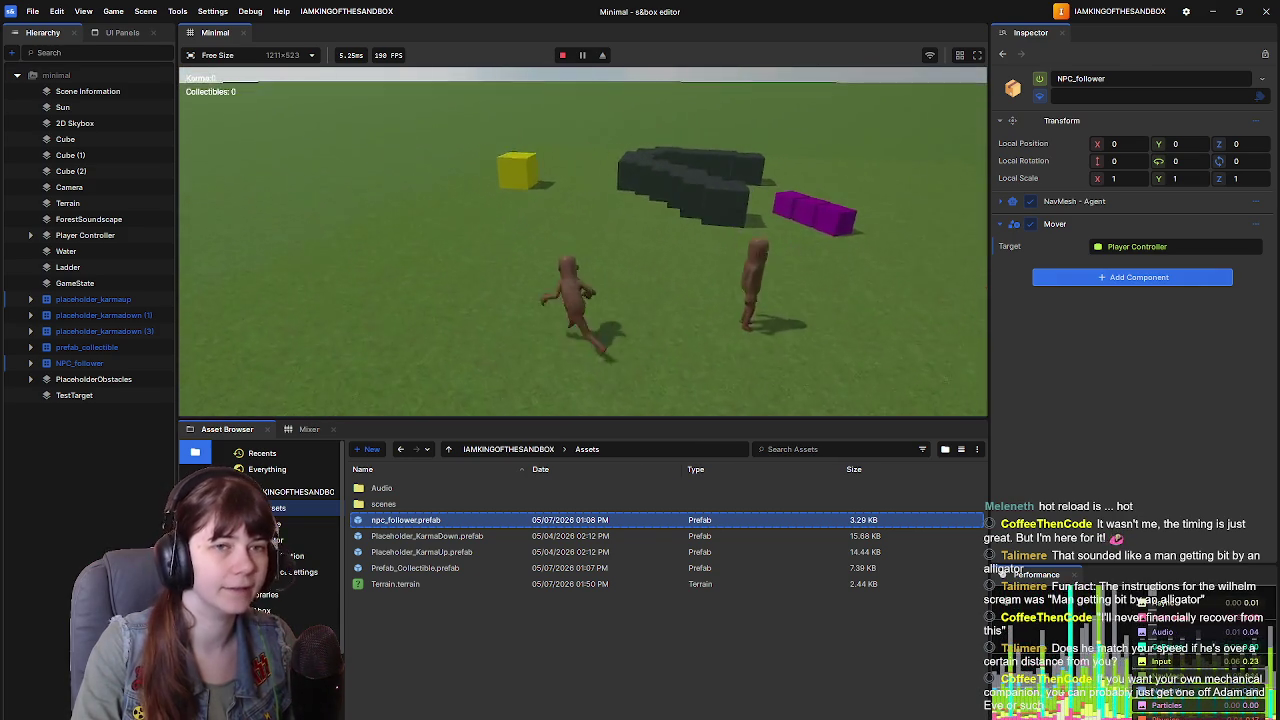
key("Escape")
left_click(335, 374)
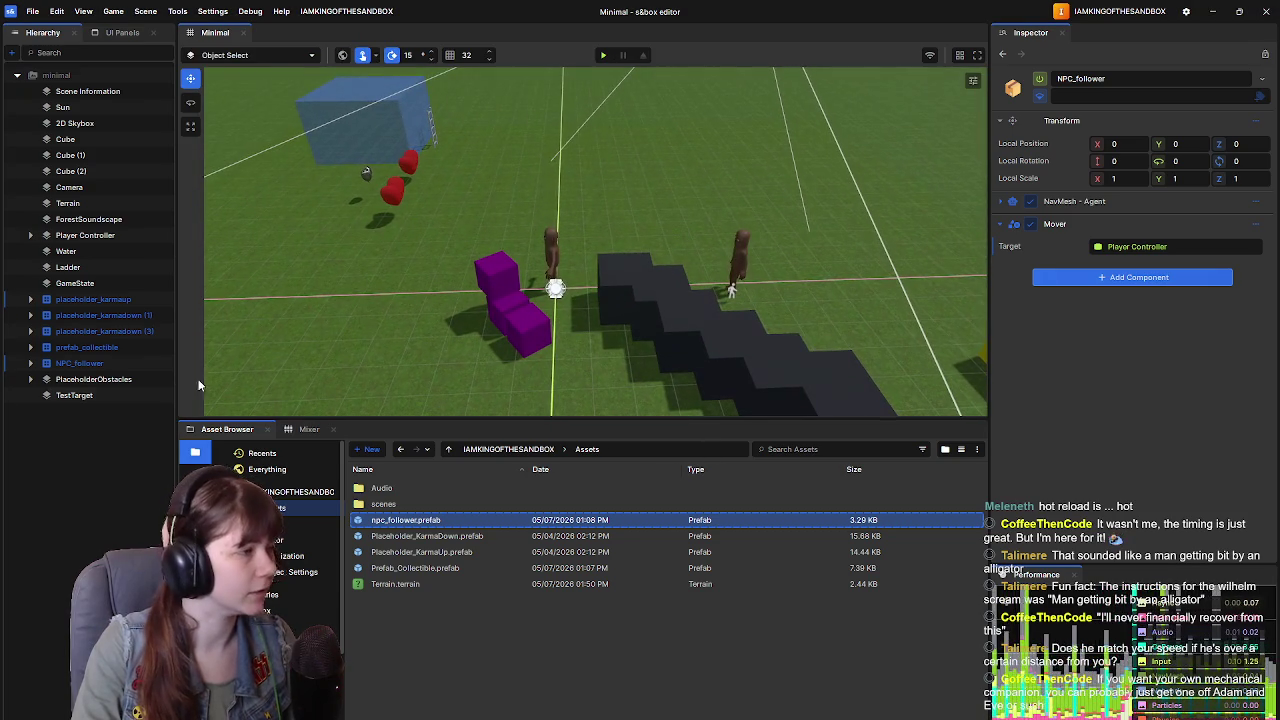
Step: Expand NPC_follower and collapse its Character's skinned model renderer settings
left_click(79, 363)
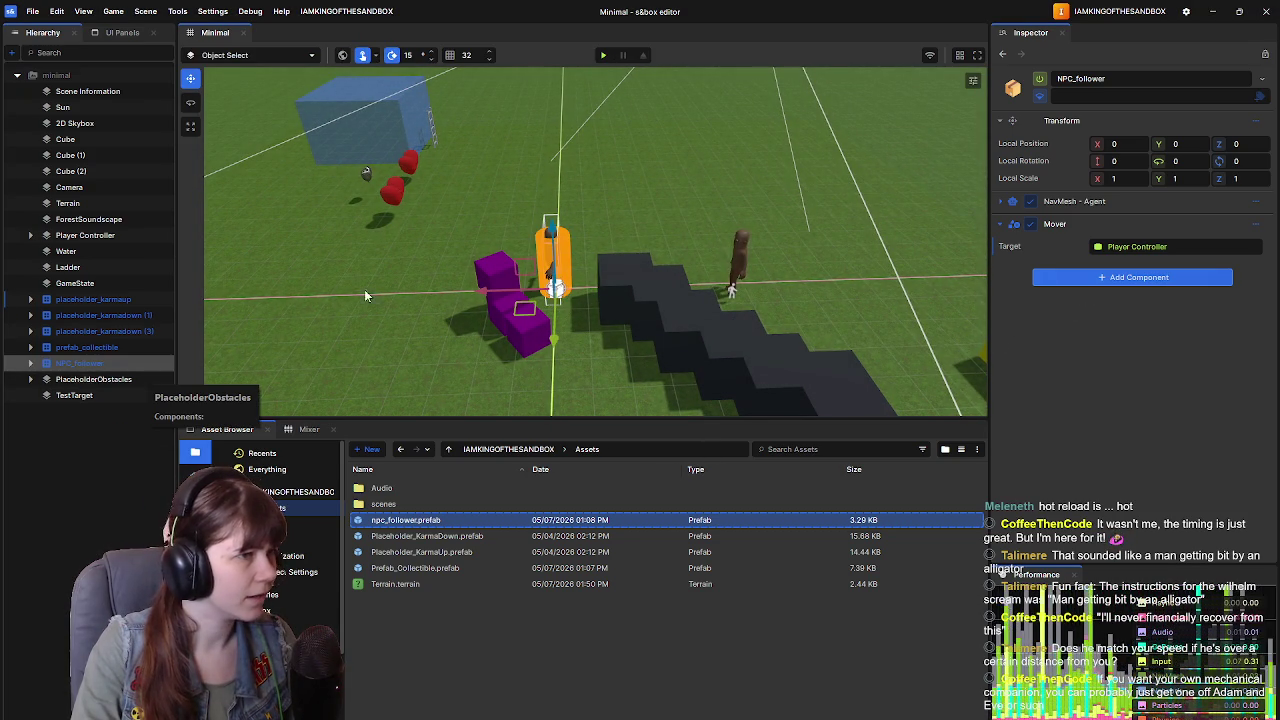
key("Right")
left_click(78, 380)
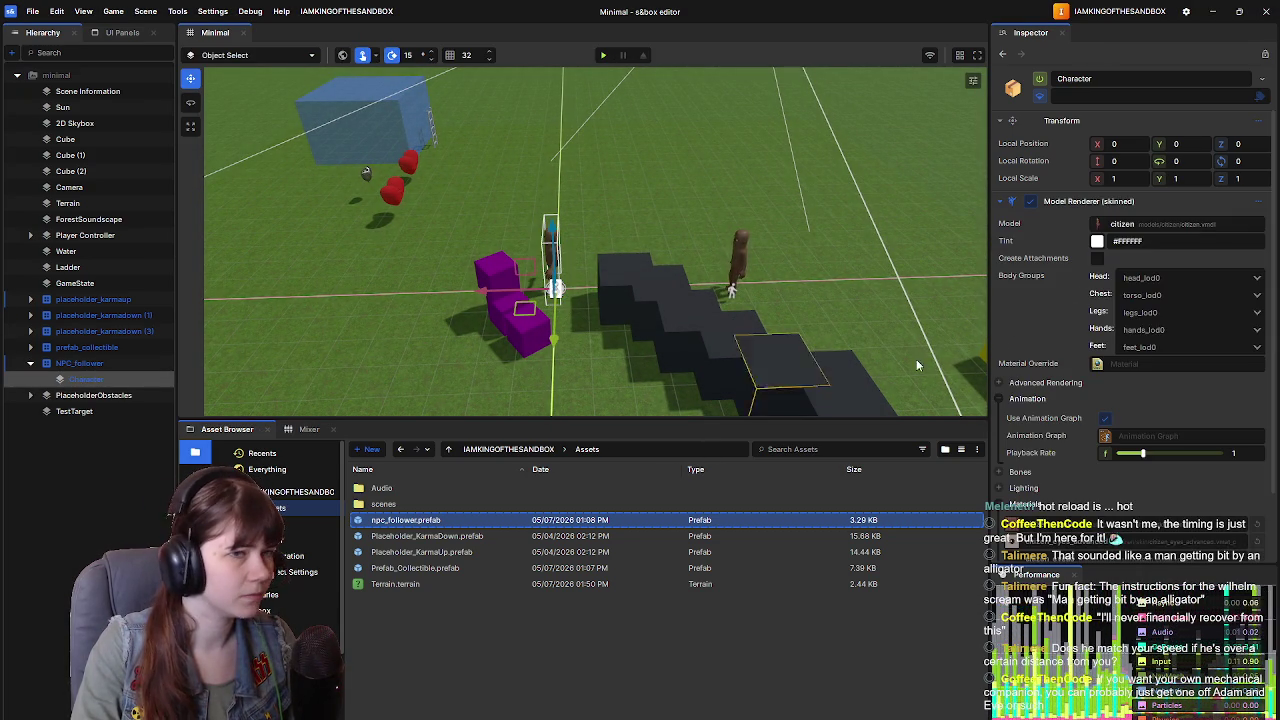
scroll(1062, 318, "down", 3)
scroll(1056, 298, "up", 5)
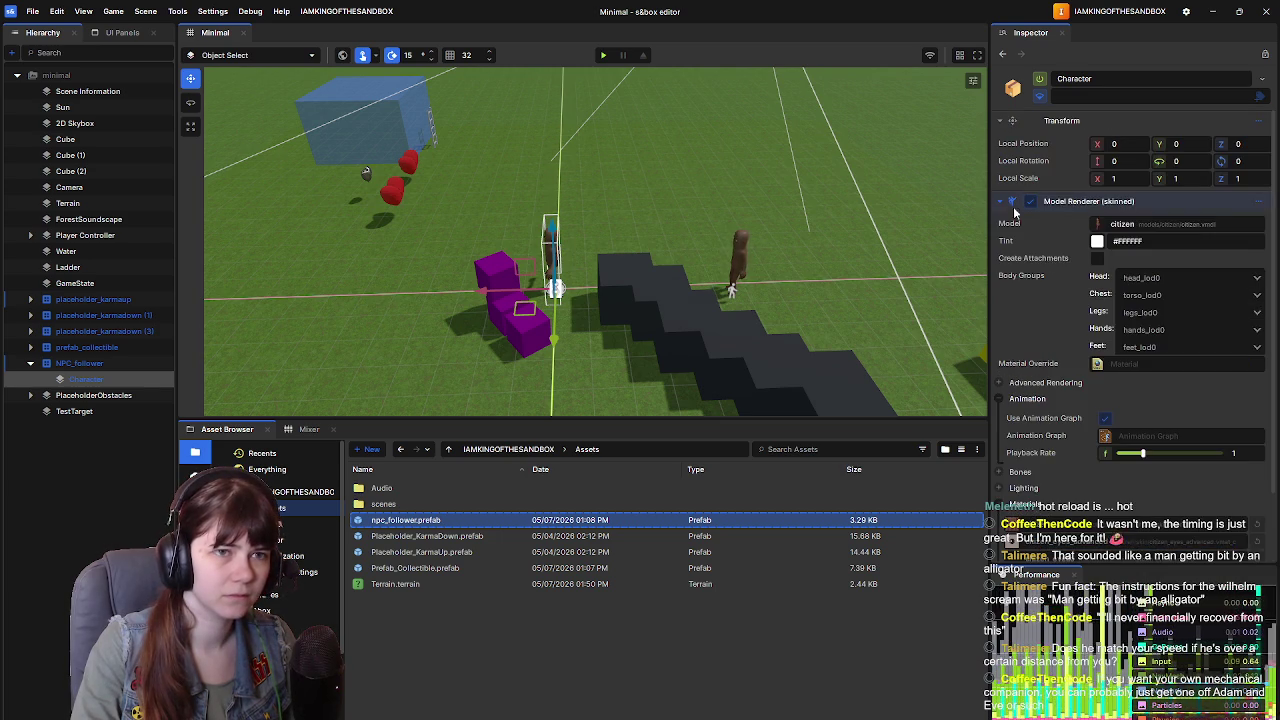
left_click(1013, 203)
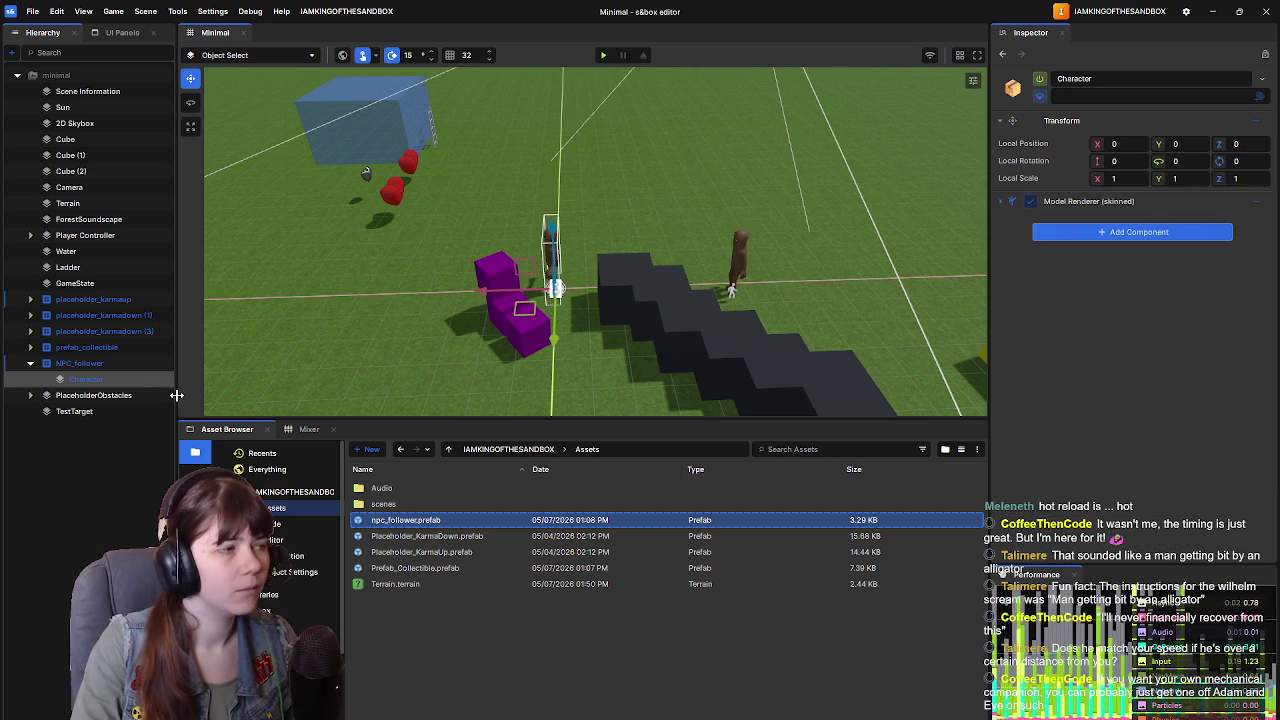
Step: On Player Controller, collapse the Player Controller, Dresser, Ladder, Swim and Walk sections
left_click(85, 235)
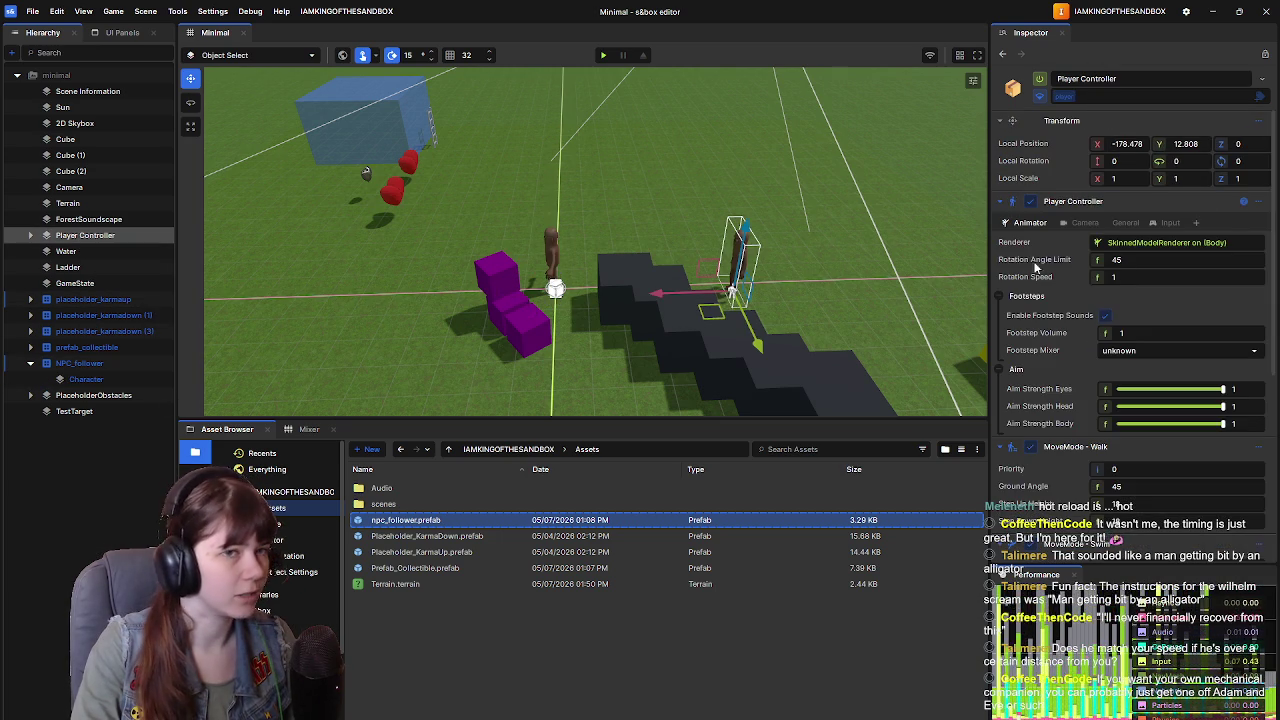
left_click(1004, 201)
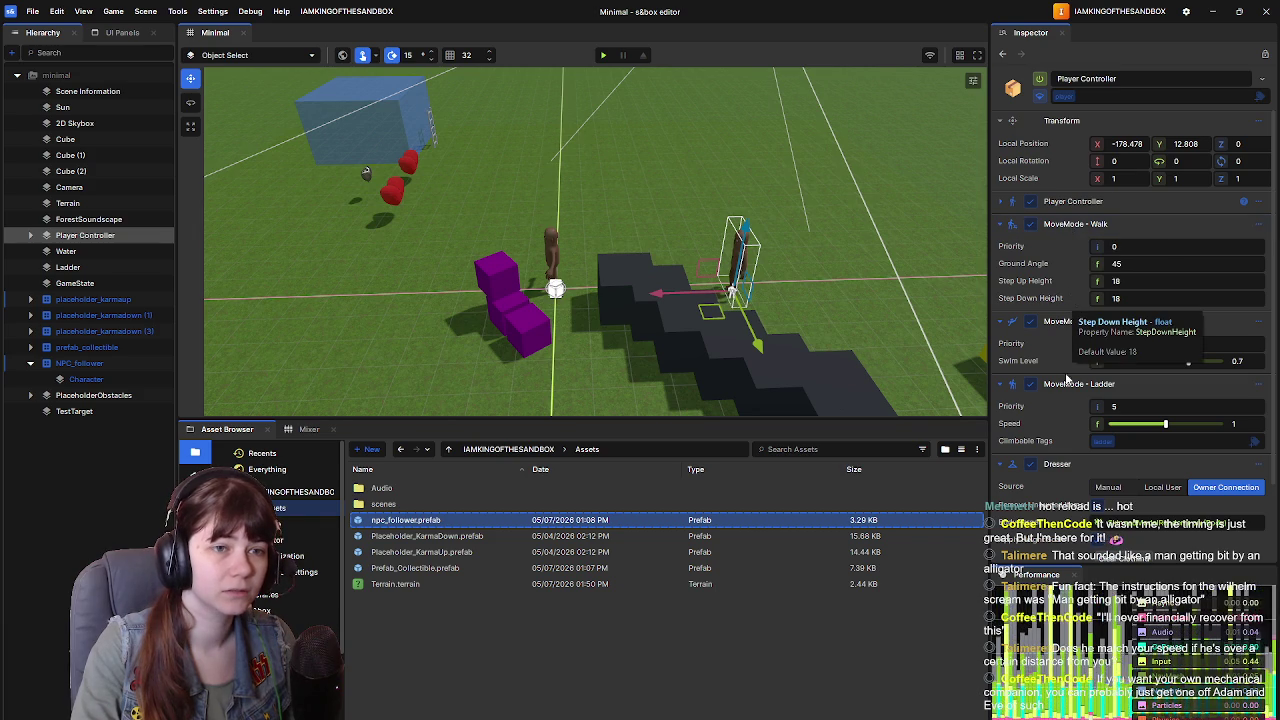
scroll(1062, 503, "down", 2)
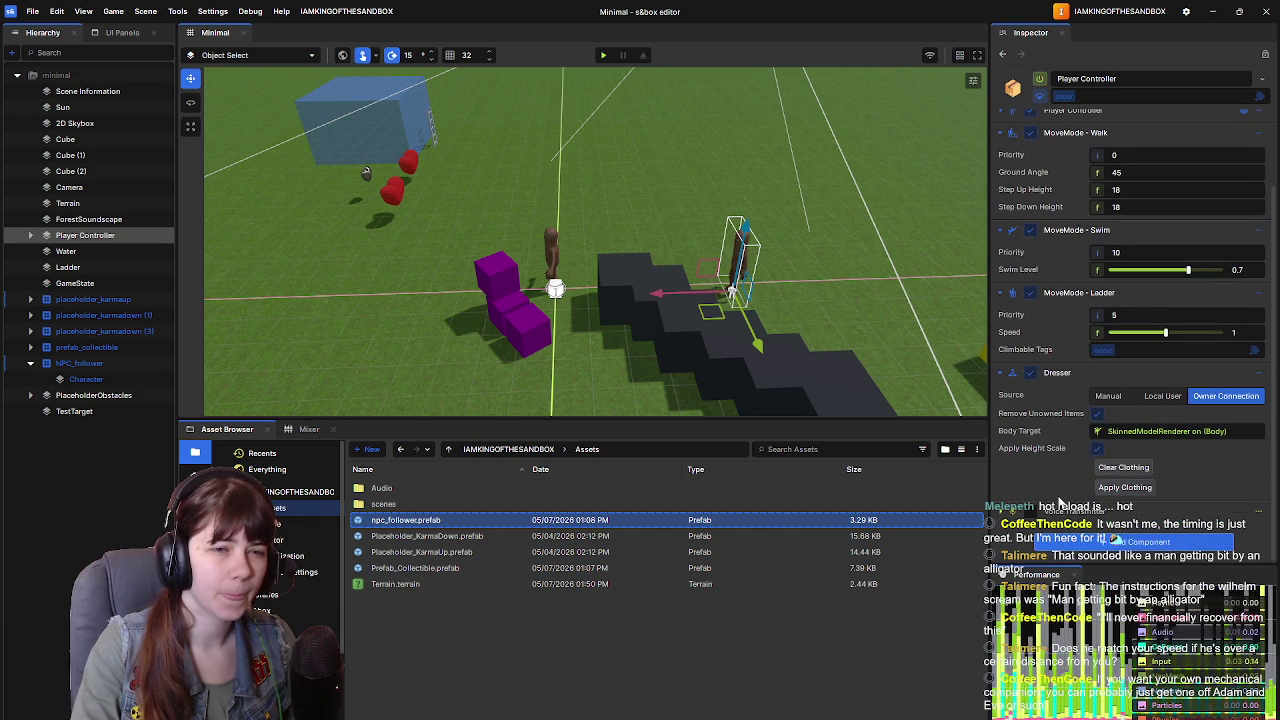
scroll(1030, 480, "up", 2)
left_click(1002, 464)
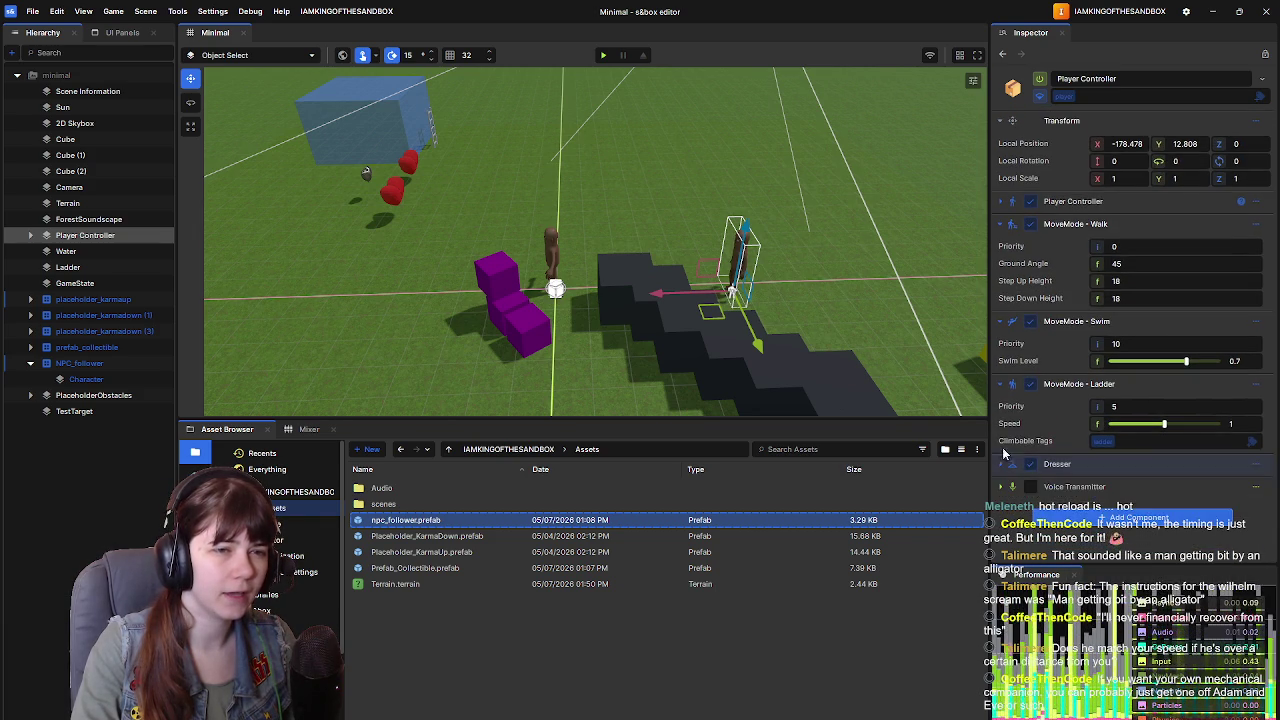
left_click(1002, 384)
left_click(1002, 321)
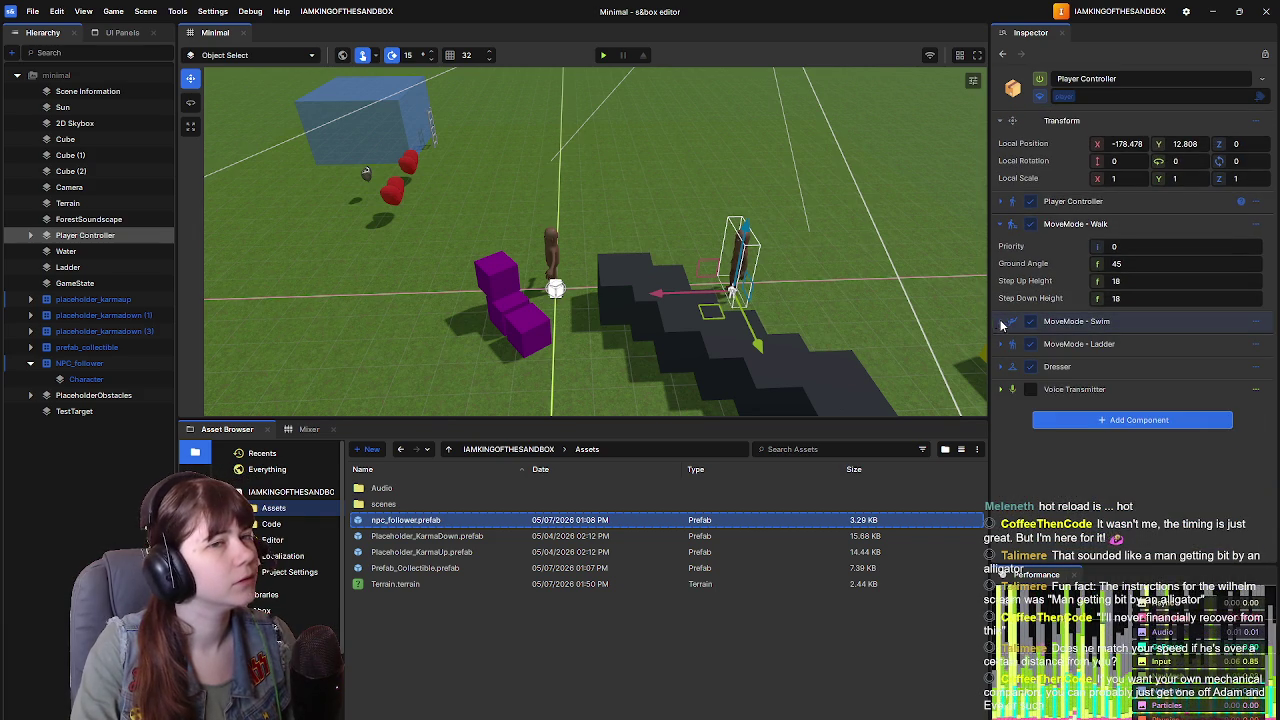
left_click(1003, 225)
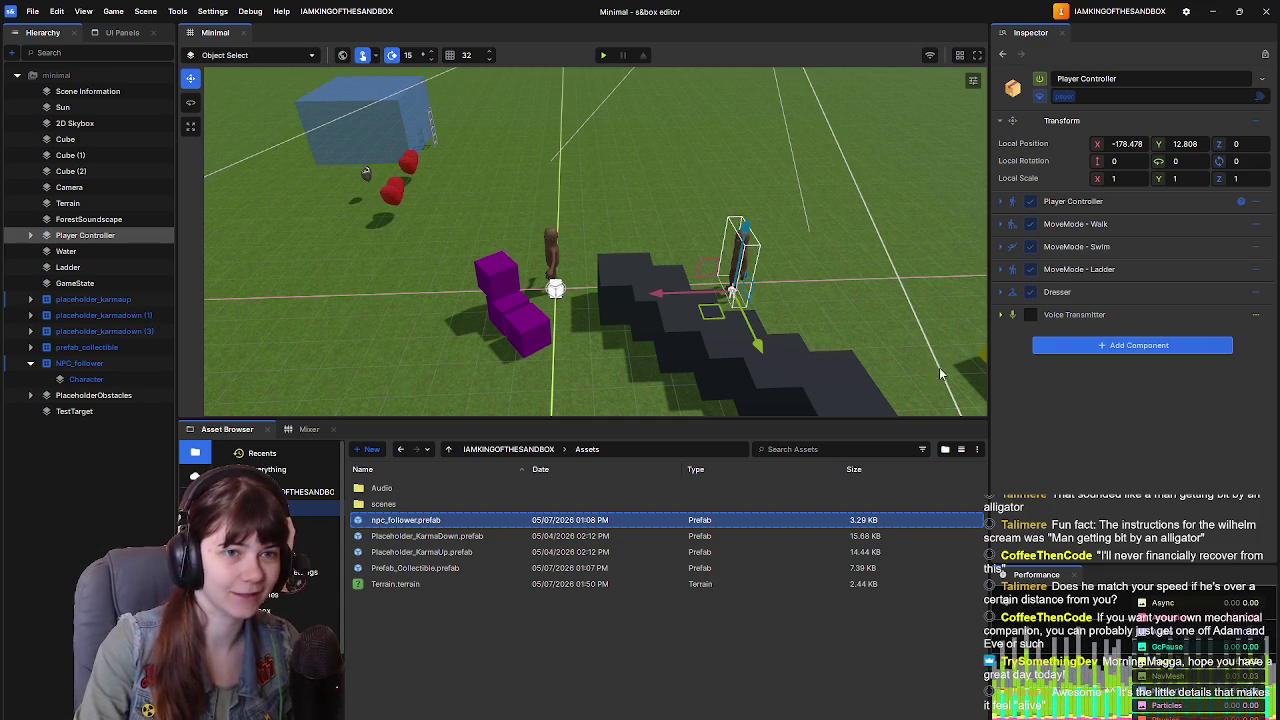
scroll(595, 312, "up", 5)
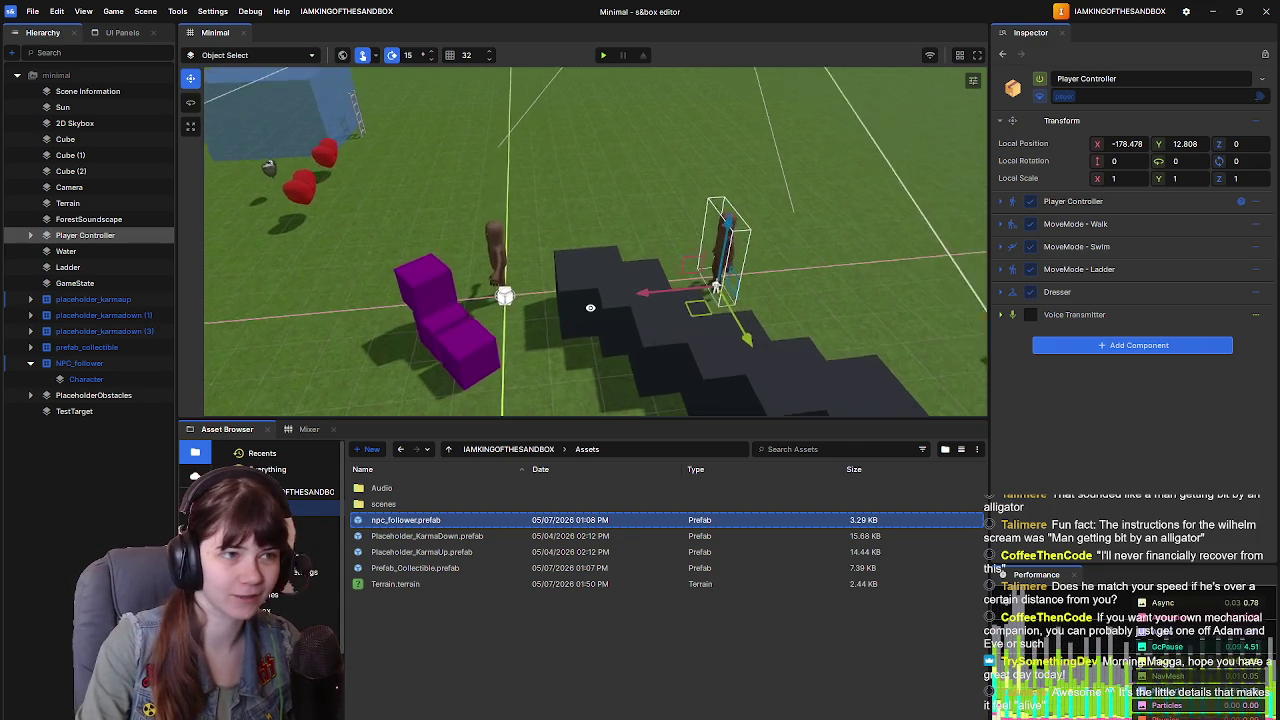
scroll(592, 306, "down", 3)
scroll(590, 312, "up", 4)
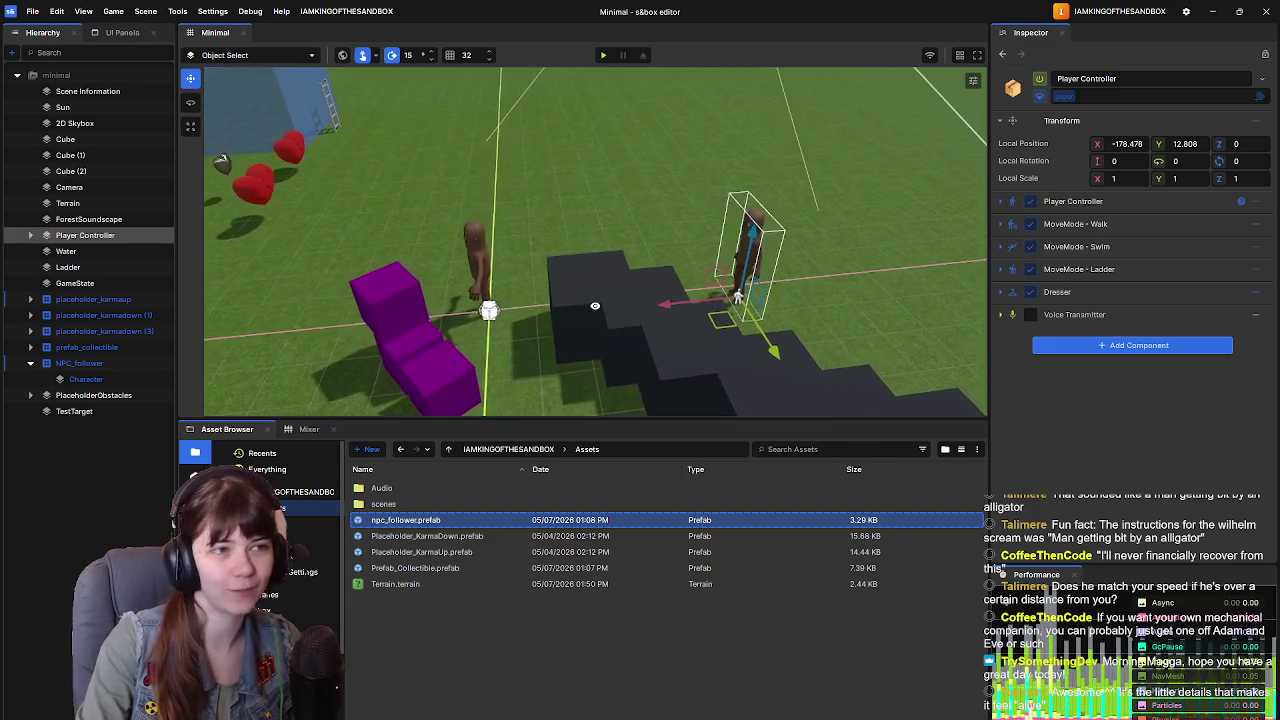
scroll(588, 319, "up", 2)
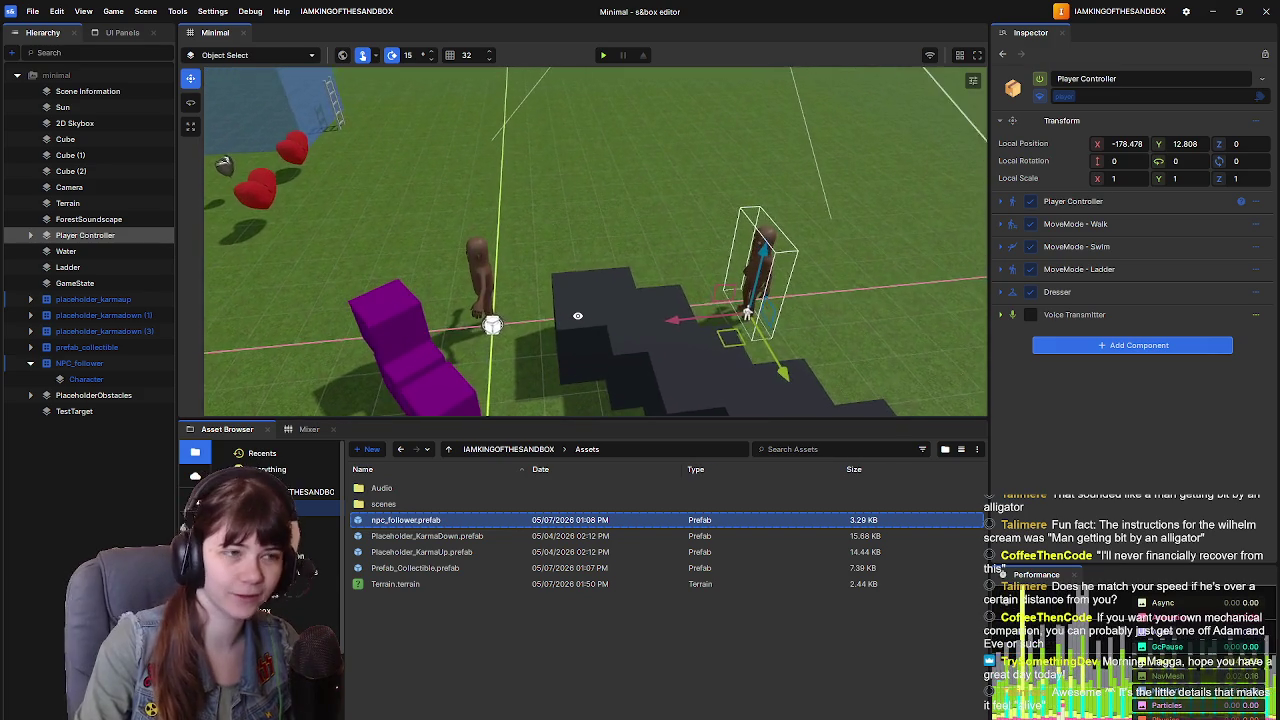
mouse_move(584, 320)
left_mouse_down()
mouse_move(631, 212)
mouse_move(627, 222)
left_mouse_up()
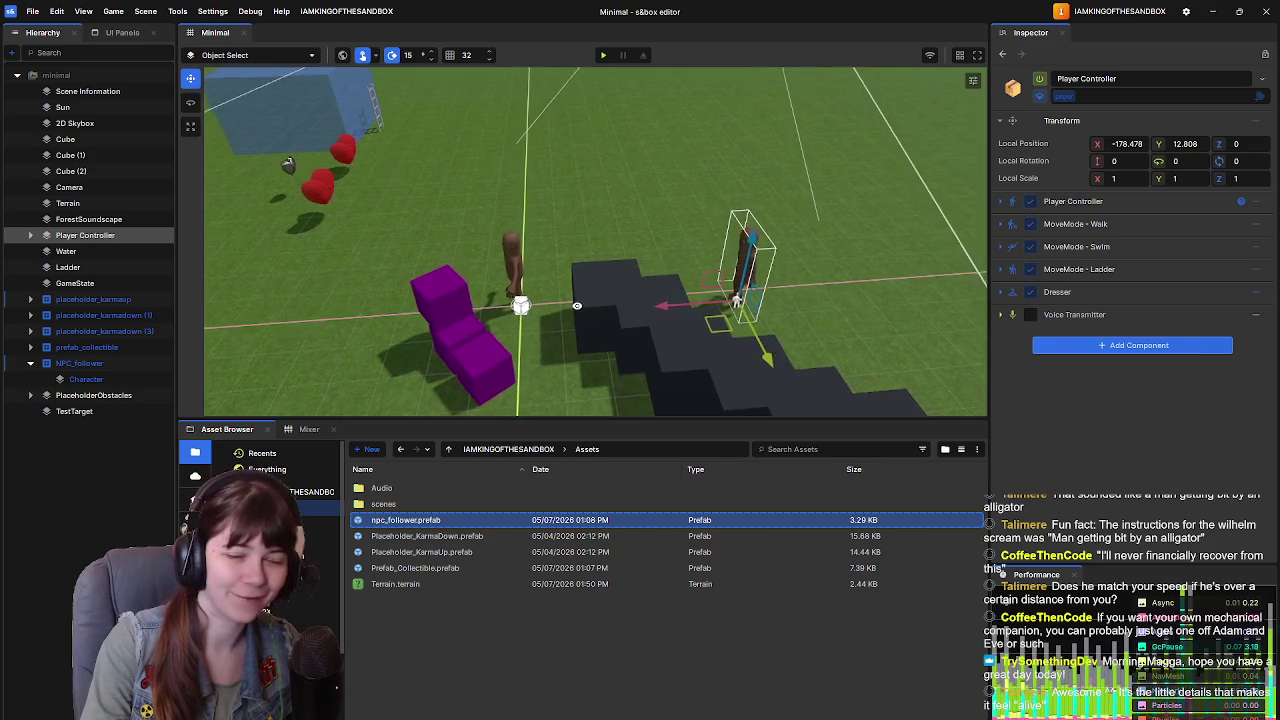
left_click(74, 446)
Step: Copy the MoveMode - Walk component from Player Controller
right_click(74, 445)
left_click(53, 449)
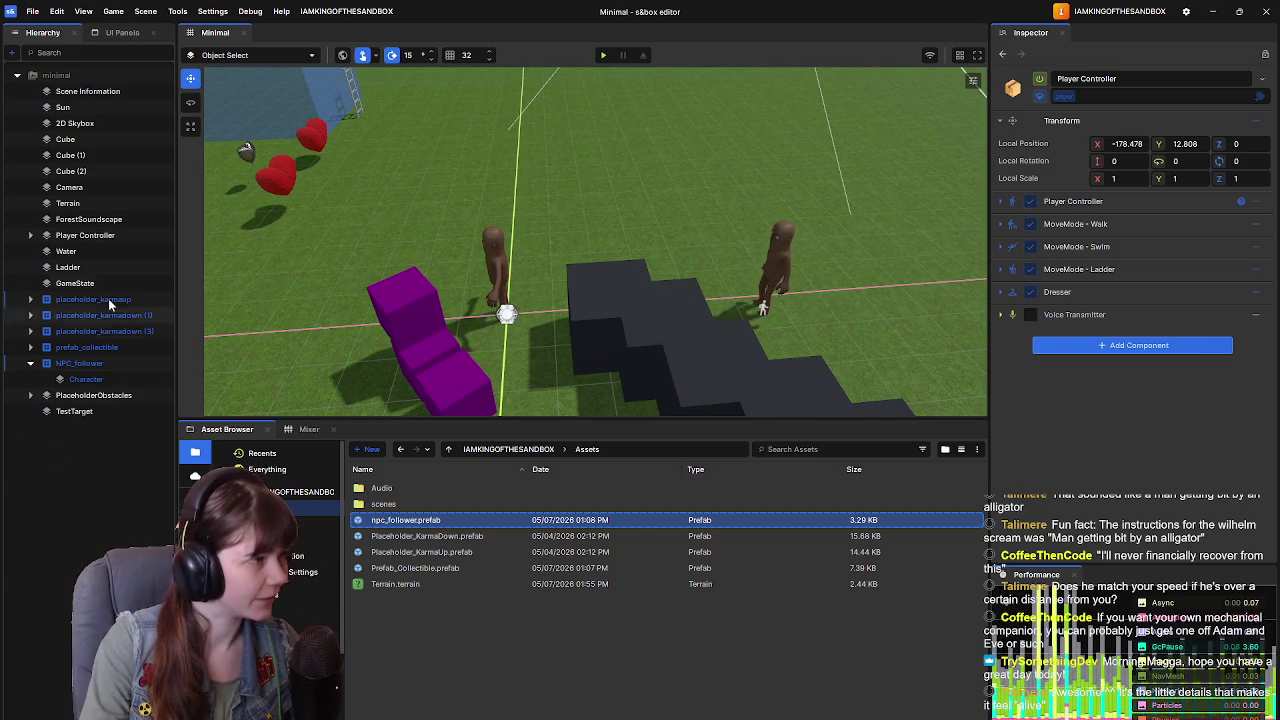
left_click(90, 236)
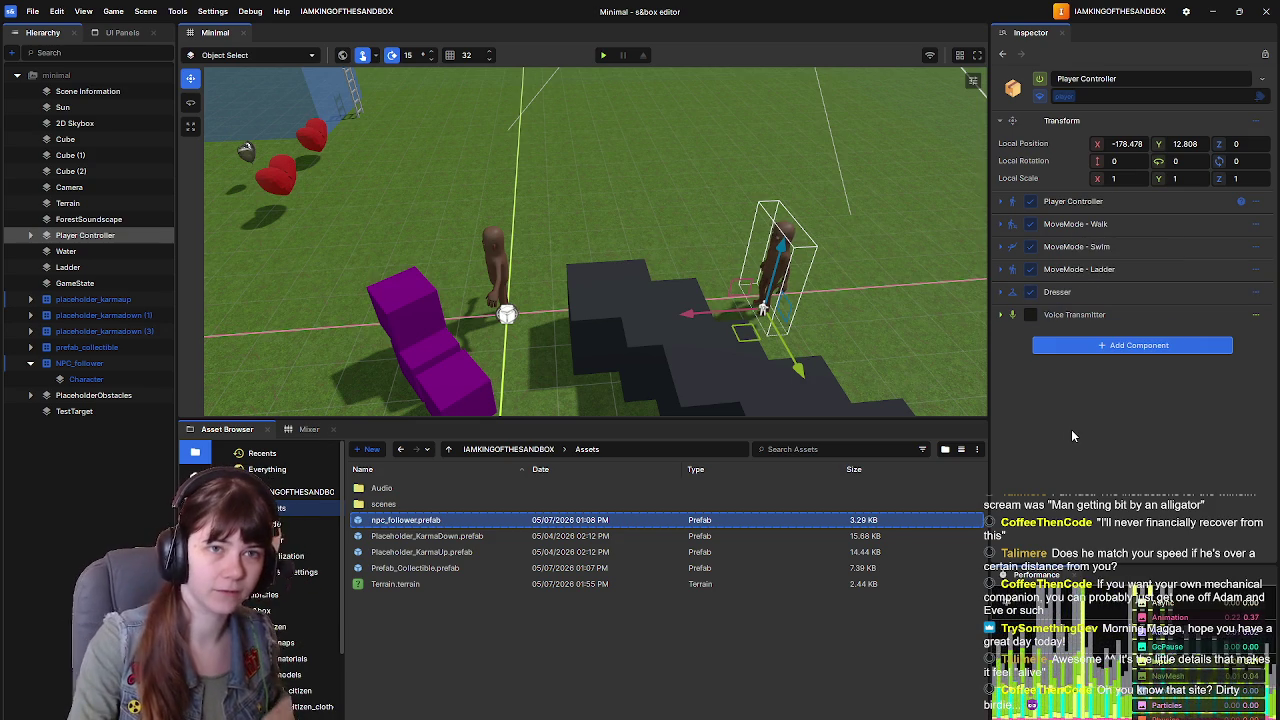
left_click(1257, 226)
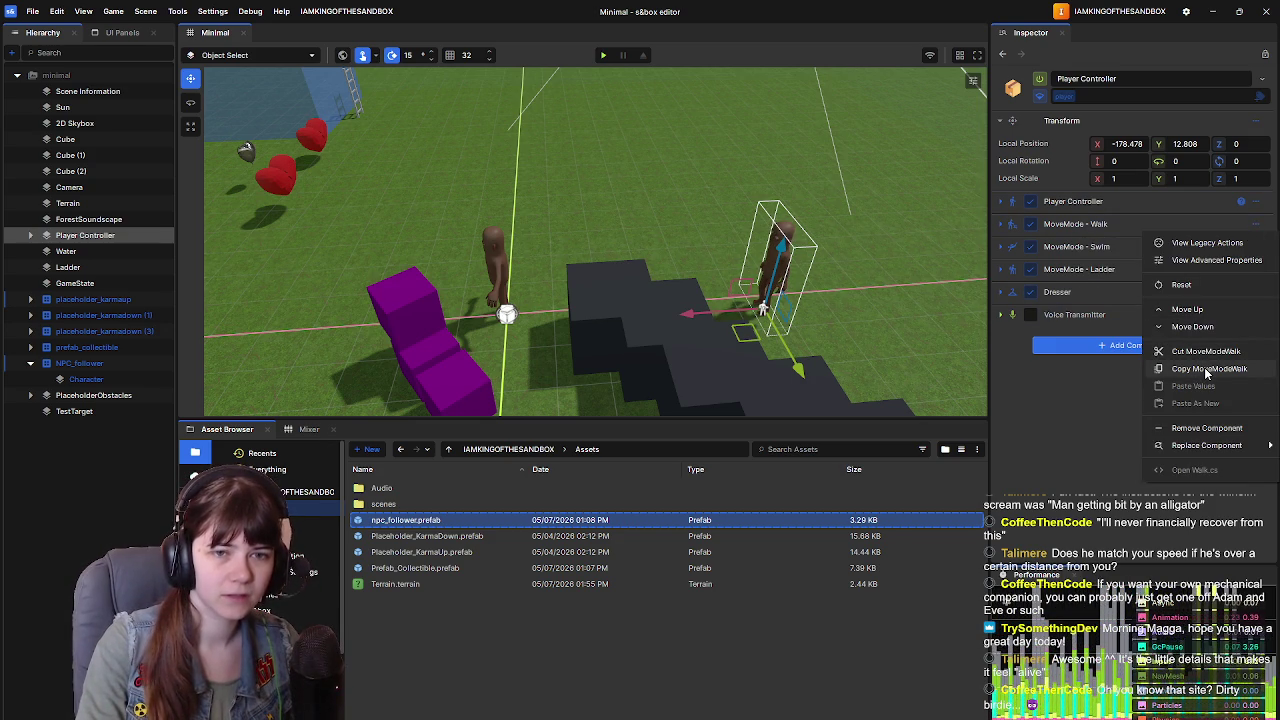
left_click(1208, 368)
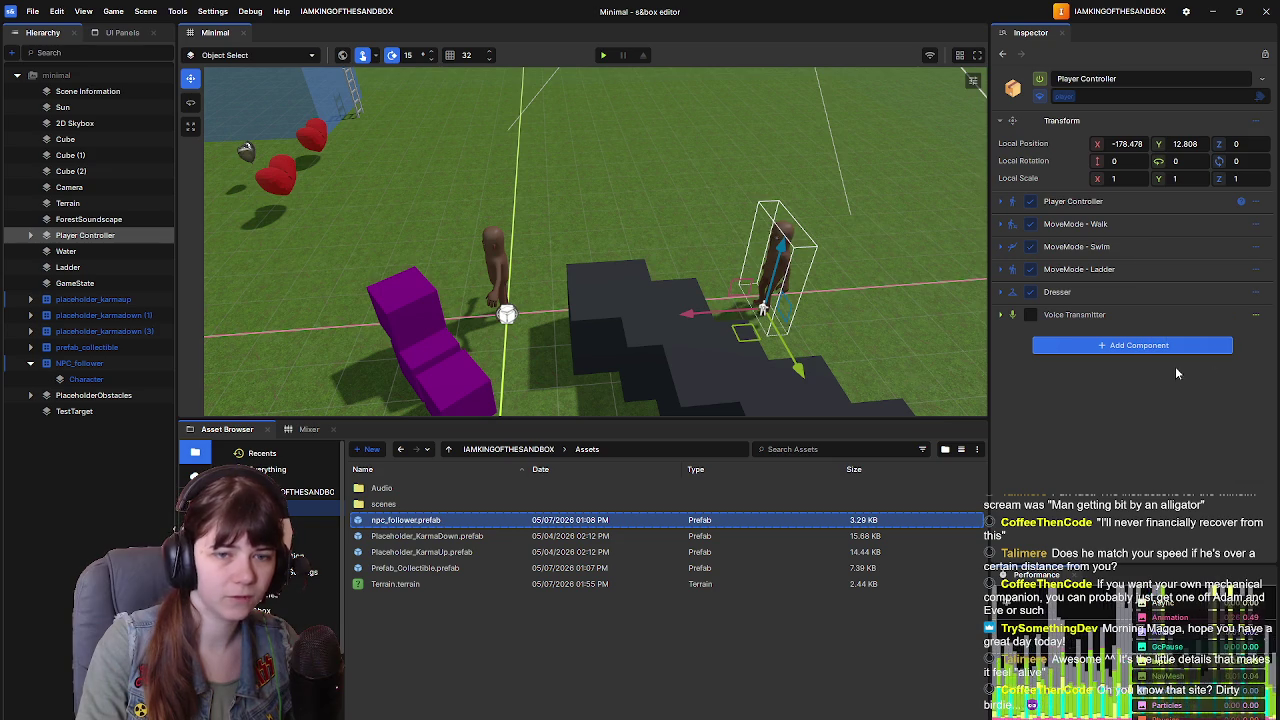
Step: Browse Character's Add Component list and model renderer options without changing anything
left_click(106, 379)
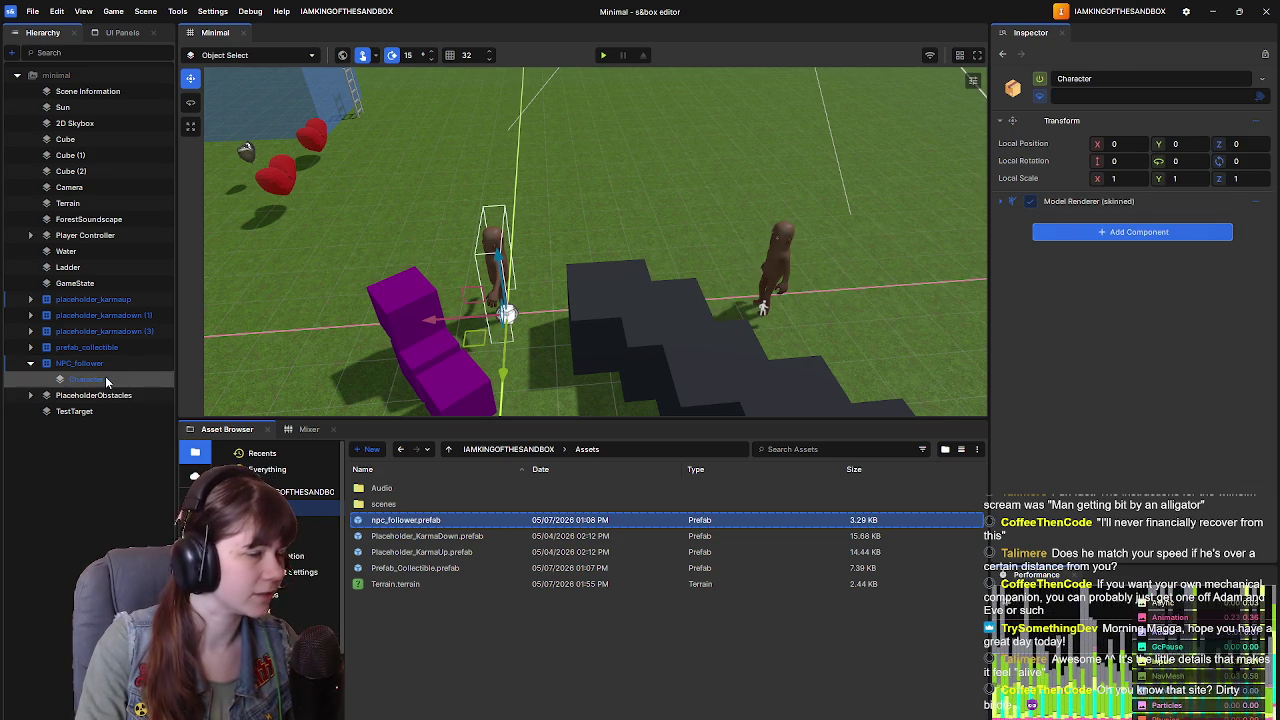
left_click(1093, 236)
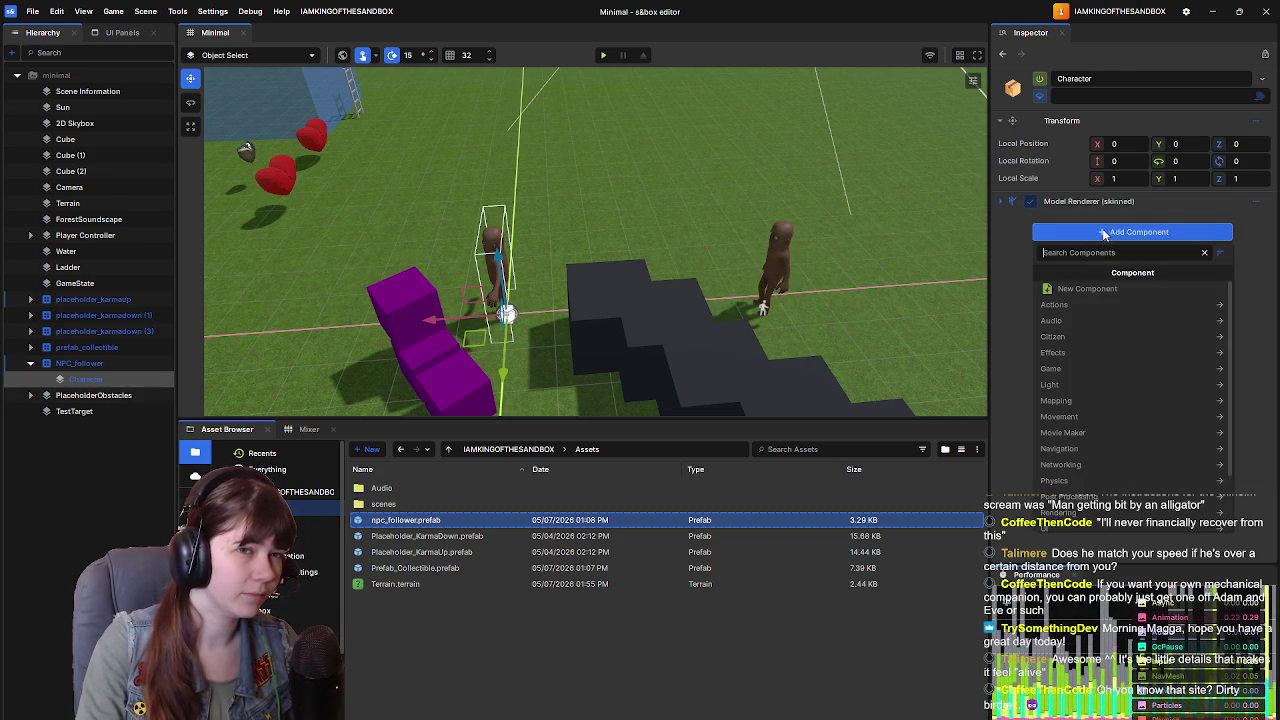
left_click(1014, 280)
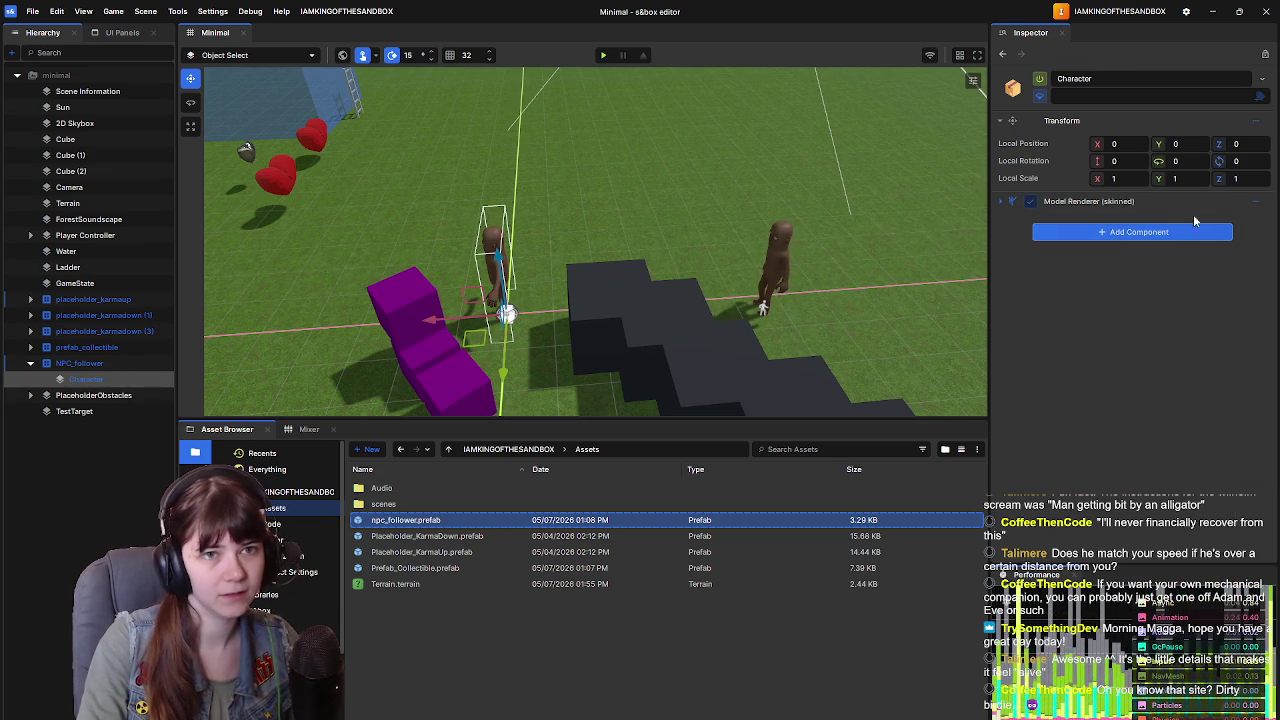
left_click(1258, 203)
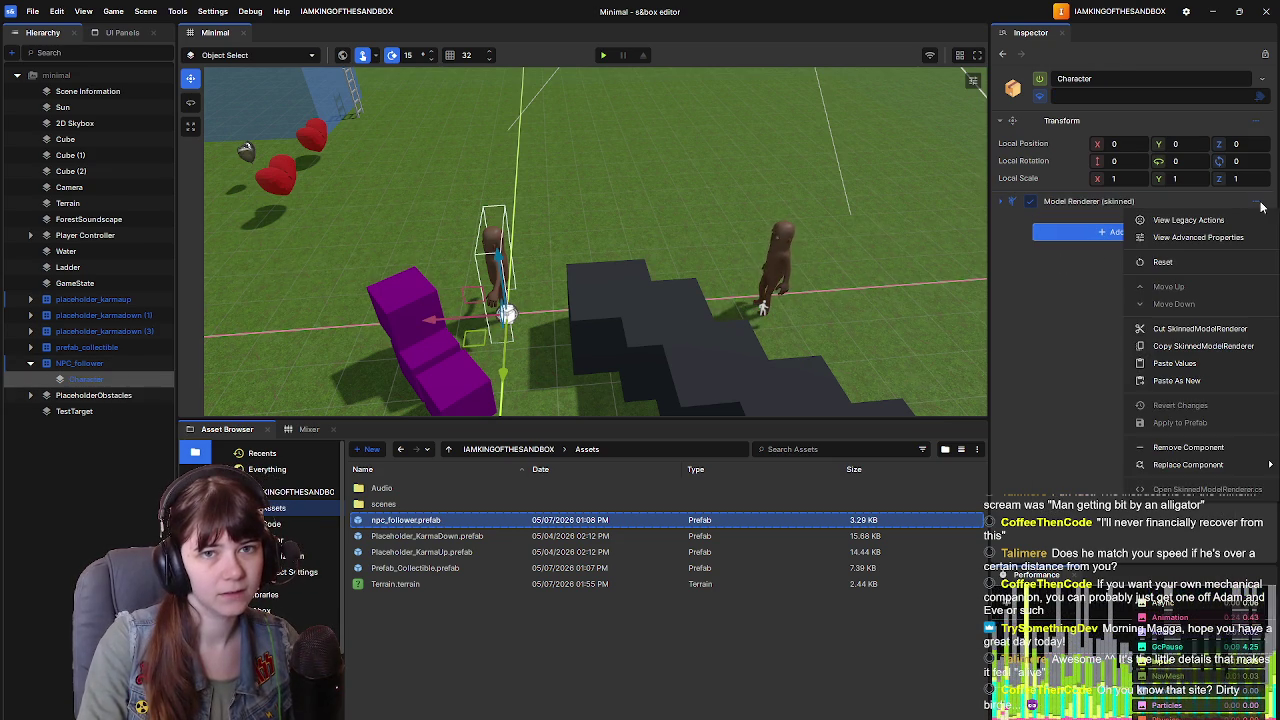
left_click(1096, 371)
left_click(1097, 232)
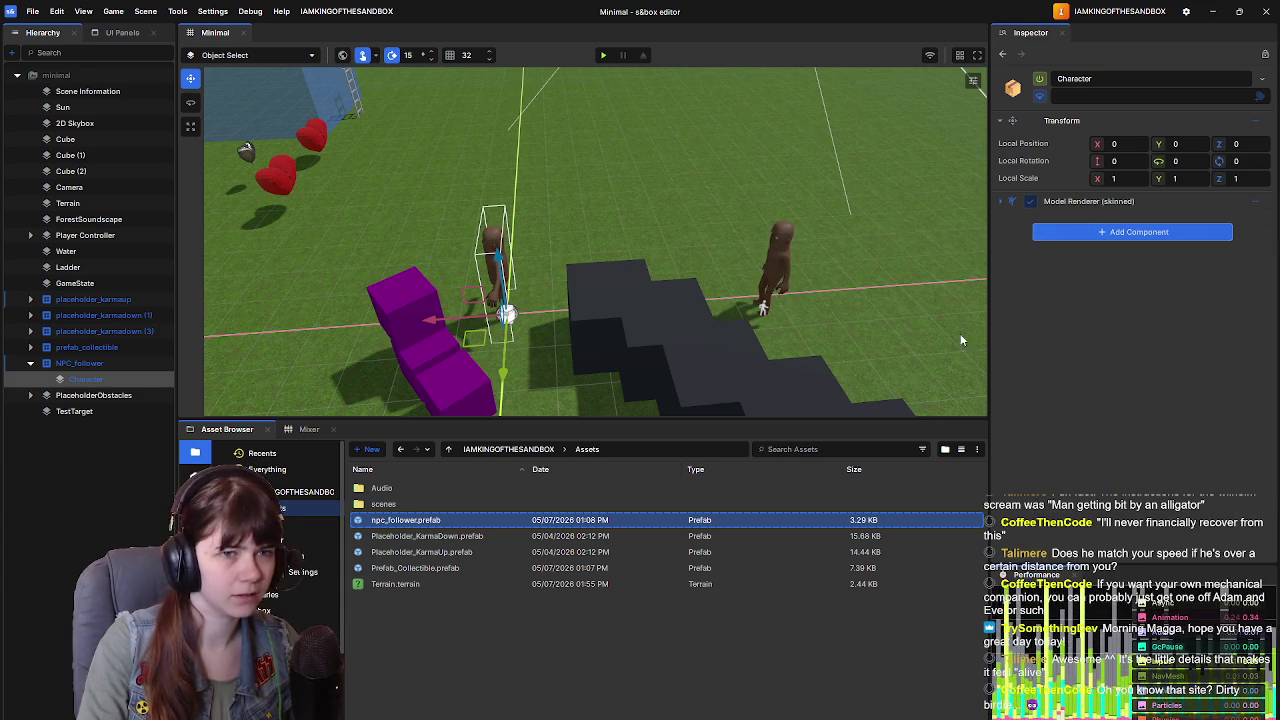
Step: Unfold Player Controller's MoveMode - Walk settings, then select NPC_follower
left_click(105, 236)
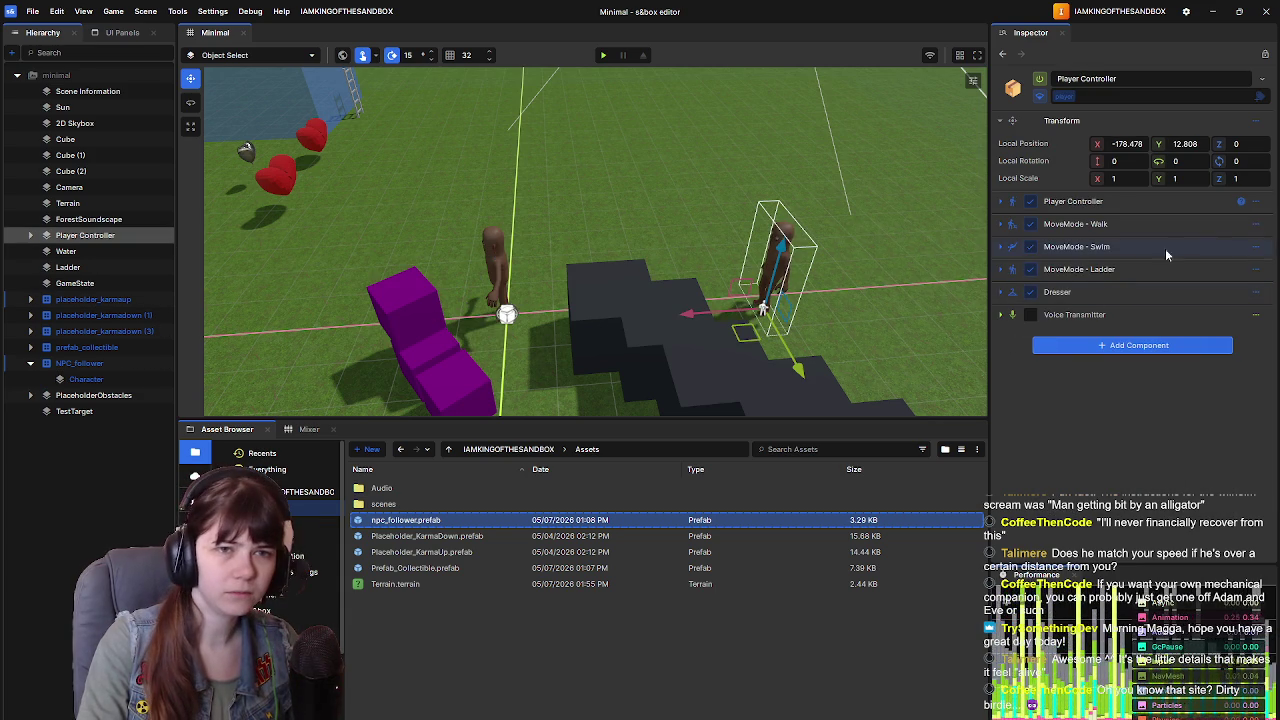
left_click(1255, 228)
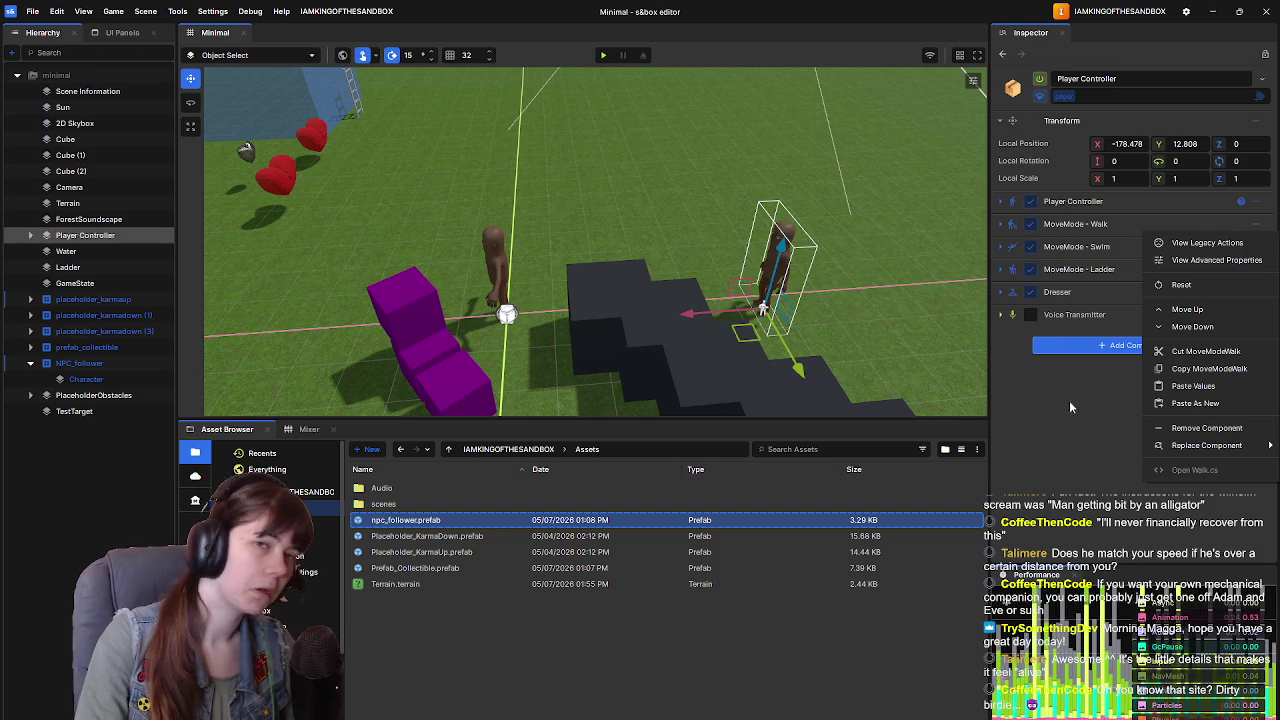
left_click(1029, 421)
left_click(1003, 225)
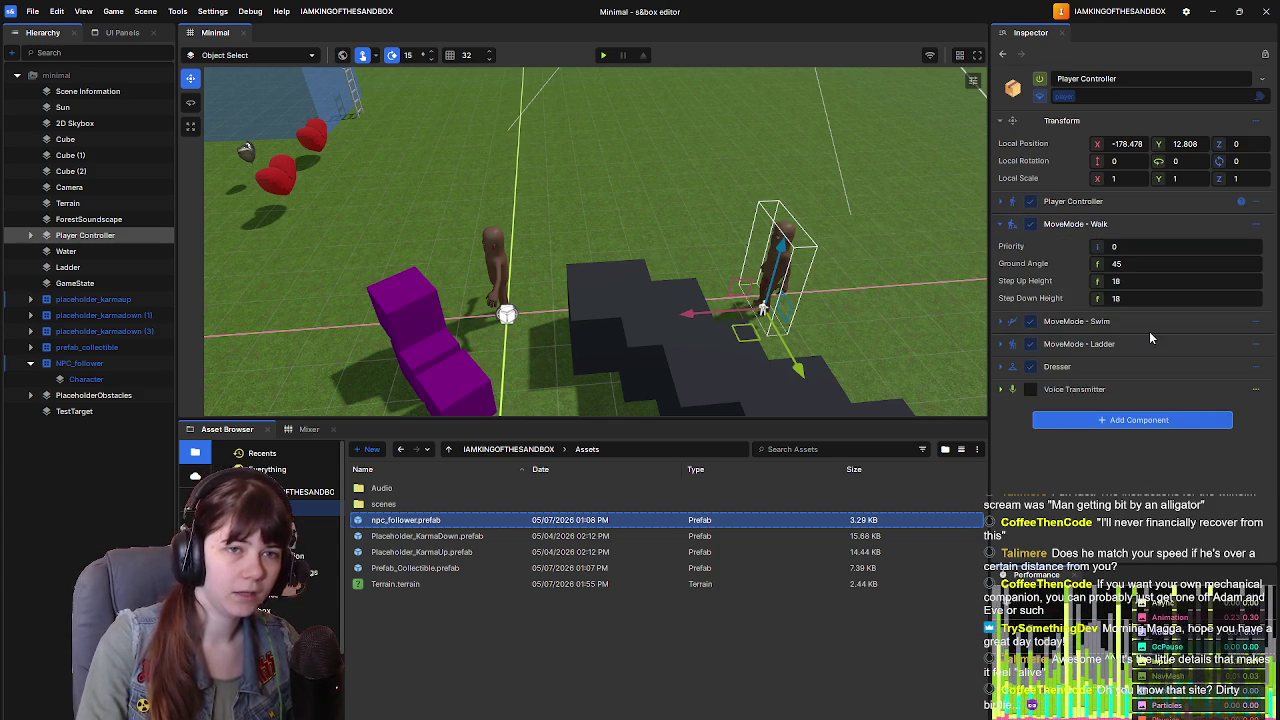
left_click(88, 363)
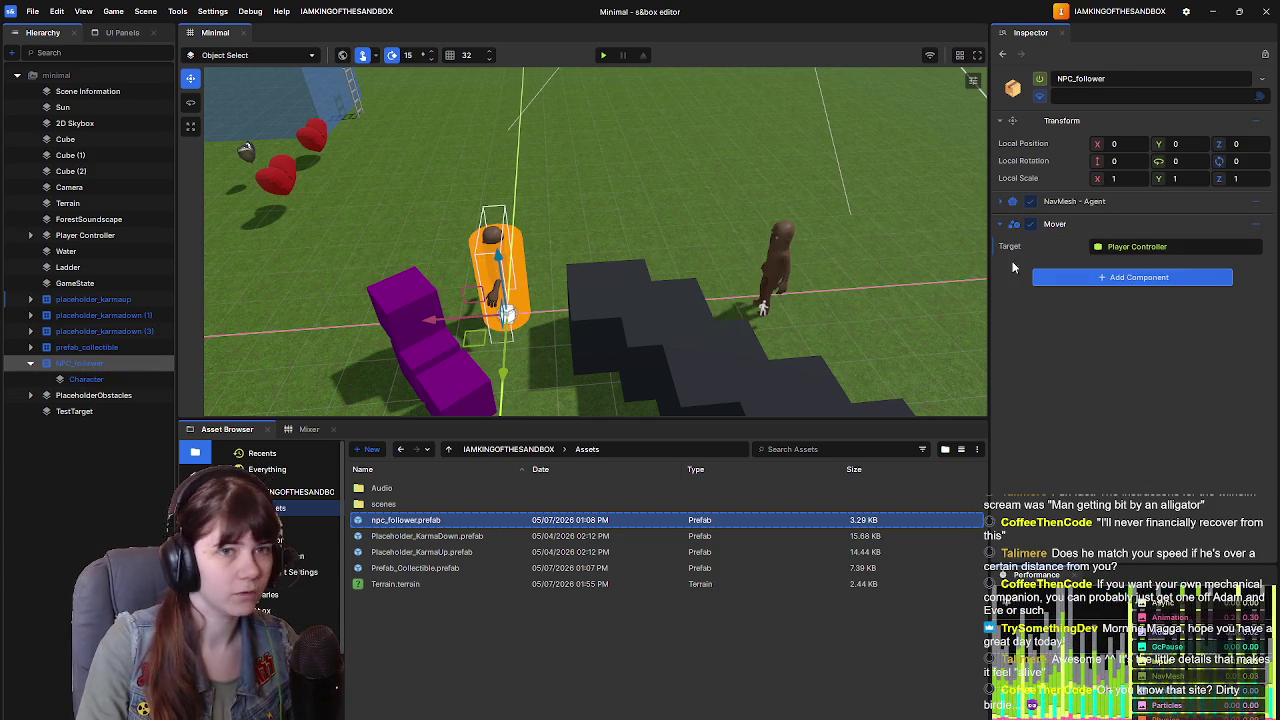
Step: Add MoveMode - Walk to Character by searching 'movemode' in Add Component
left_click(85, 379)
left_click(1043, 240)
type("m,o")
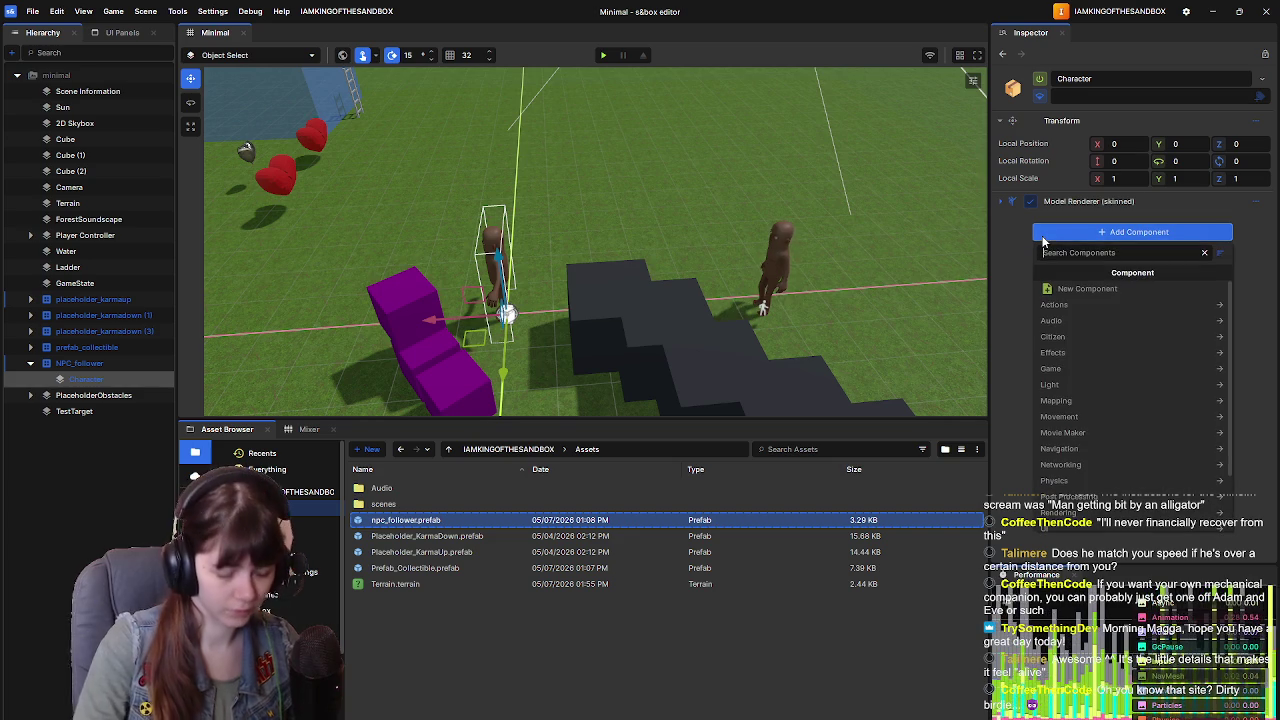
key("BackSpace")
key("BackSpace")
key("BackSpace")
type("m")
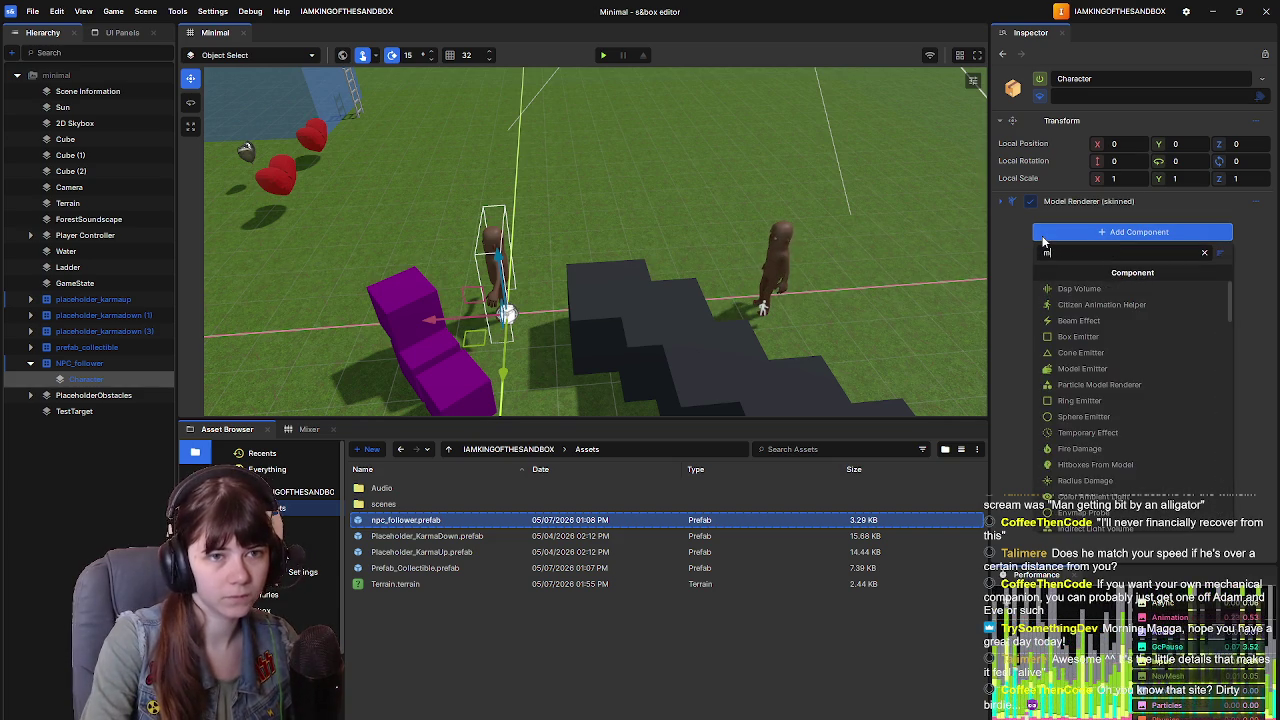
type("ovemode")
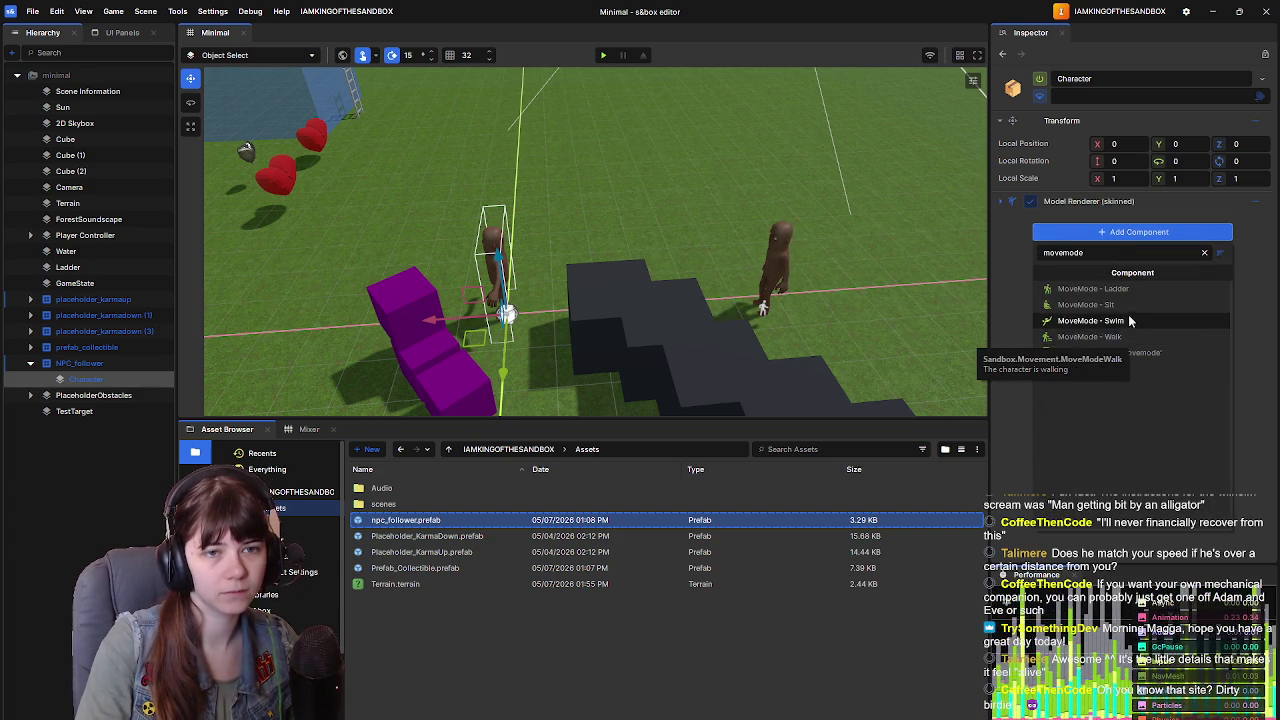
left_click(1131, 337)
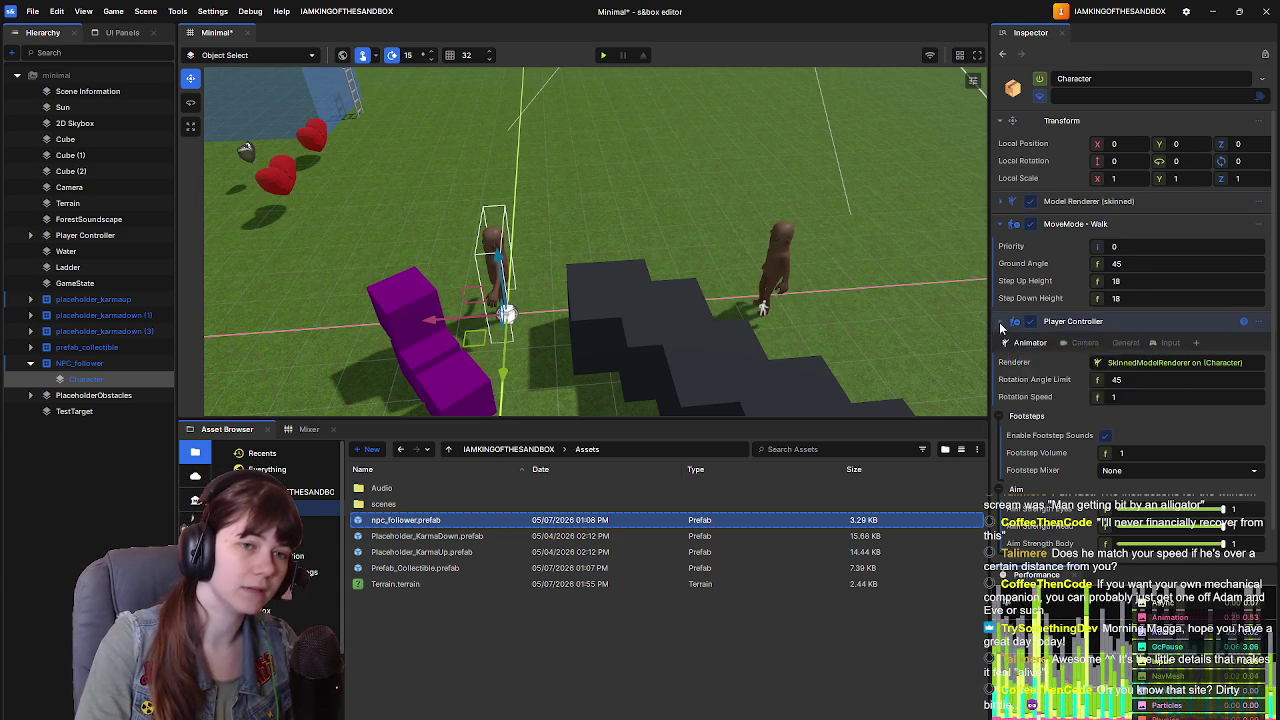
Step: Collapse and remove the auto-added Player Controller component from Character
left_click(1013, 322)
left_click(1257, 322)
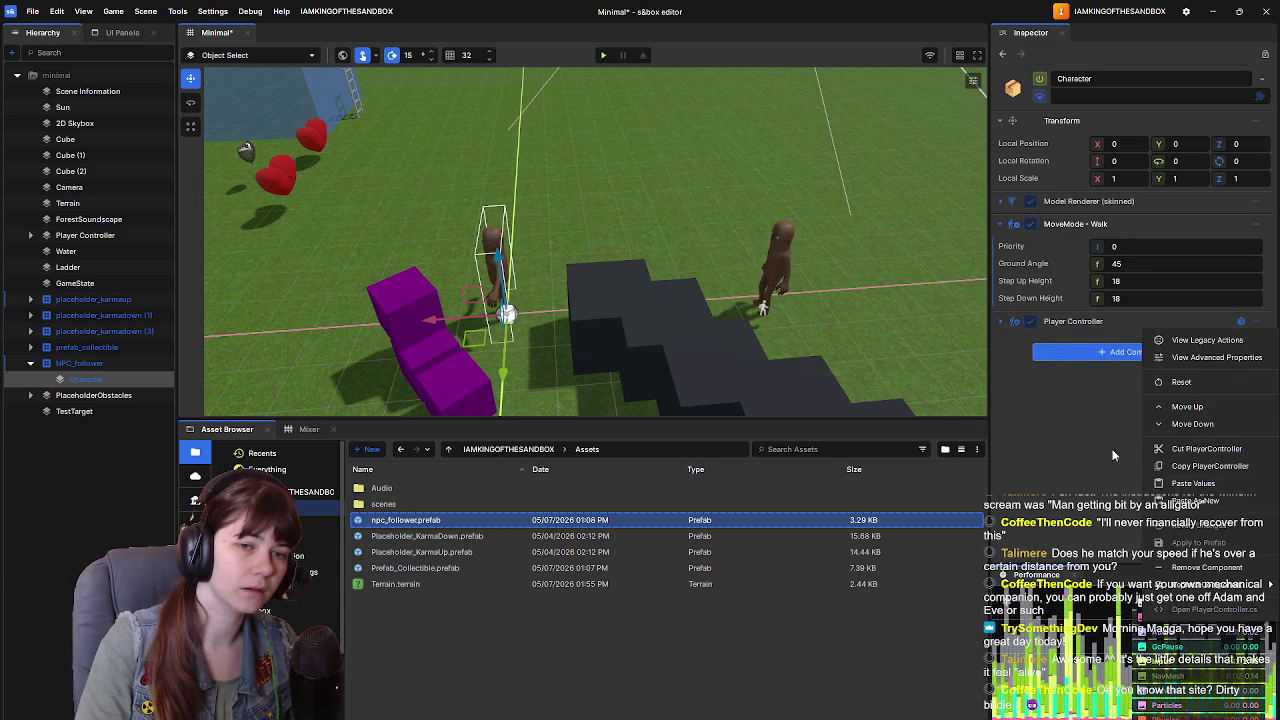
left_click(1081, 444)
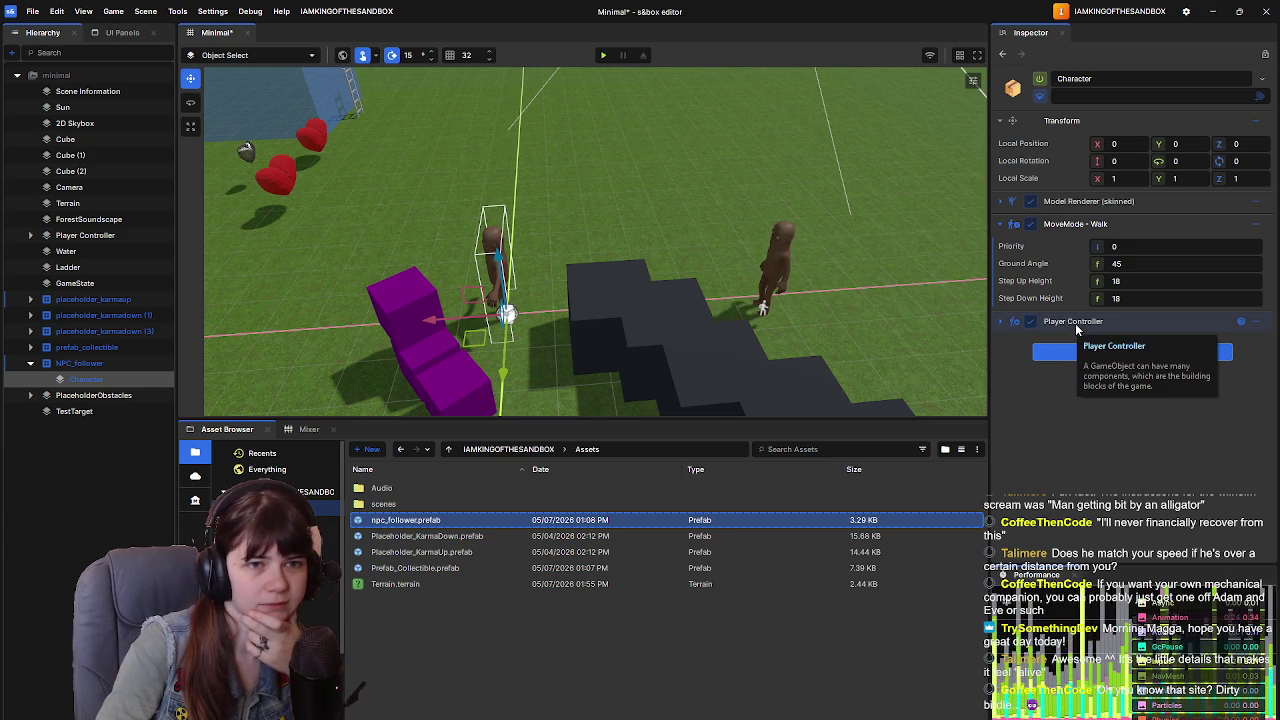
left_click(1256, 322)
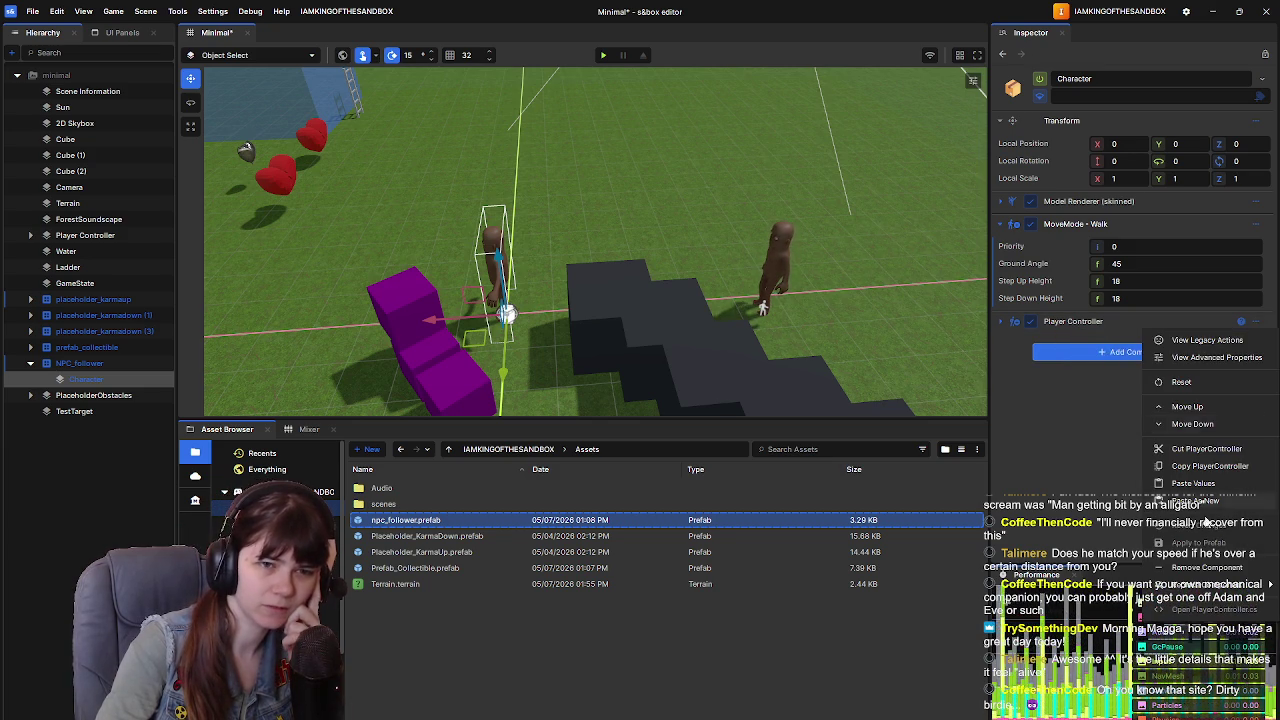
left_click(1215, 568)
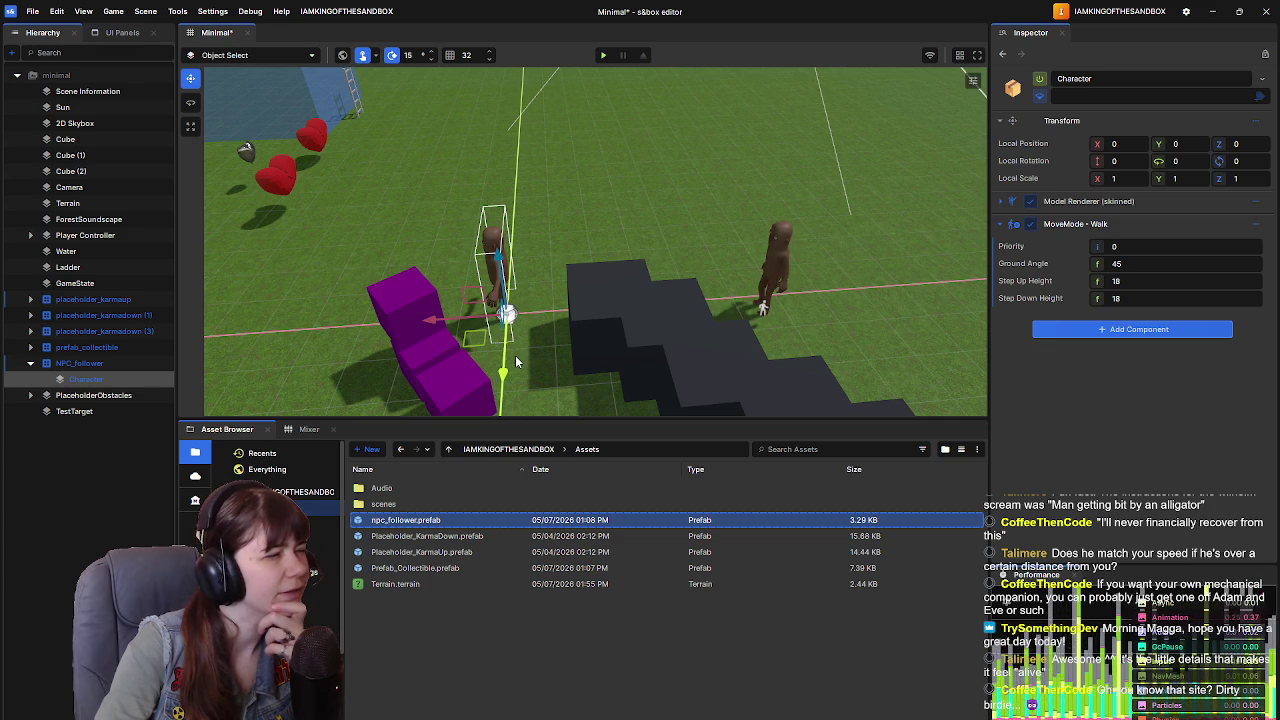
Step: Collapse Player Controller's Walk settings, then search 'movemode' on Character without adding anything
left_click(116, 237)
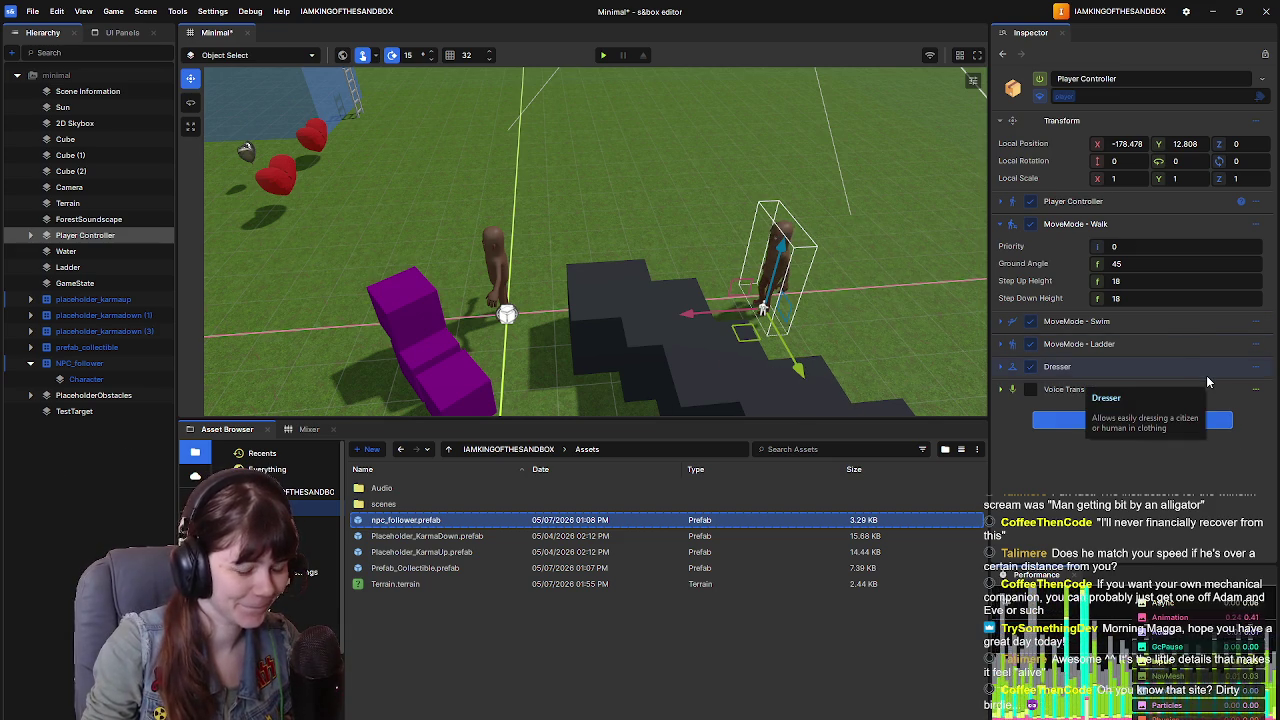
left_click(998, 223)
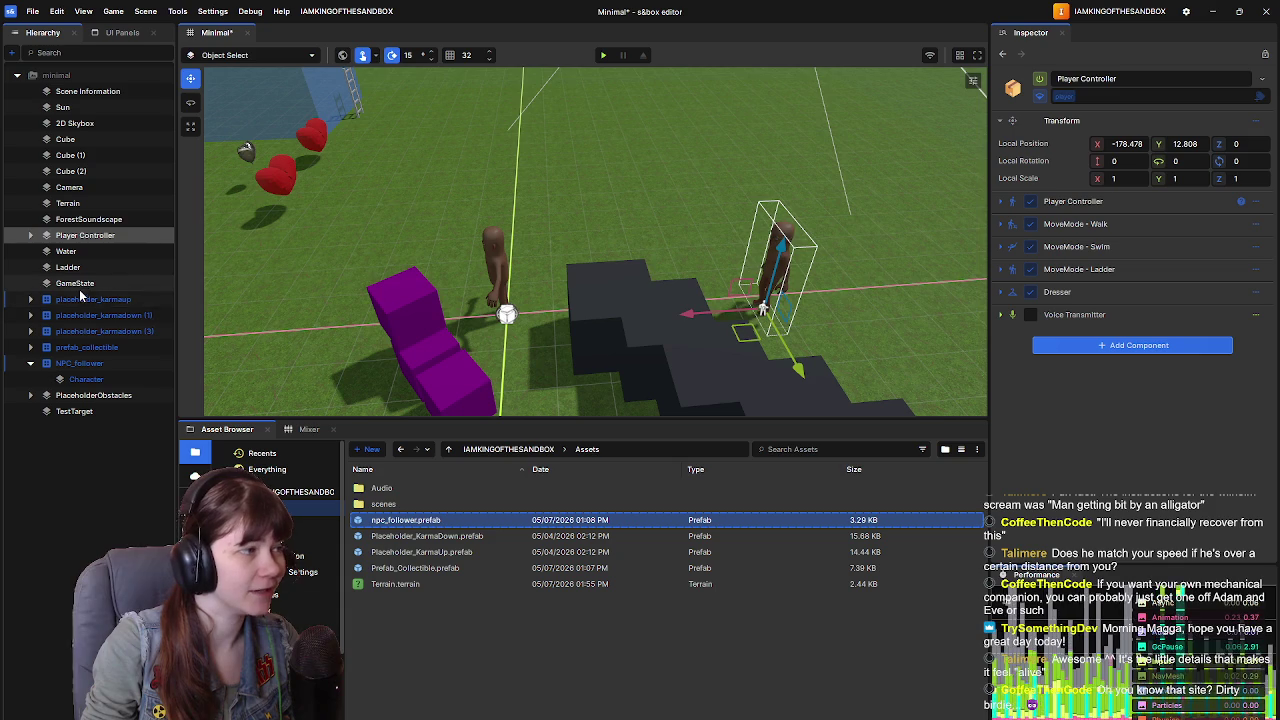
left_click(86, 488)
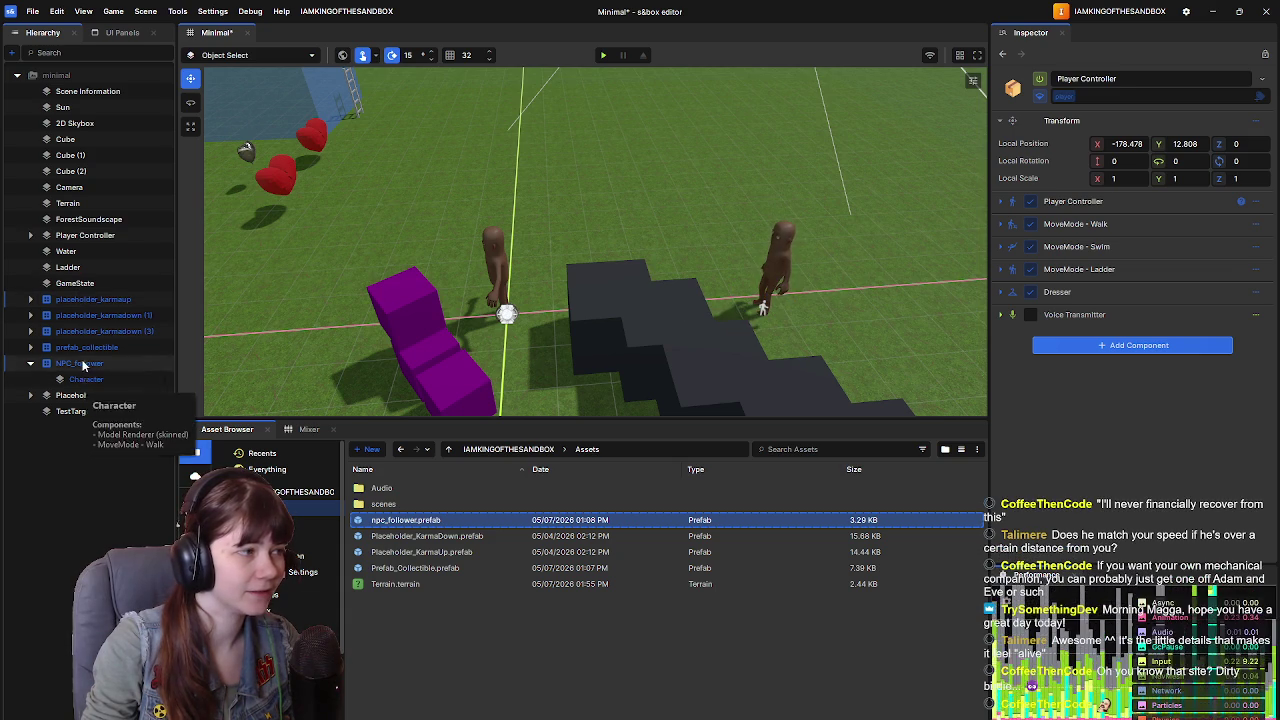
left_click(80, 363)
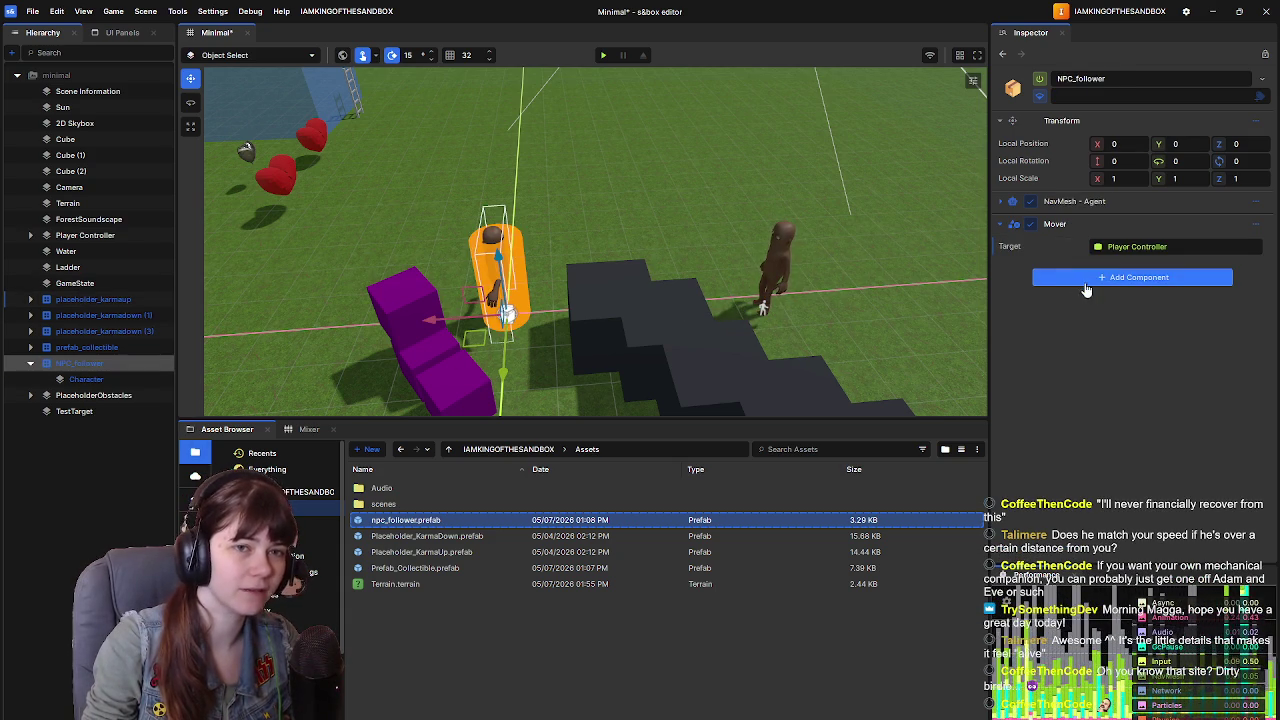
left_click(142, 382)
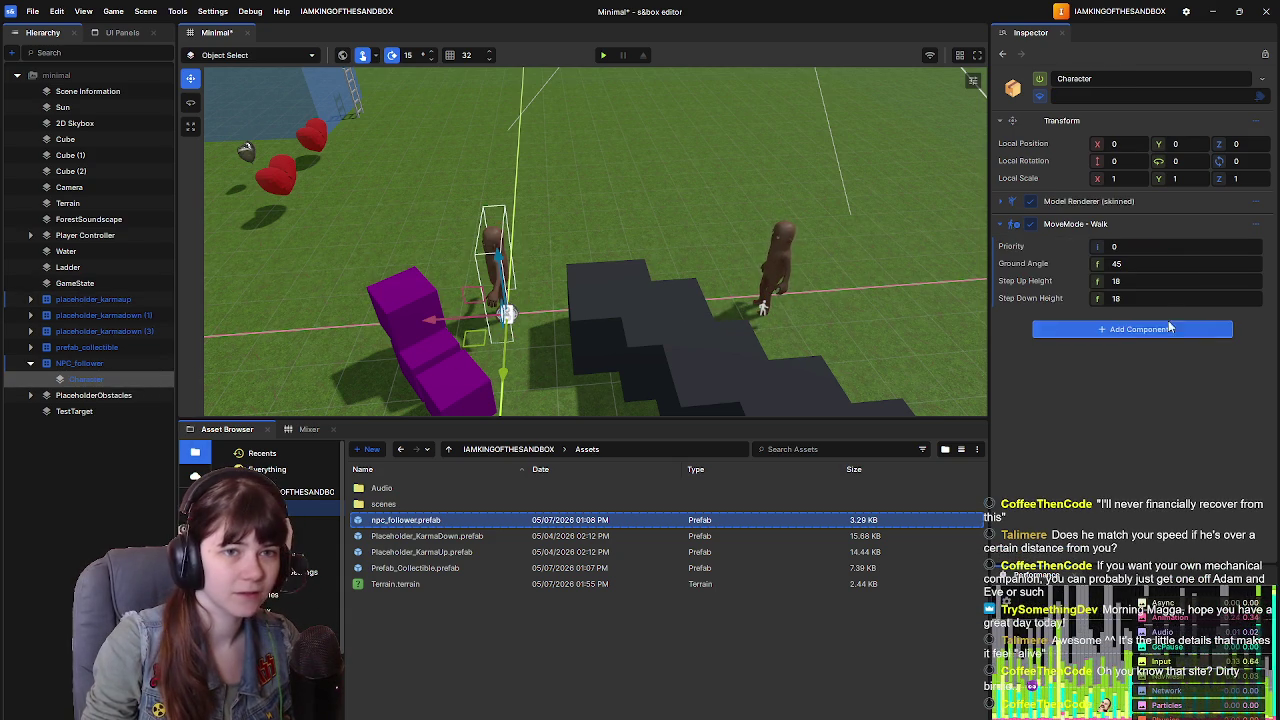
left_click(1148, 330)
type("movemo")
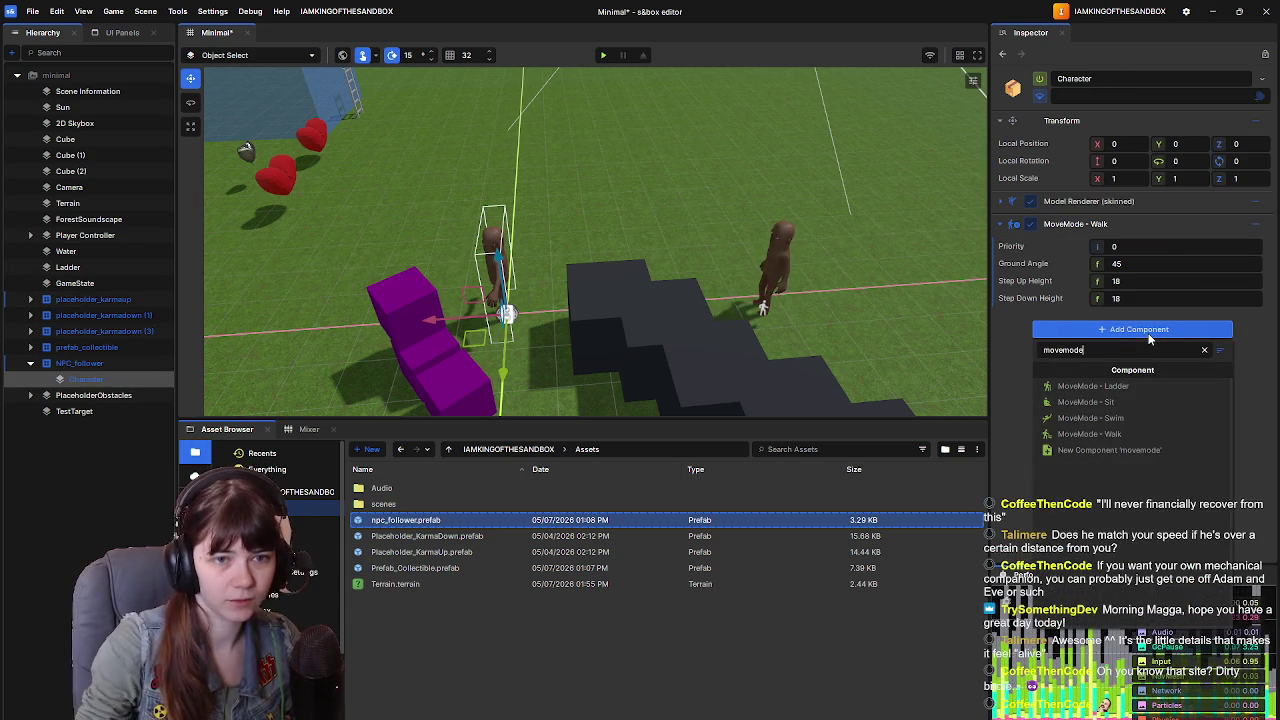
type("de")
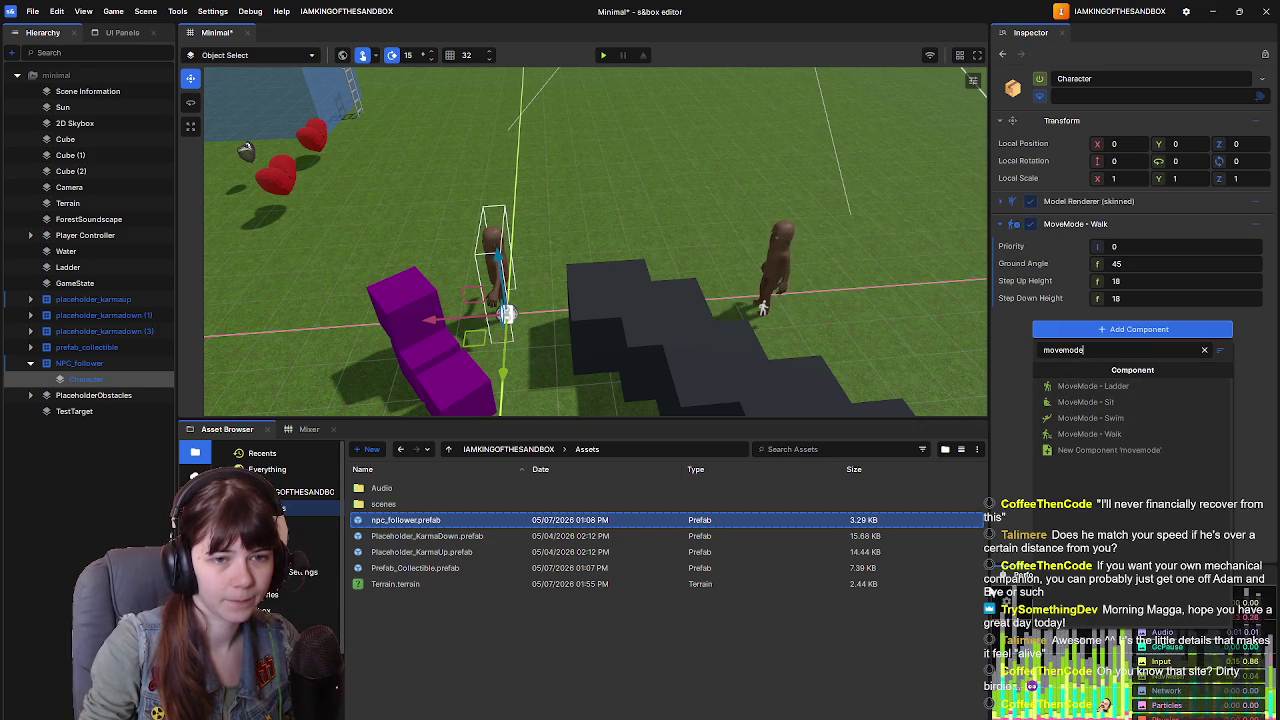
left_click(997, 453)
left_click(73, 238)
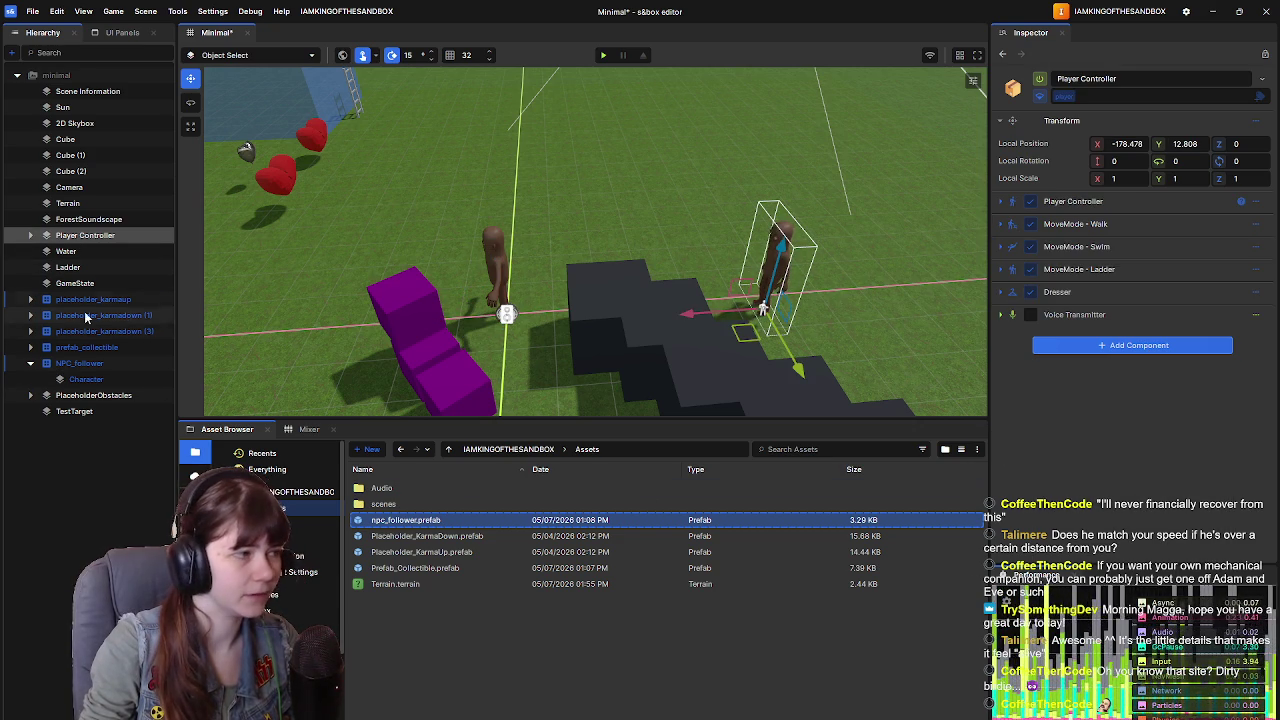
left_click(86, 364)
left_click(86, 379)
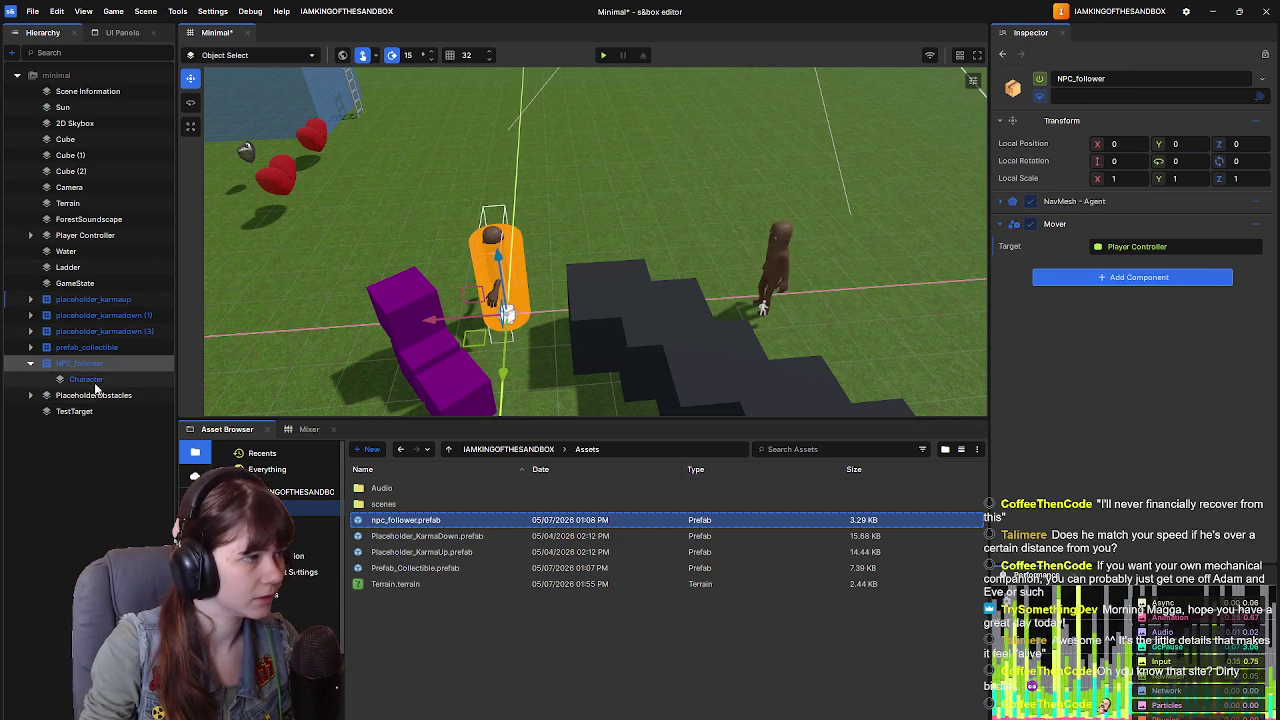
Step: Add MoveMode - Swim and MoveMode - Ladder to Character, removing the auto-added Player Controller each time
left_click(1112, 329)
type("swim")
left_click(1095, 386)
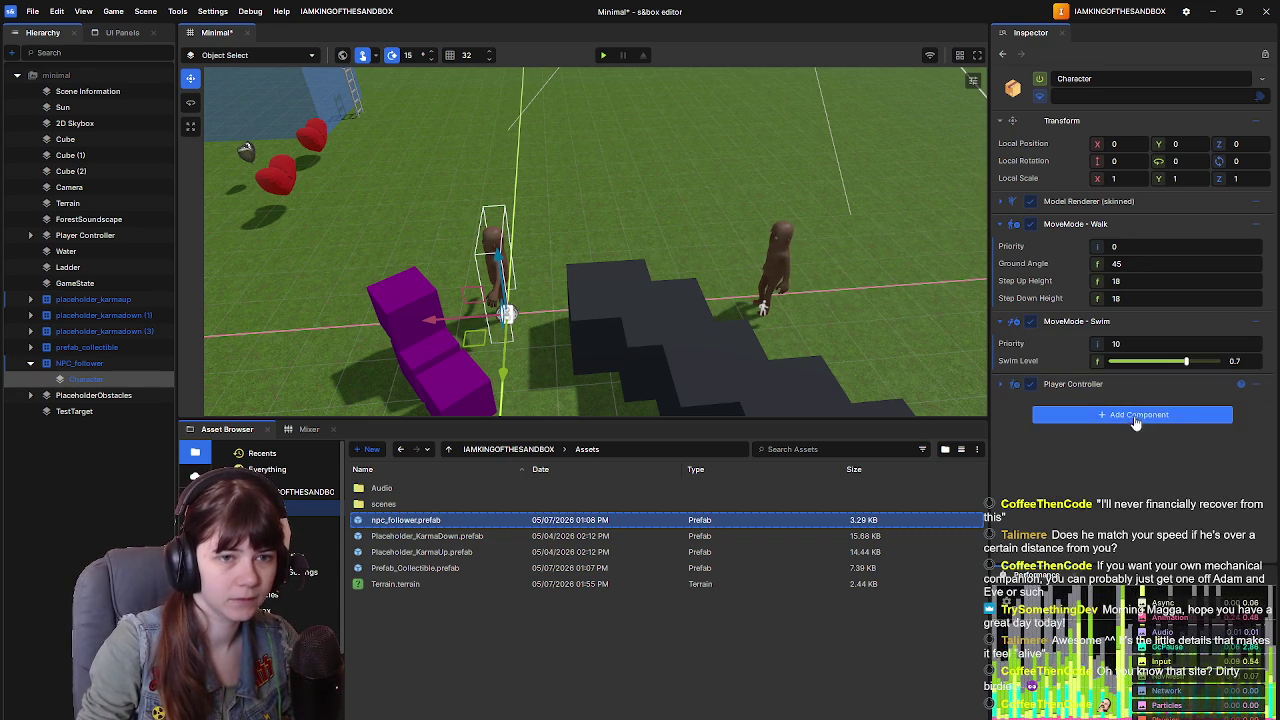
left_click(1257, 388)
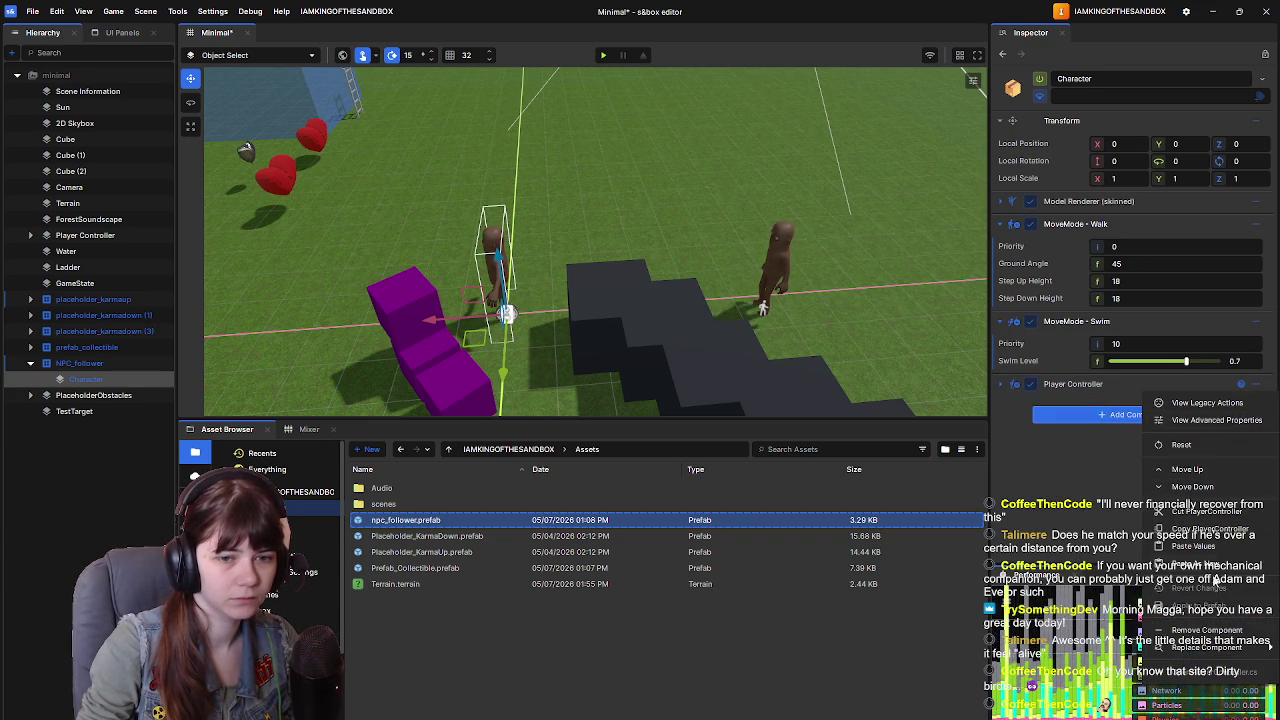
left_click(1207, 630)
left_click(1145, 392)
type("ladder")
left_click(1138, 446)
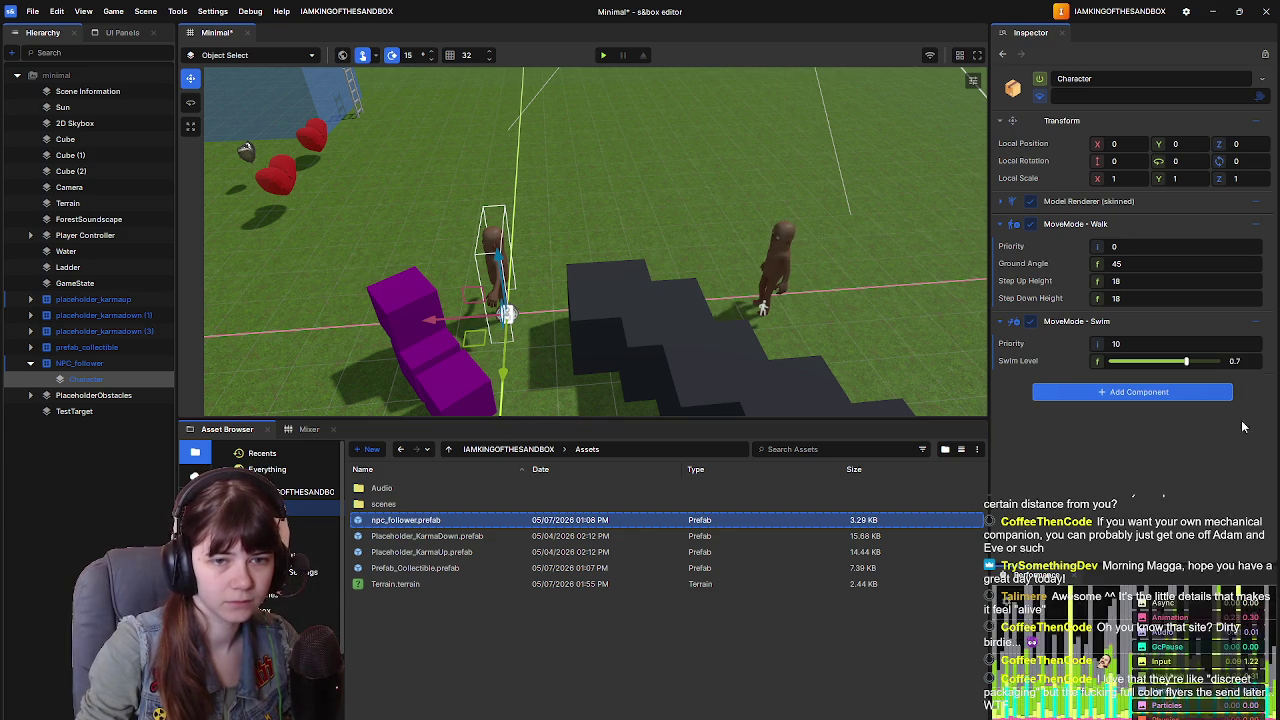
left_click(1253, 467)
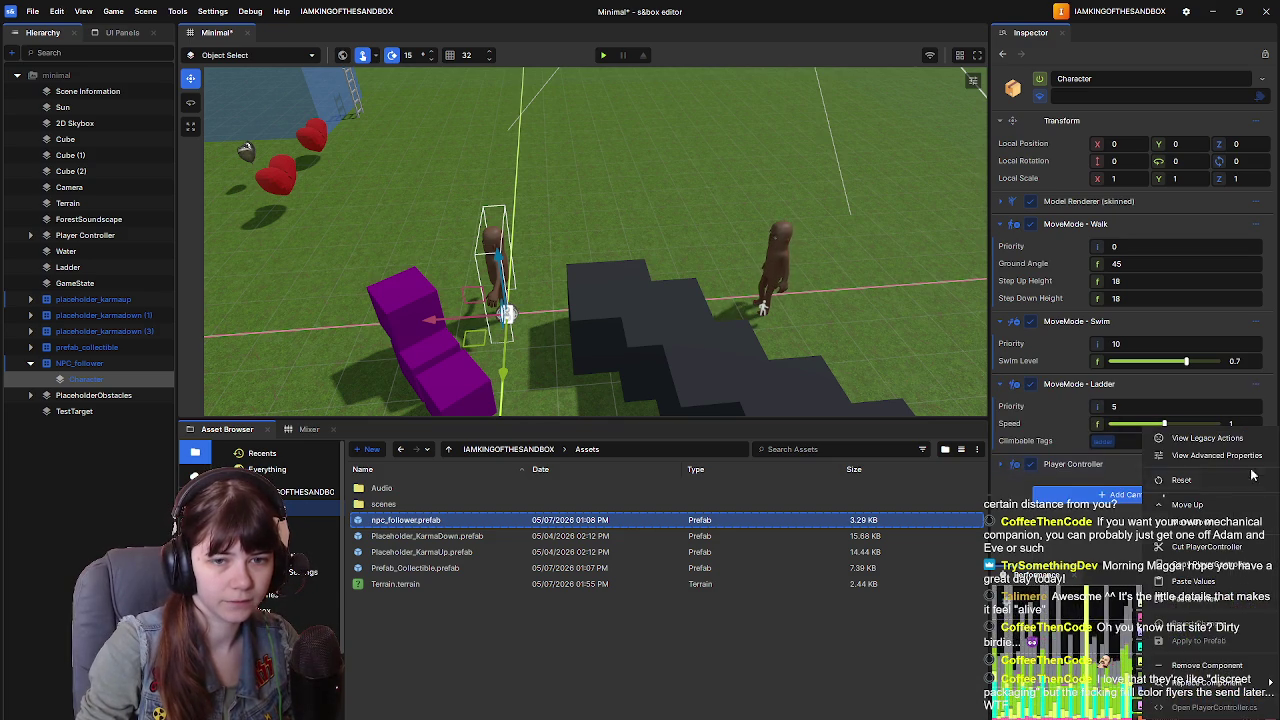
left_click(1205, 665)
Step: Add MoveMode - Sit, remove the extra Player Controller, and save the scene
left_click(1125, 465)
type("sit")
left_click(1100, 478)
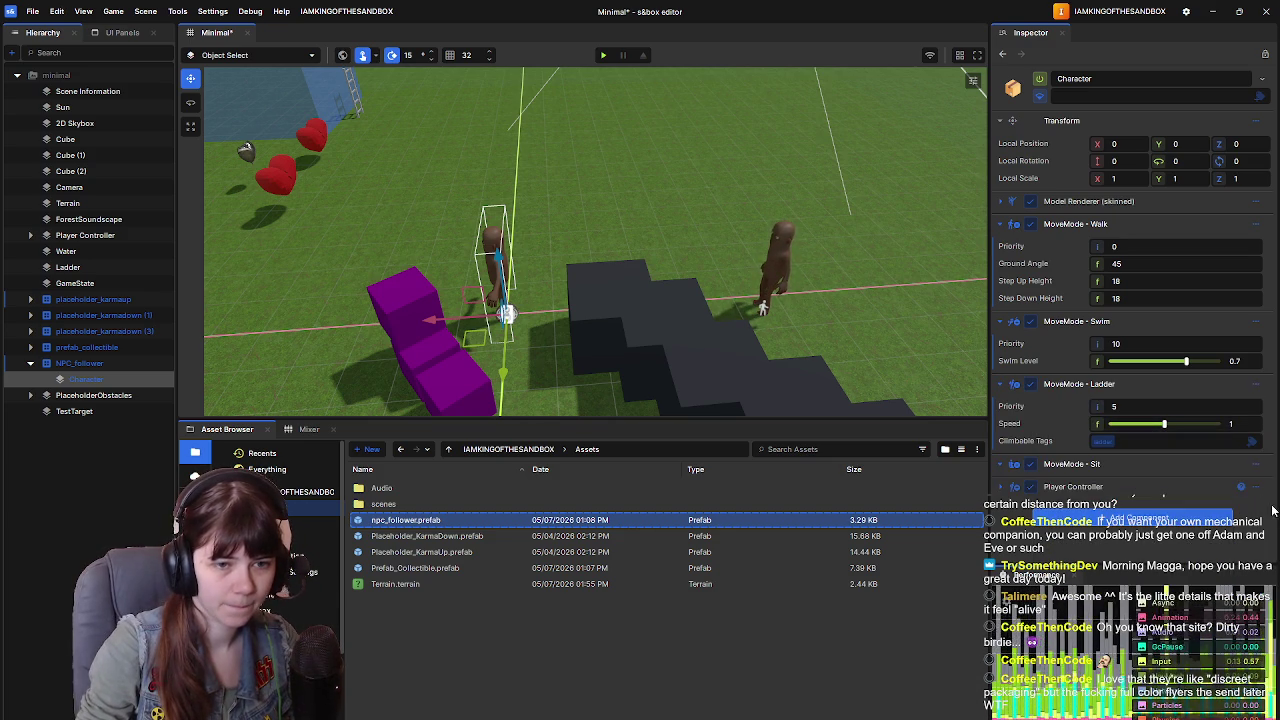
left_click(1257, 487)
left_click(1200, 522)
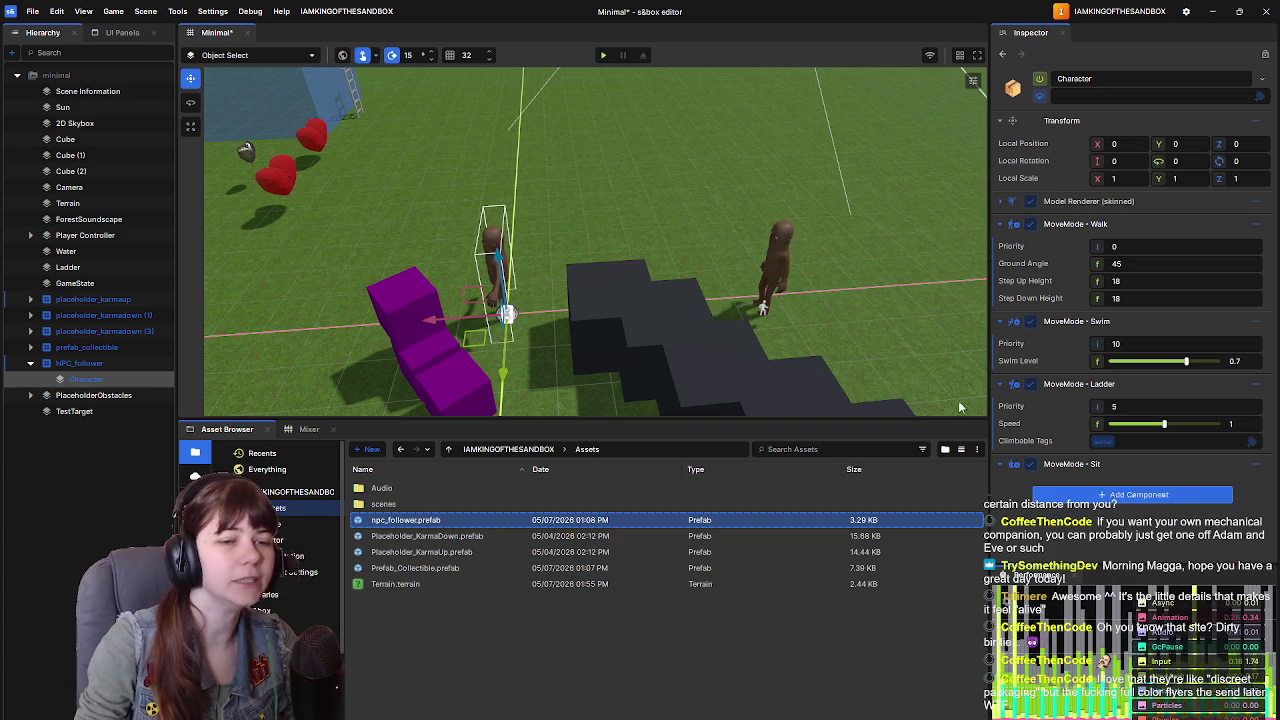
key("ctrl+s")
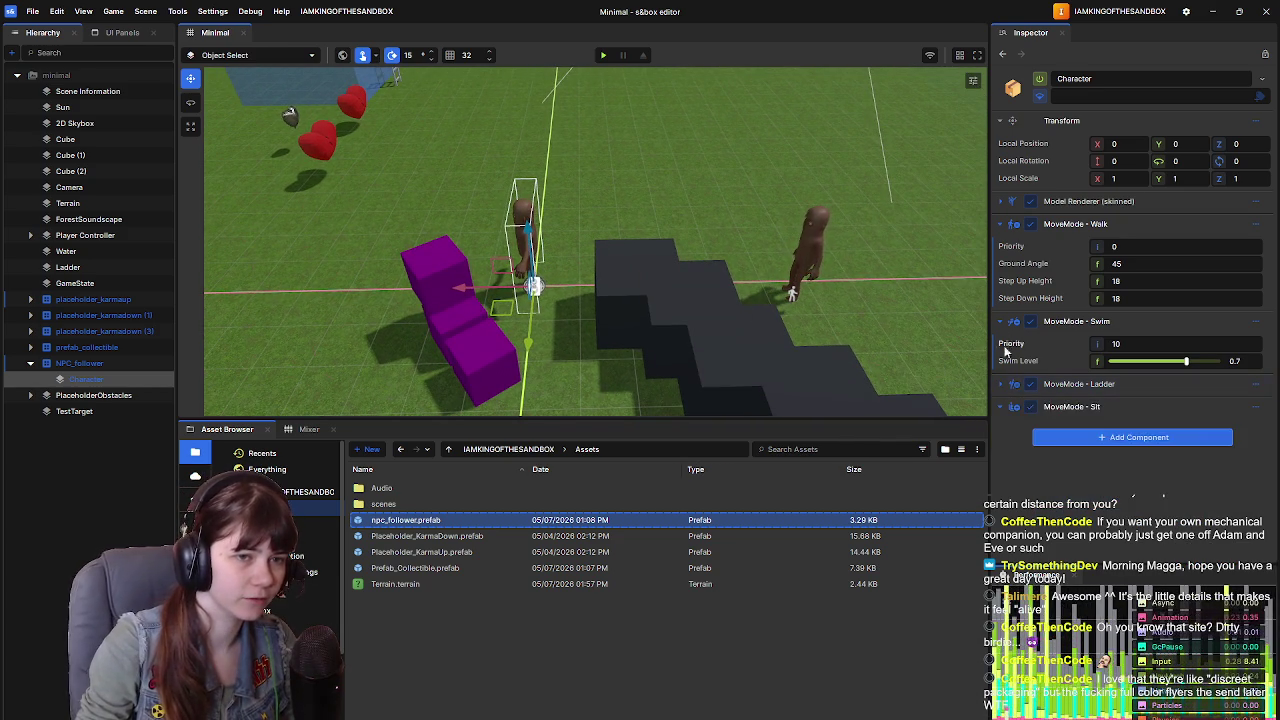
left_click(997, 321)
left_click(999, 224)
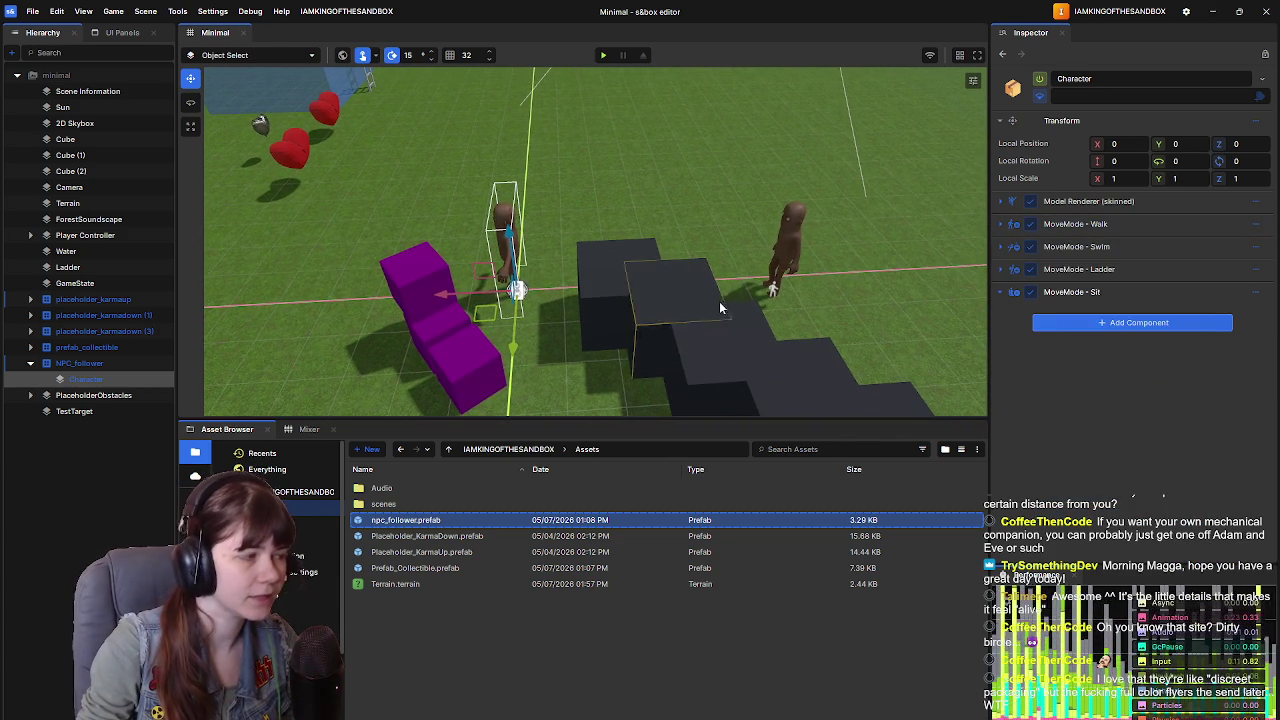
left_click(1002, 202)
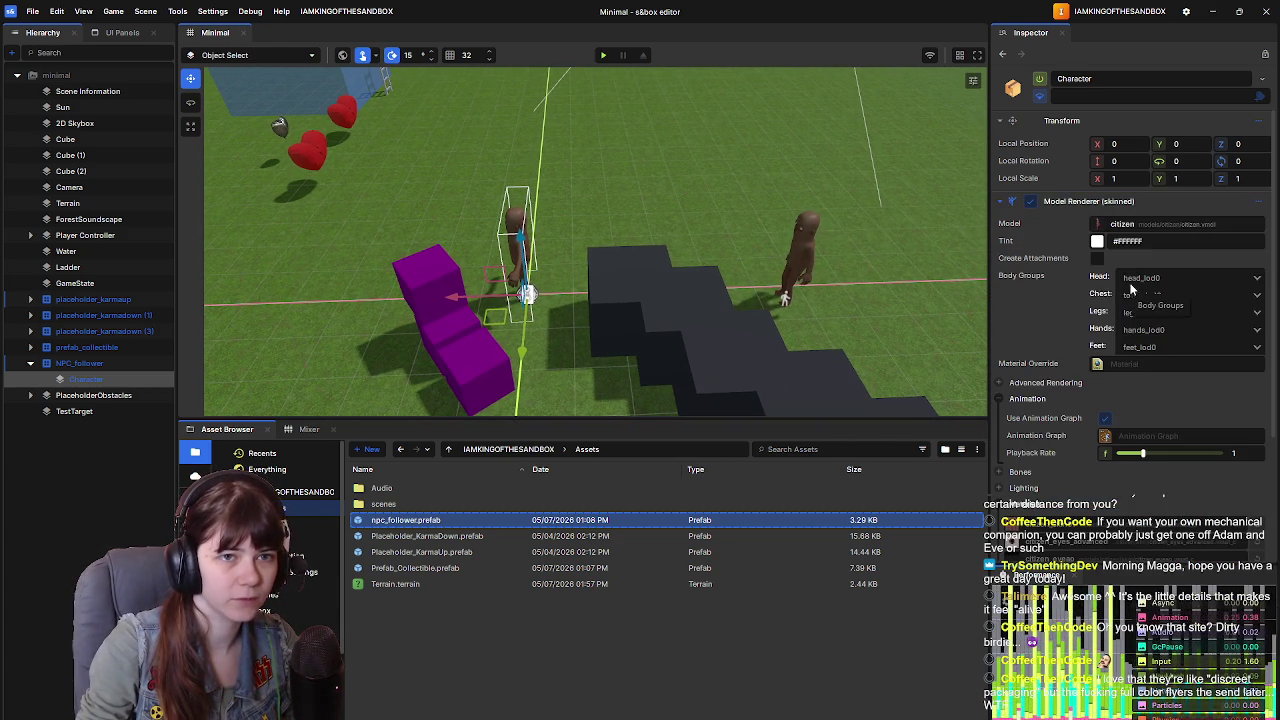
scroll(1100, 410, "down", 3)
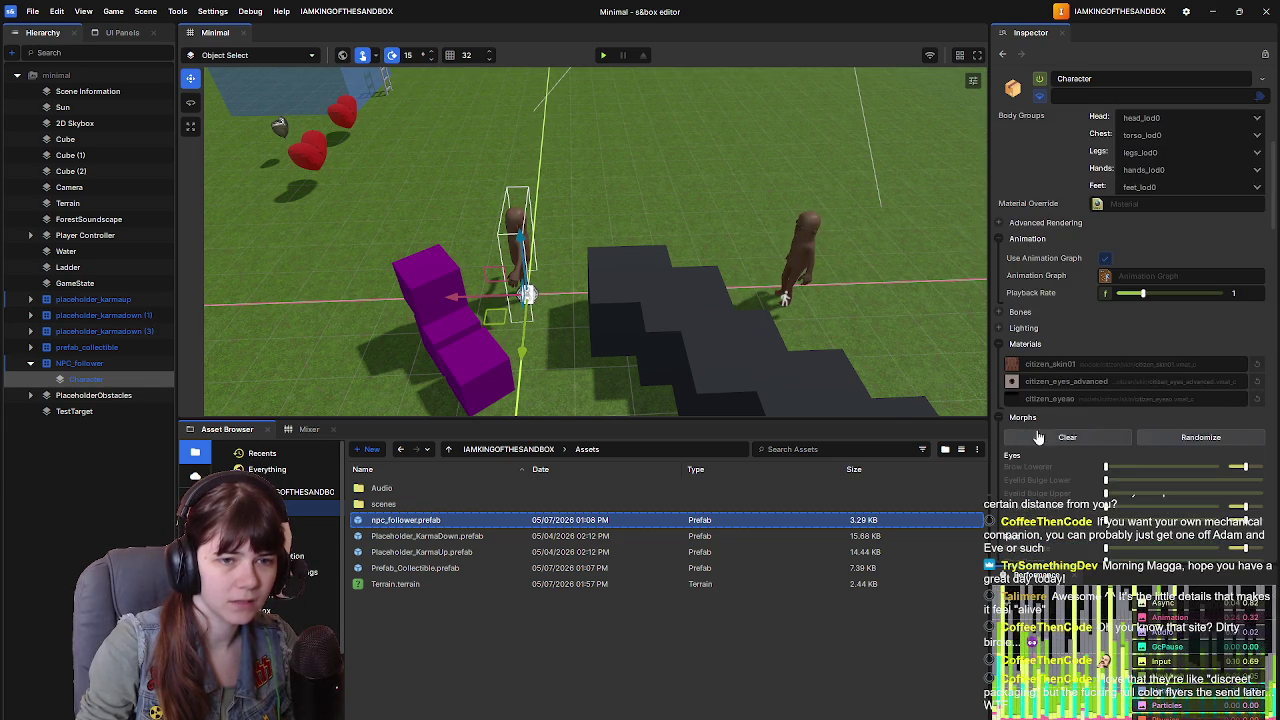
left_click(1008, 417)
scroll(1020, 380, "down", 2)
left_click(1005, 297)
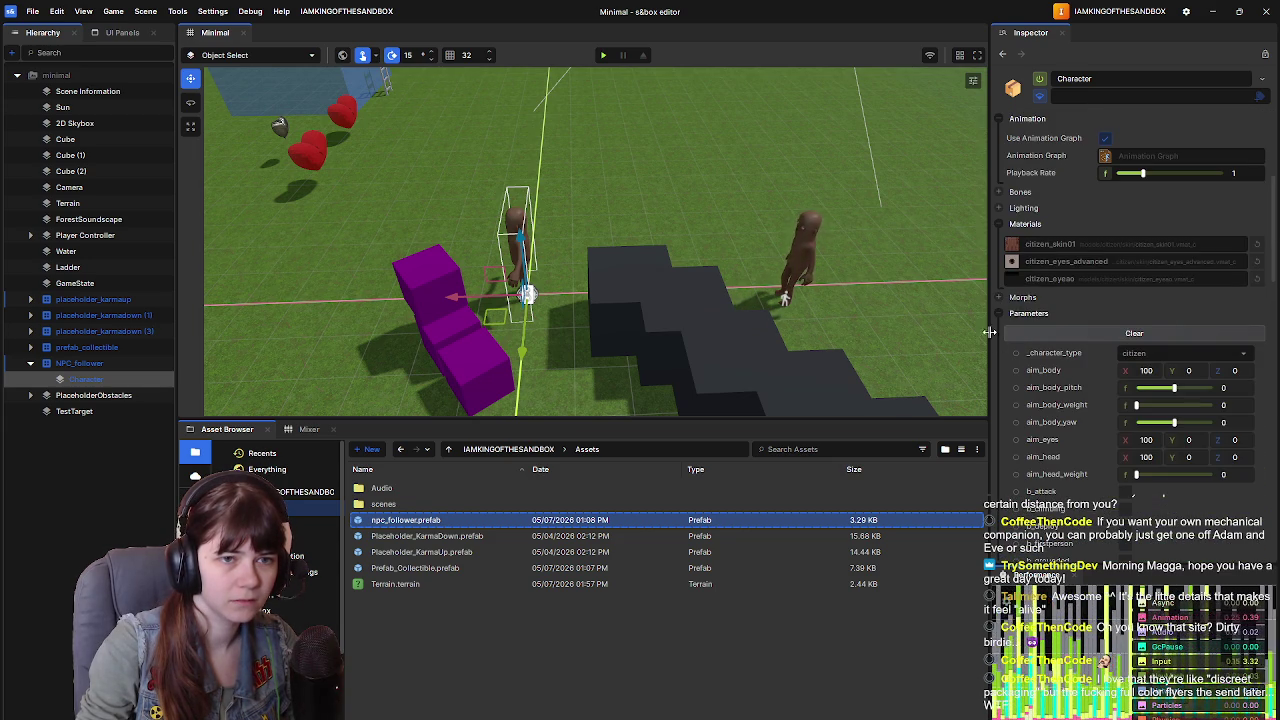
scroll(1085, 368, "down", 6)
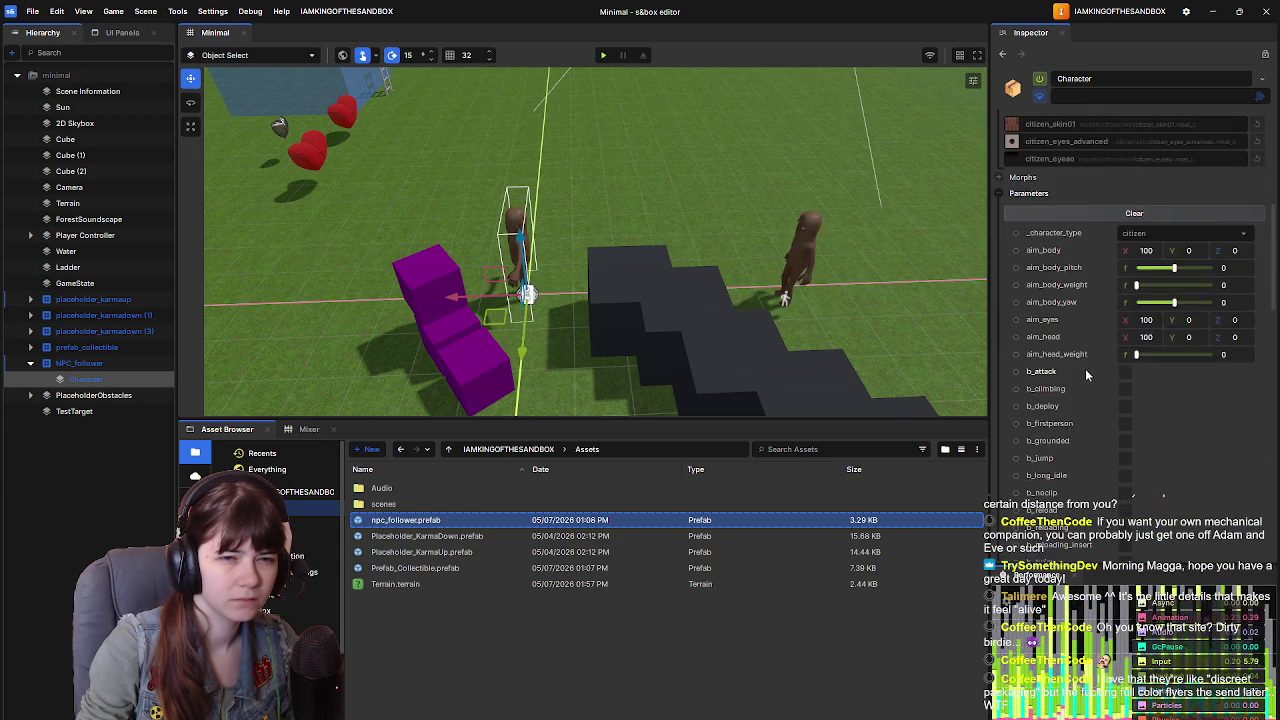
scroll(1172, 417, "down", 8)
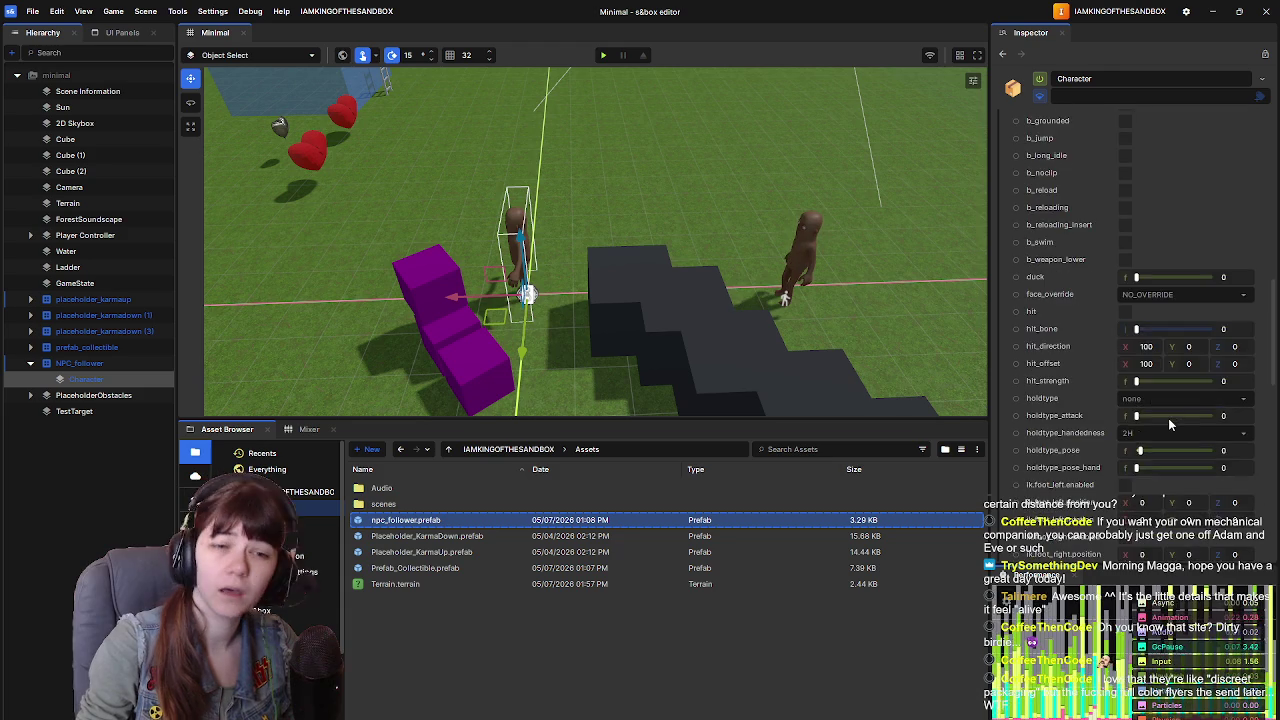
scroll(1094, 391, "down", 5)
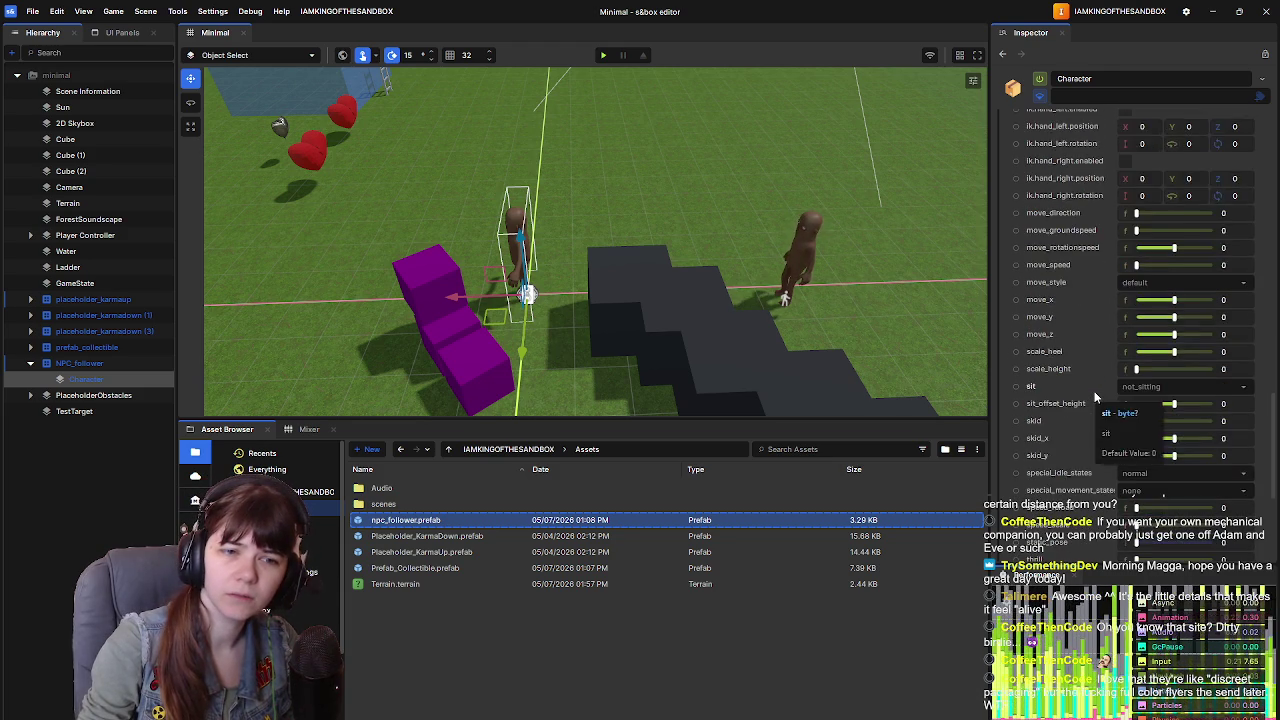
scroll(1093, 390, "down", 2)
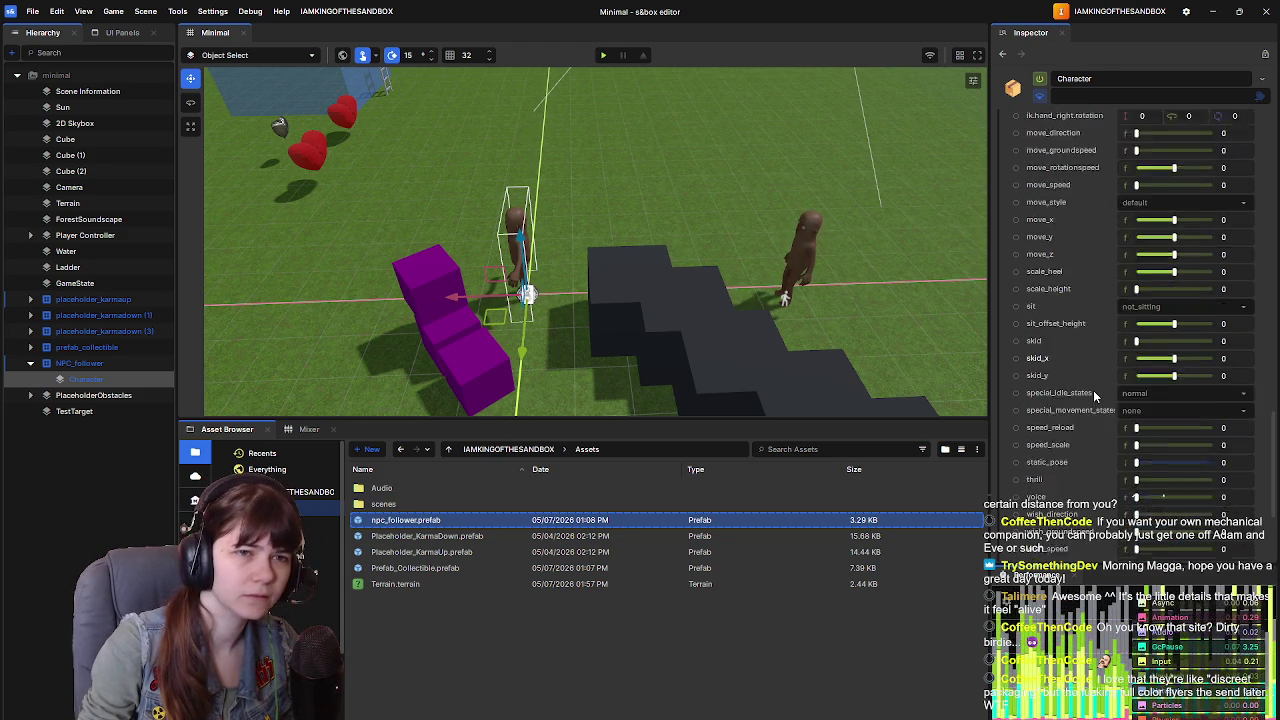
scroll(1093, 389, "up", 20)
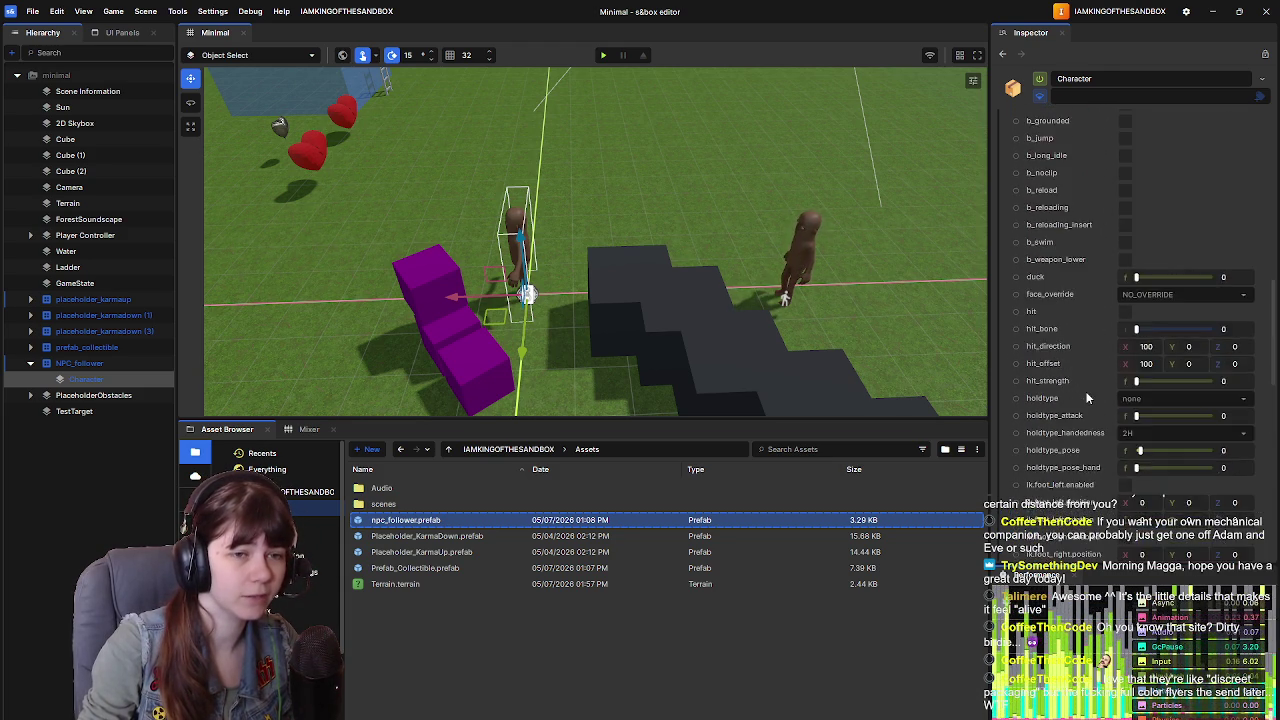
scroll(1090, 402, "down", 1)
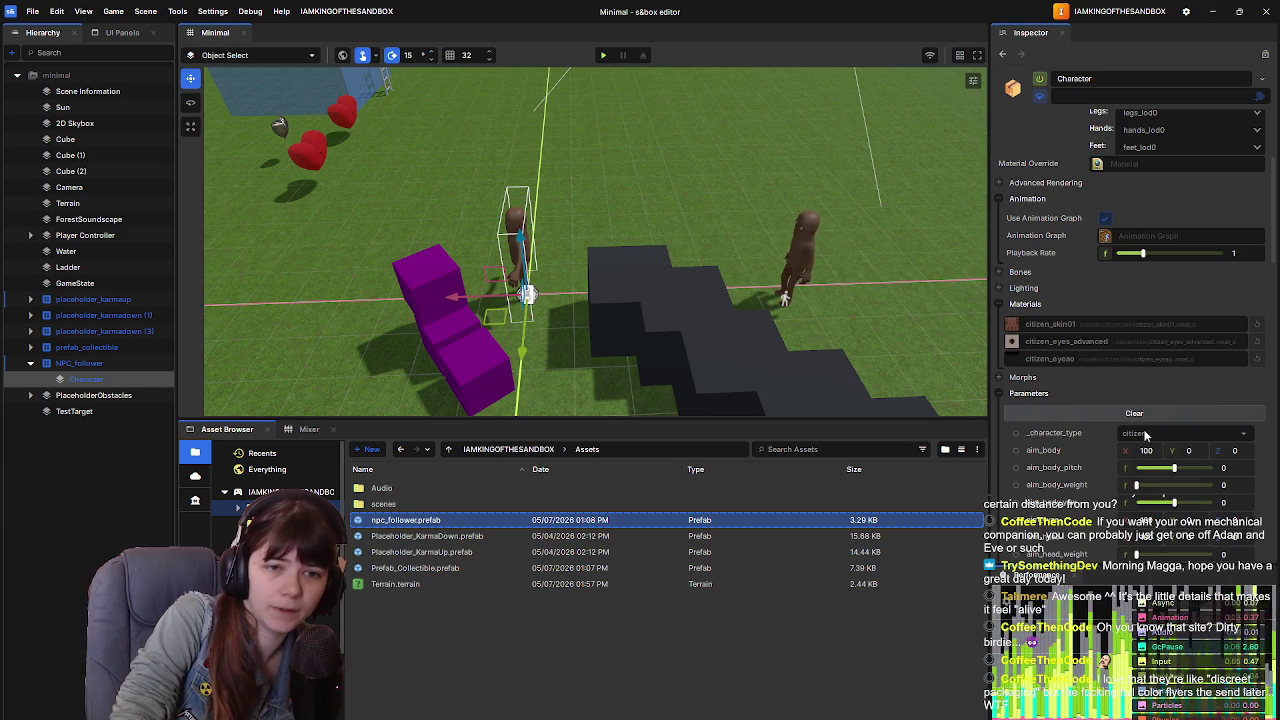
left_click(1003, 394)
left_click(1003, 407)
scroll(1084, 496, "down", 4)
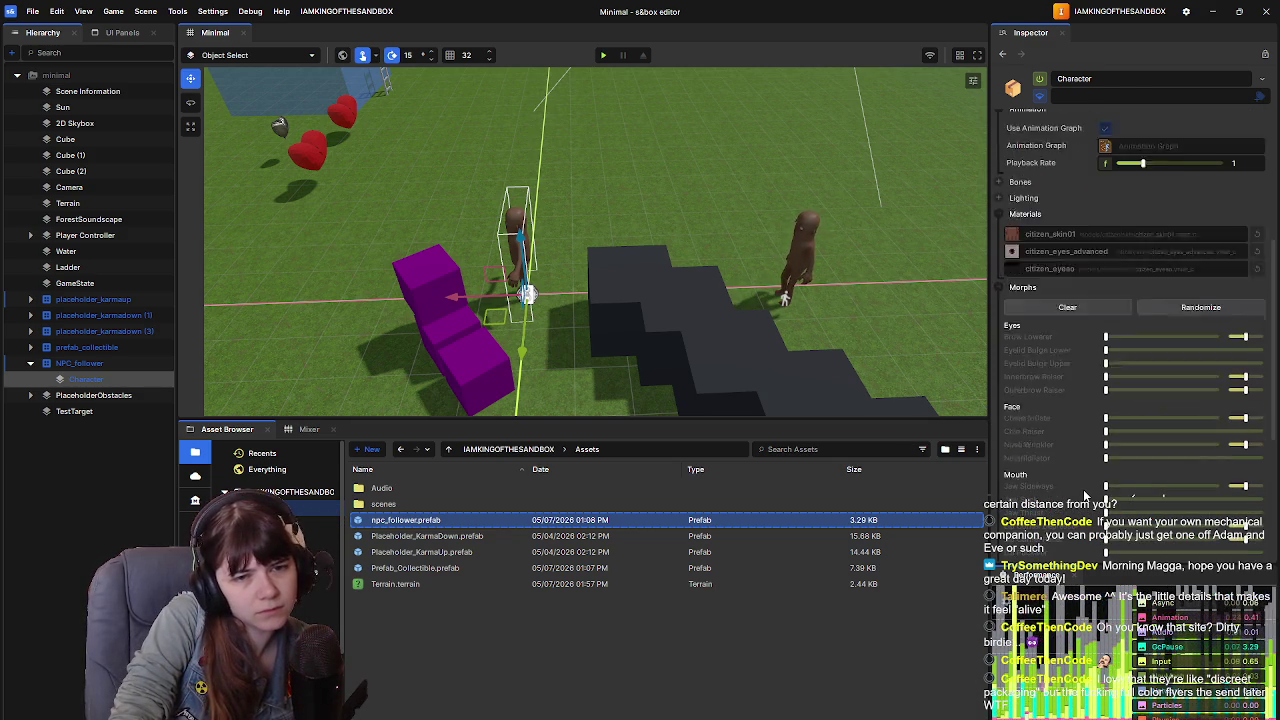
scroll(1083, 489, "up", 1)
scroll(1083, 489, "up", 1)
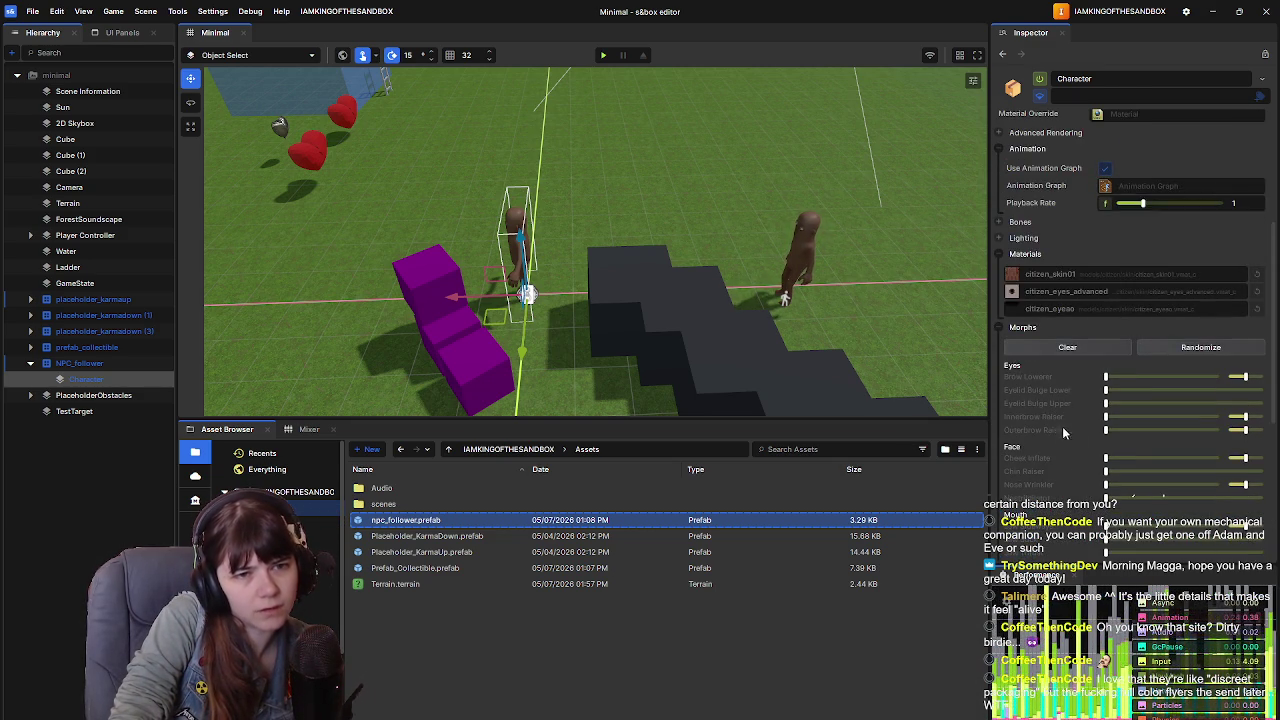
left_click(1001, 334)
left_click(999, 433)
scroll(1120, 345, "down", 2)
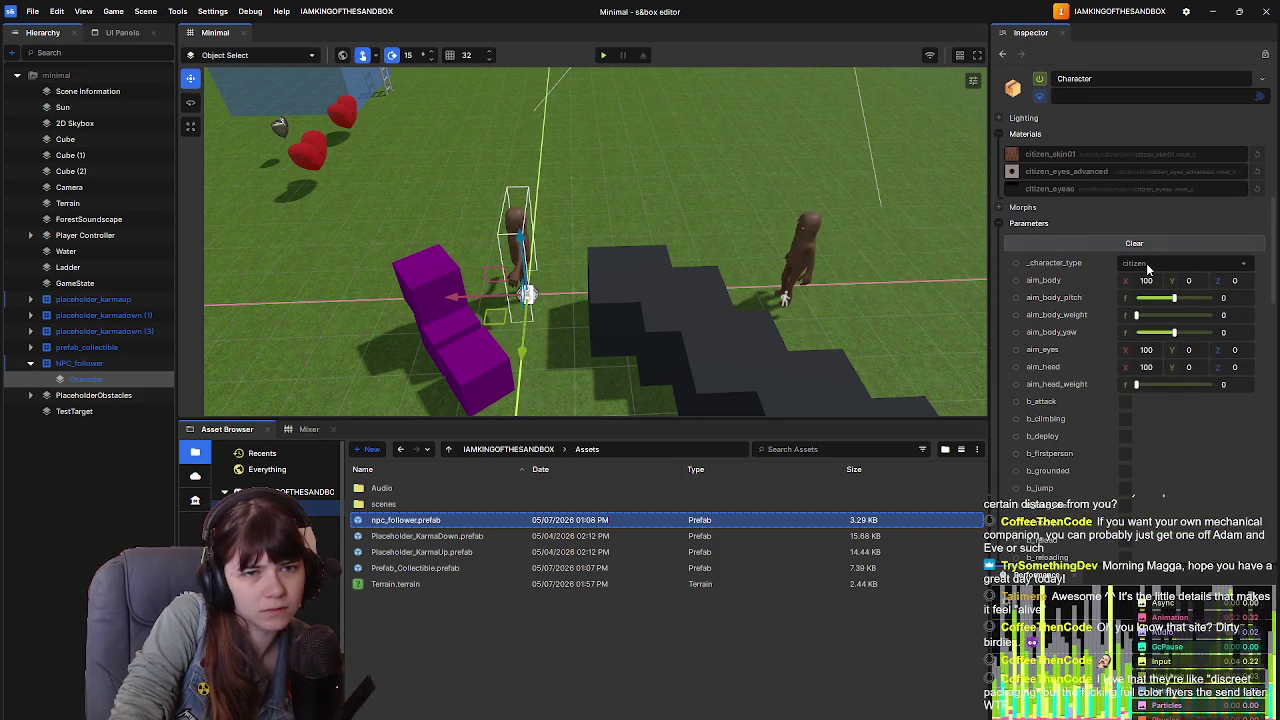
scroll(1069, 378, "down", 3)
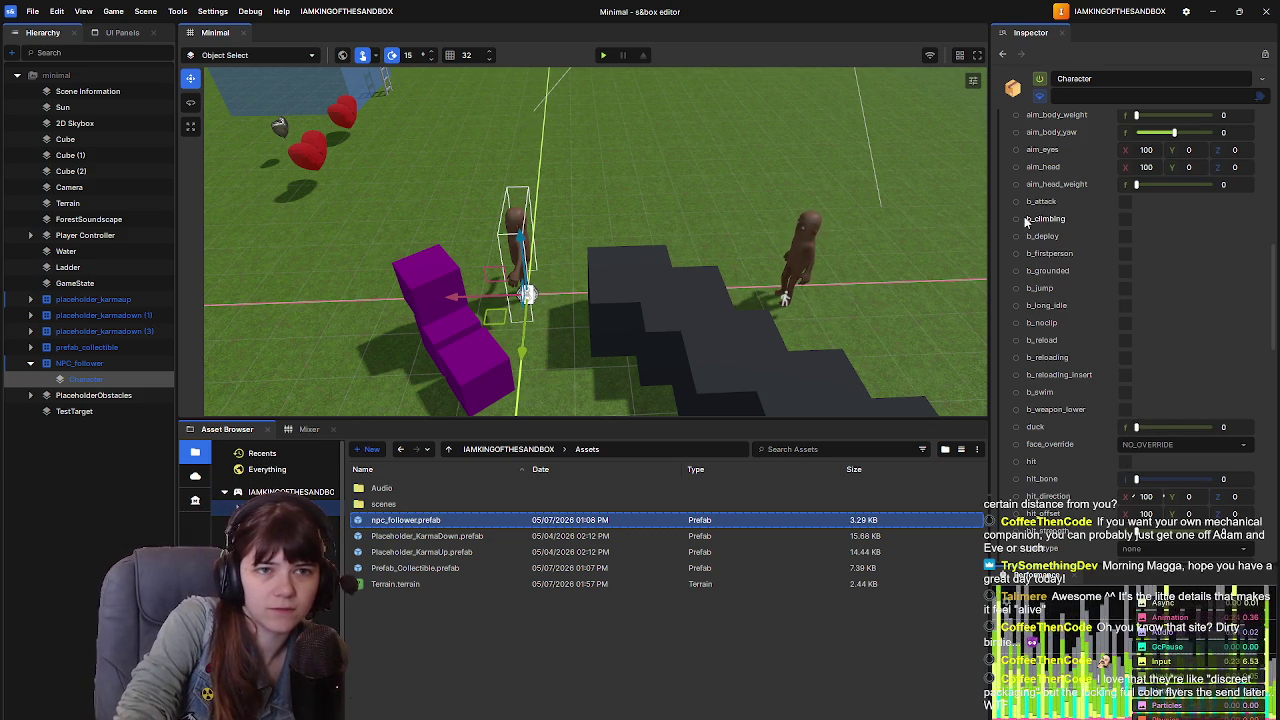
scroll(1069, 281, "up", 3)
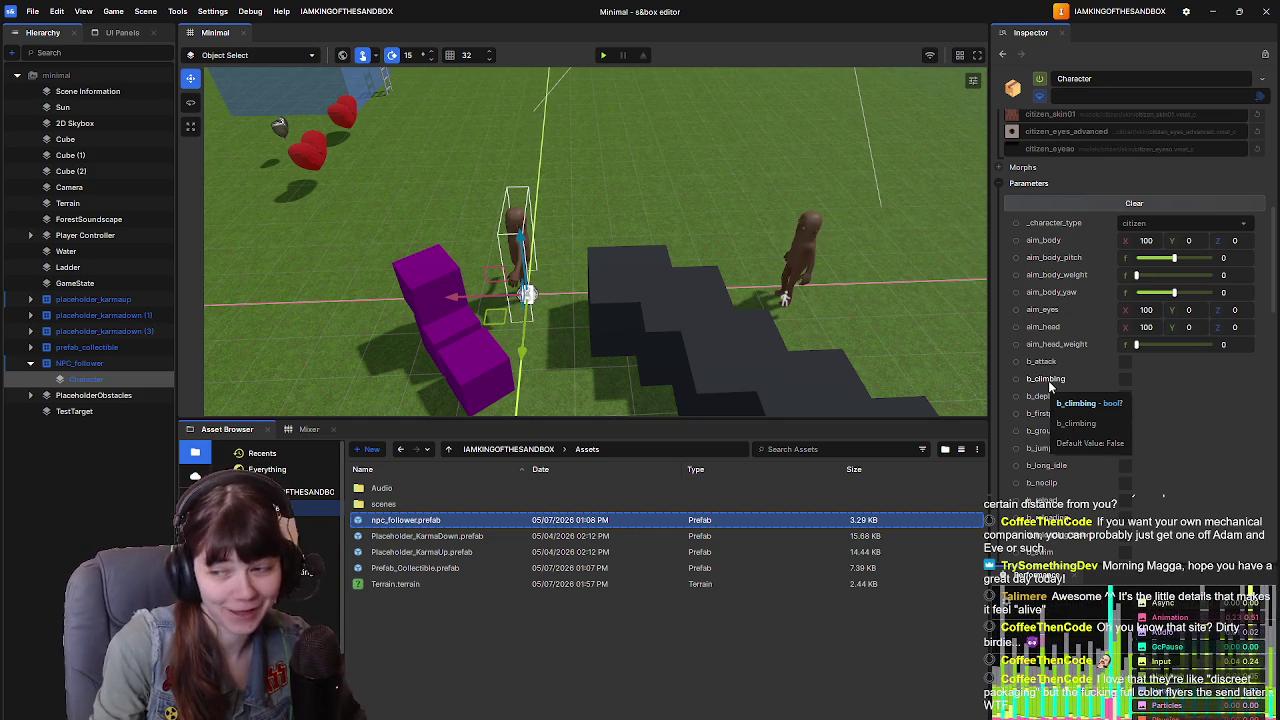
scroll(1050, 382, "down", 2)
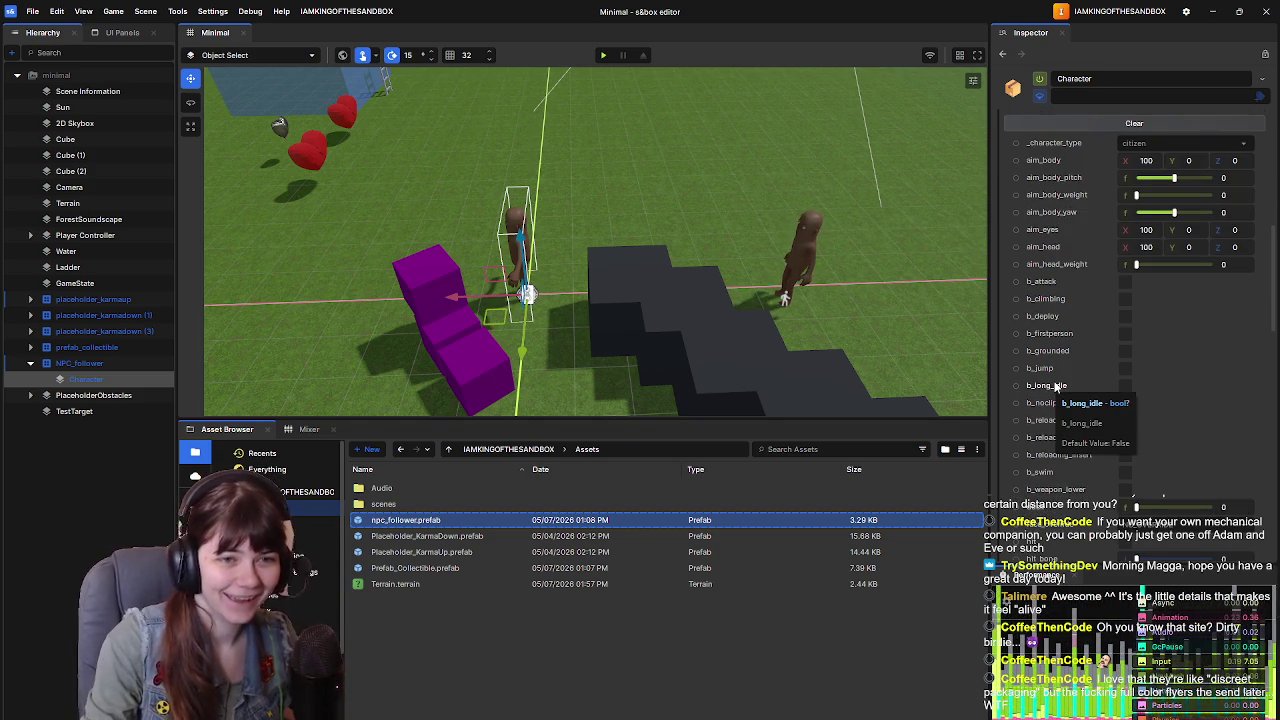
scroll(1046, 388, "down", 4)
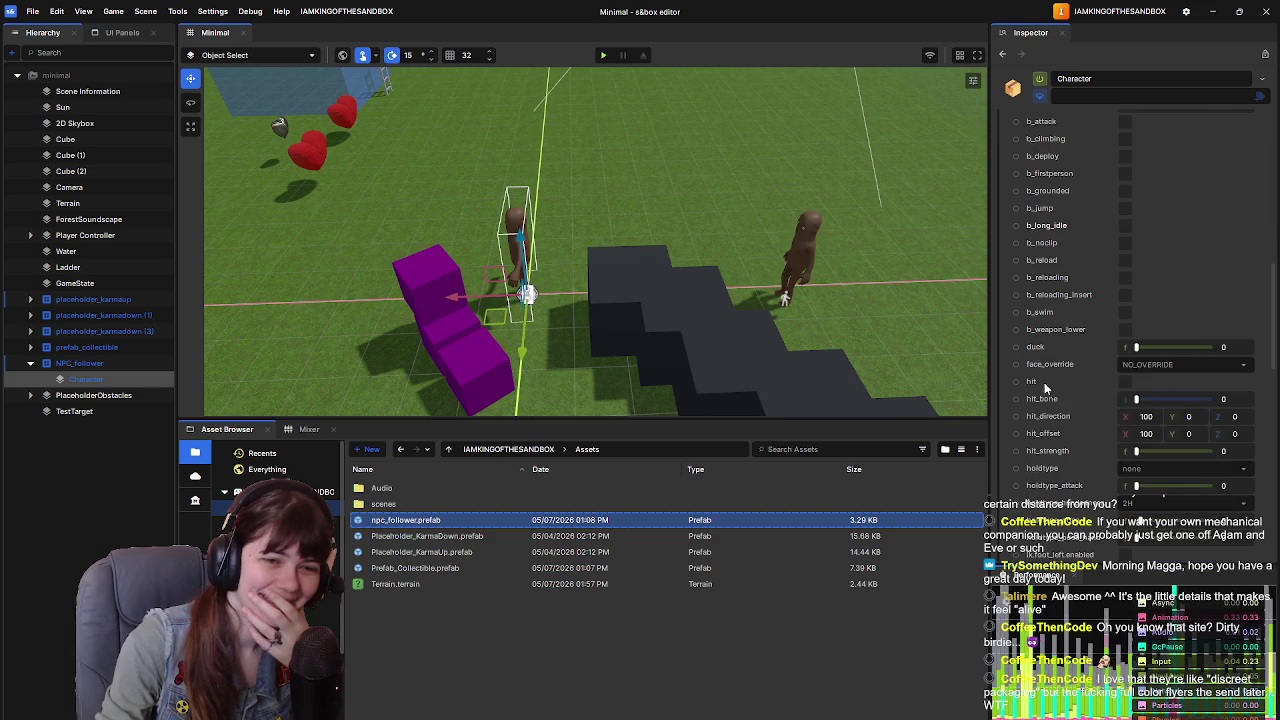
scroll(1110, 356, "down", 1)
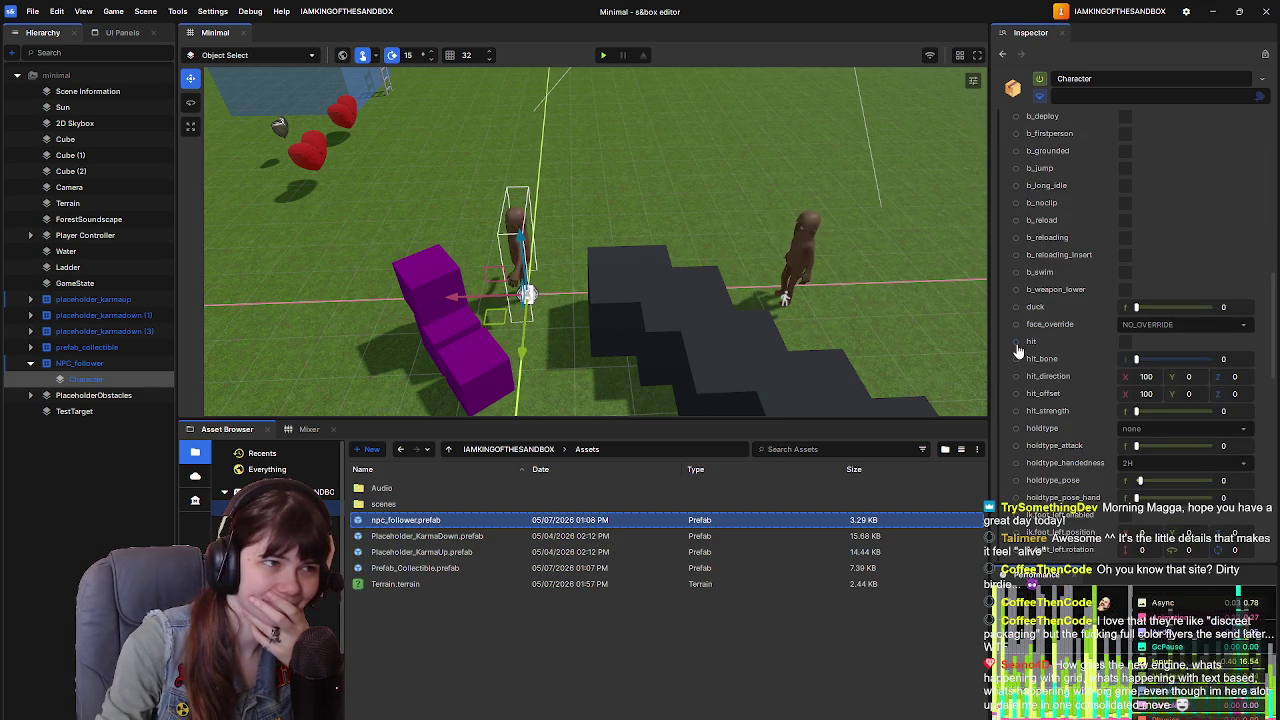
Step: Orbit and zoom in until the follower Character fills the view from the front
mouse_move(663, 307)
left_mouse_down()
mouse_move(856, 273)
mouse_move(677, 286)
mouse_move(886, 329)
mouse_move(793, 203)
mouse_move(748, 216)
left_mouse_up()
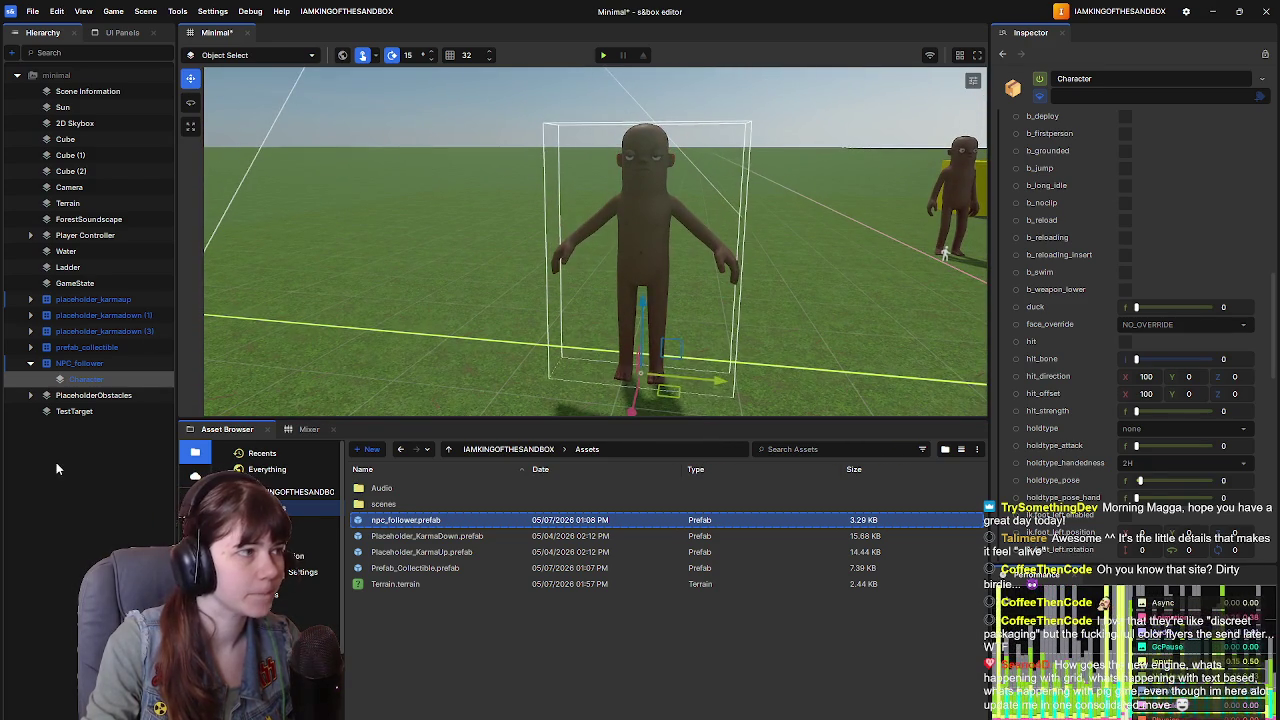
left_click(750, 215)
scroll(1088, 337, "up", 5)
scroll(1087, 330, "up", 3)
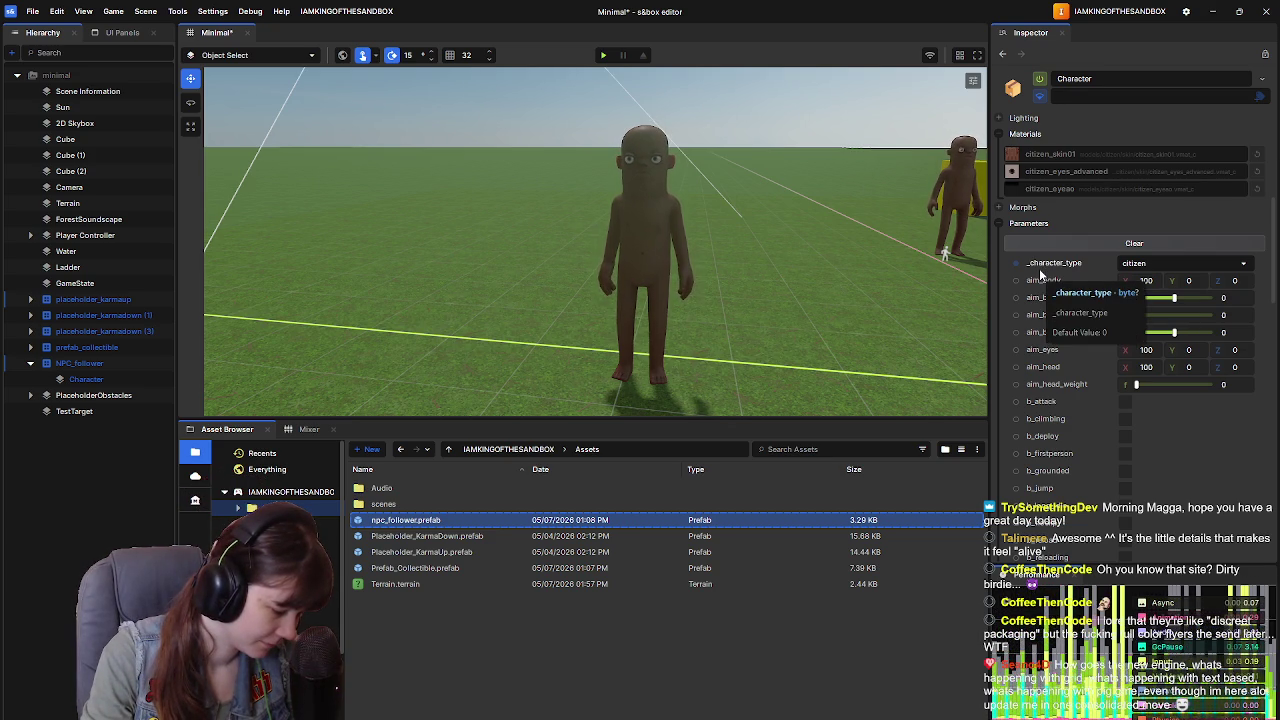
left_click_drag(848, 300, 880, 312)
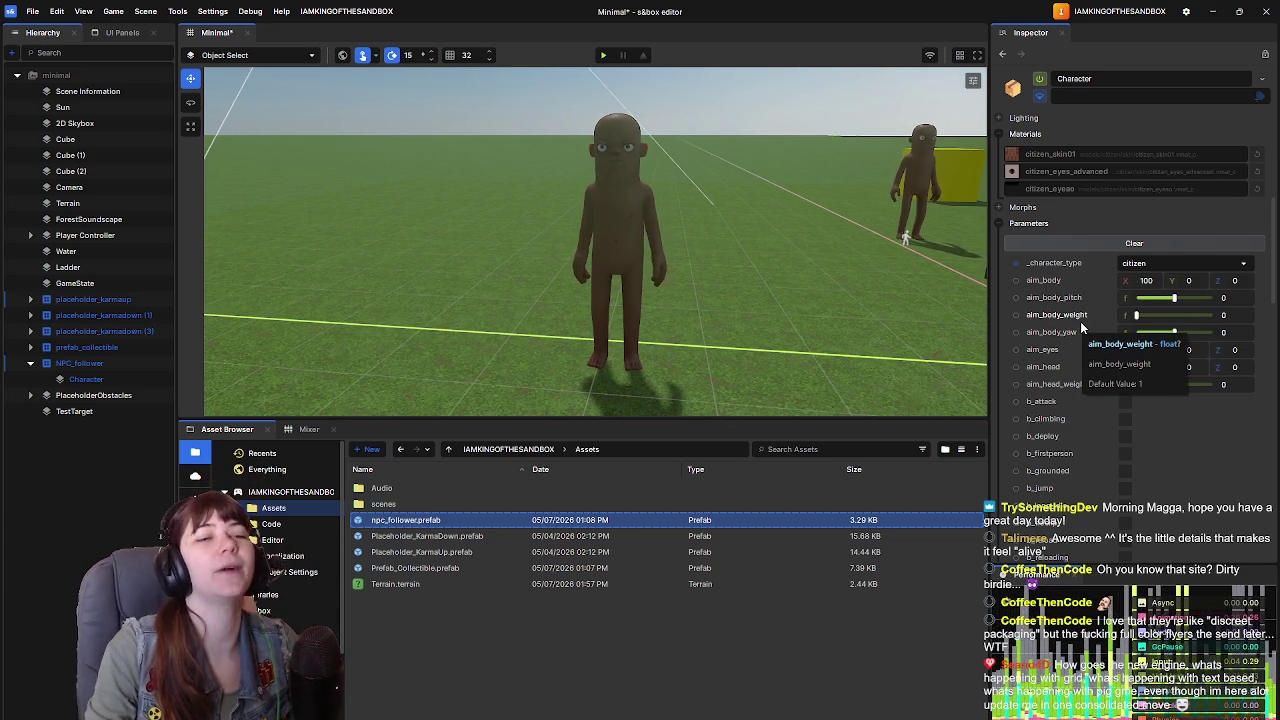
scroll(1080, 321, "up", 5)
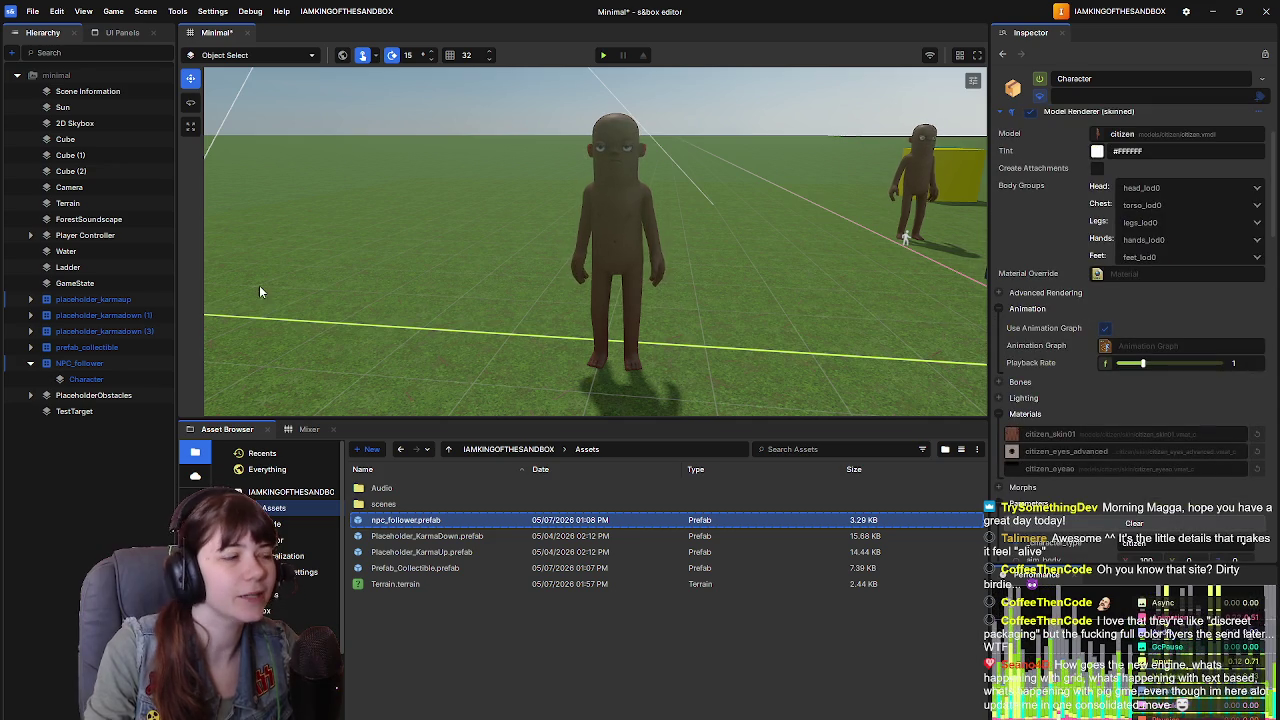
left_click(602, 56)
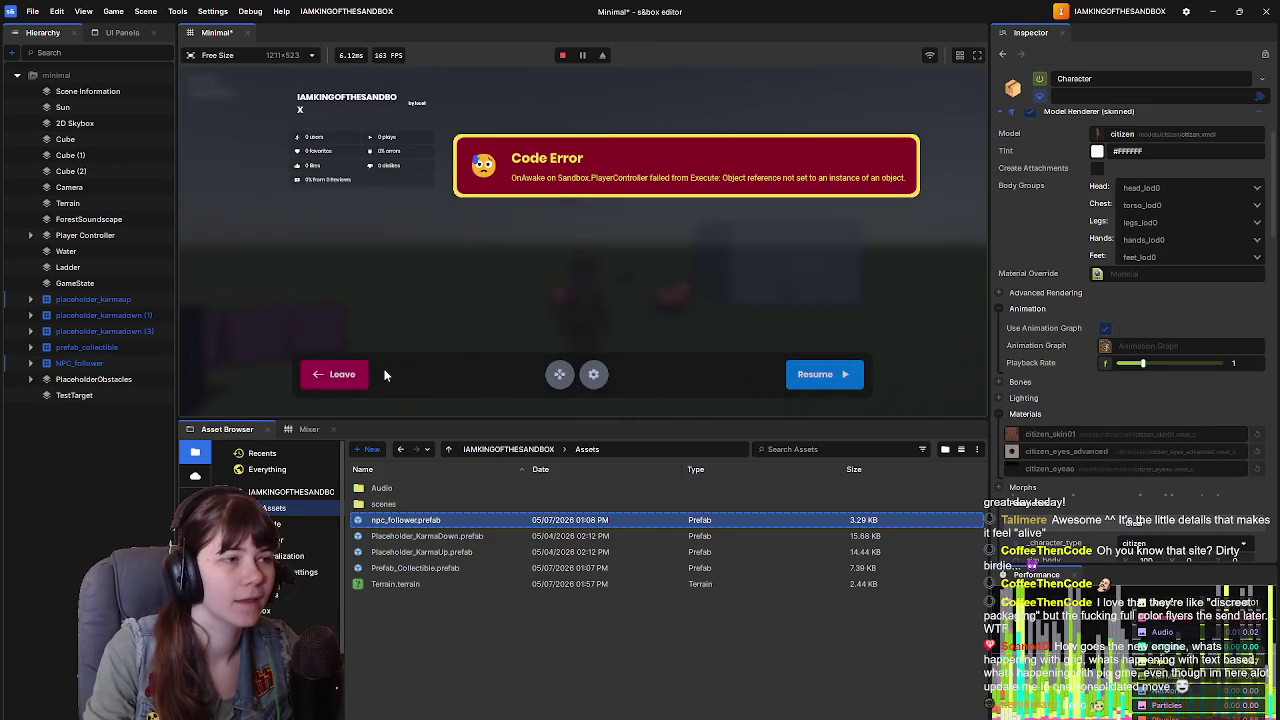
left_click(350, 378)
scroll(1085, 355, "down", 4)
scroll(1085, 355, "down", 15)
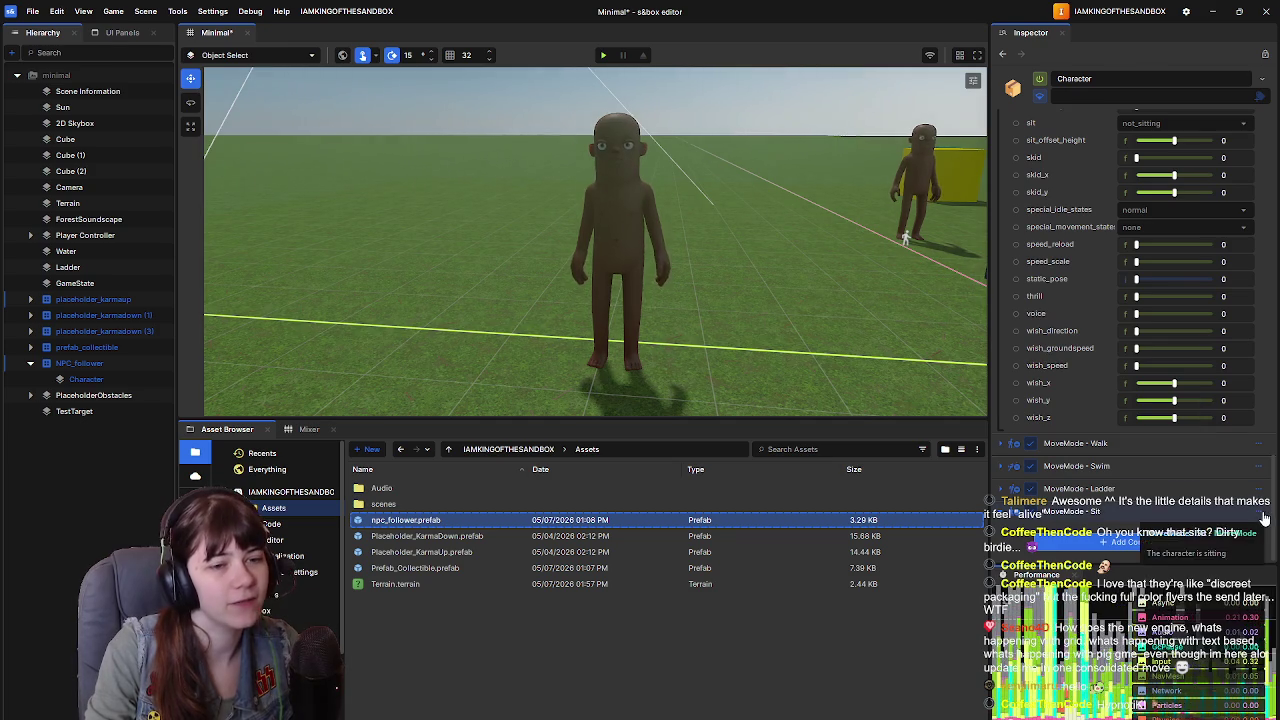
Step: Delete the four MoveMode components (Sit, Ladder, Swim and Walk) from the Character's Inspector
left_click(1262, 512)
left_click(1219, 668)
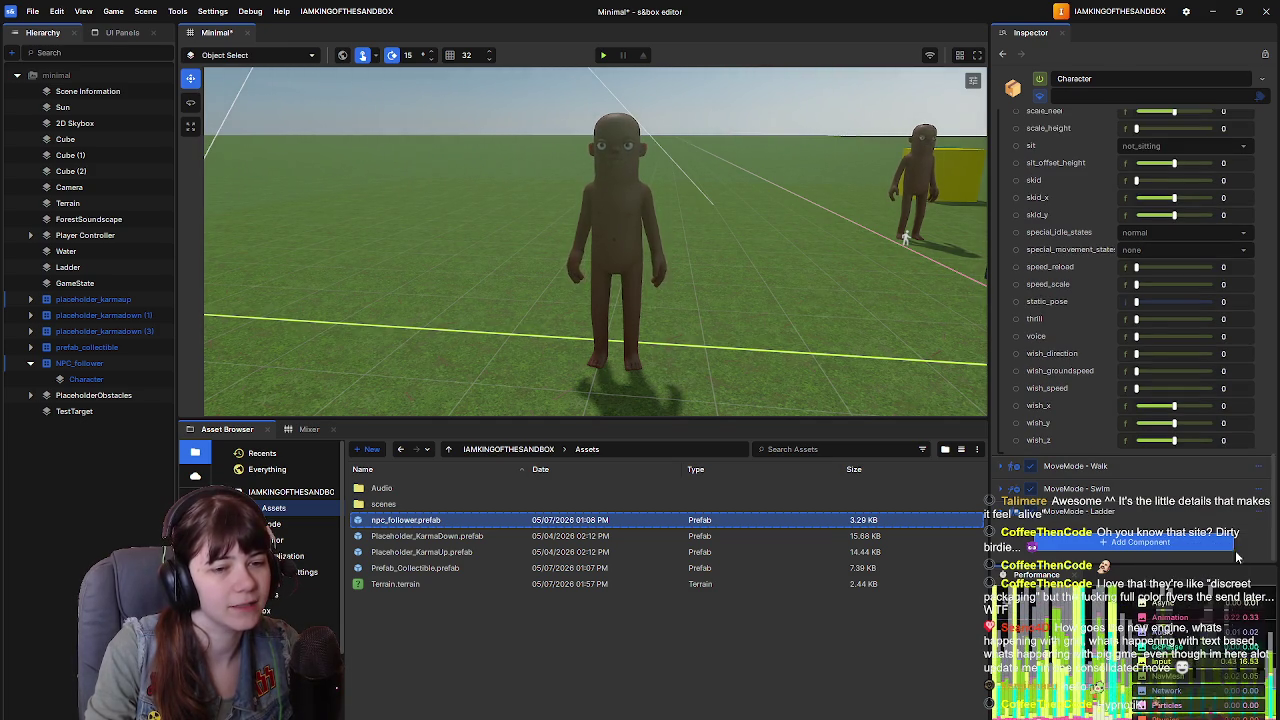
left_click(1262, 511)
left_click(1193, 668)
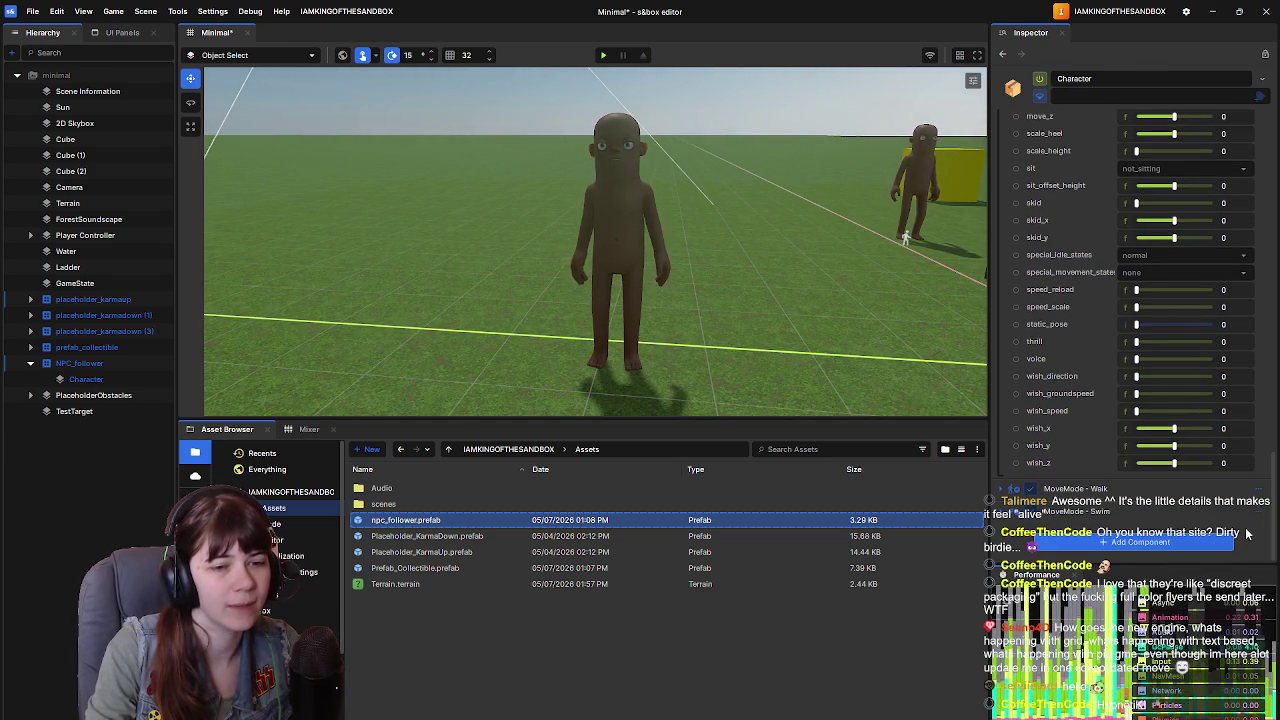
left_click(1262, 488)
left_click(1240, 601)
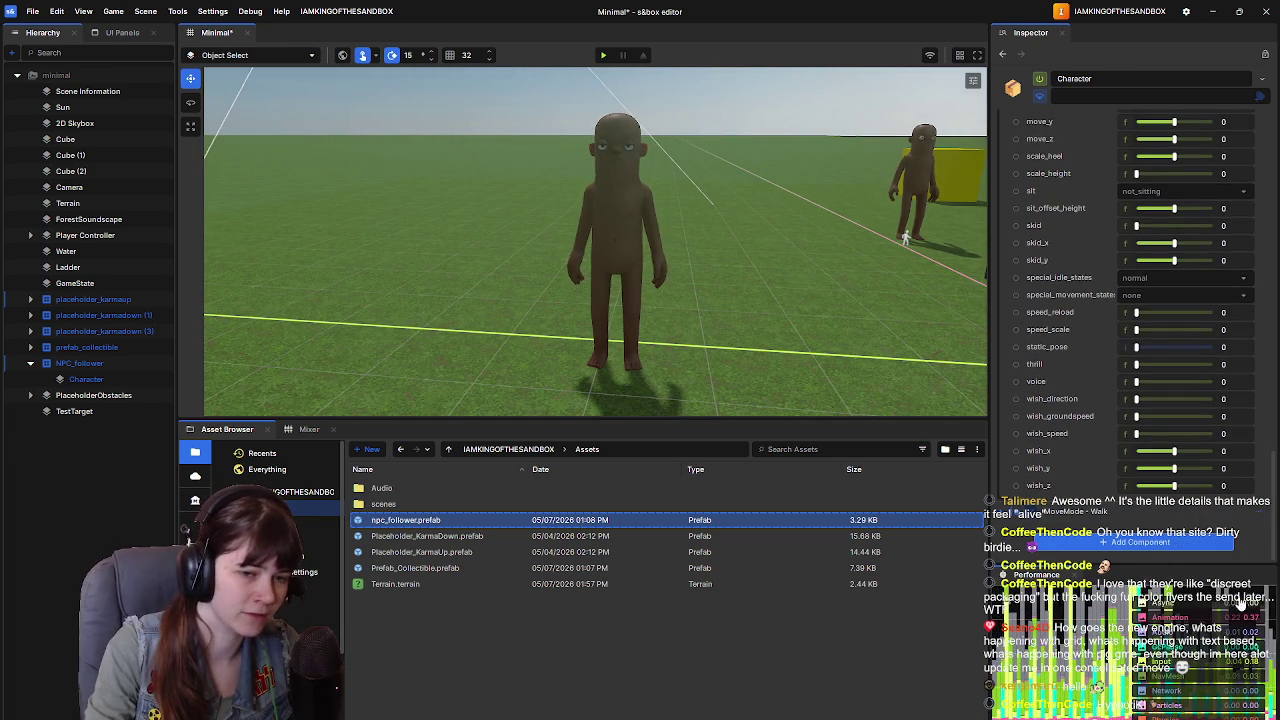
left_click(1262, 511)
left_click(1106, 453)
scroll(1100, 440, "up", 15)
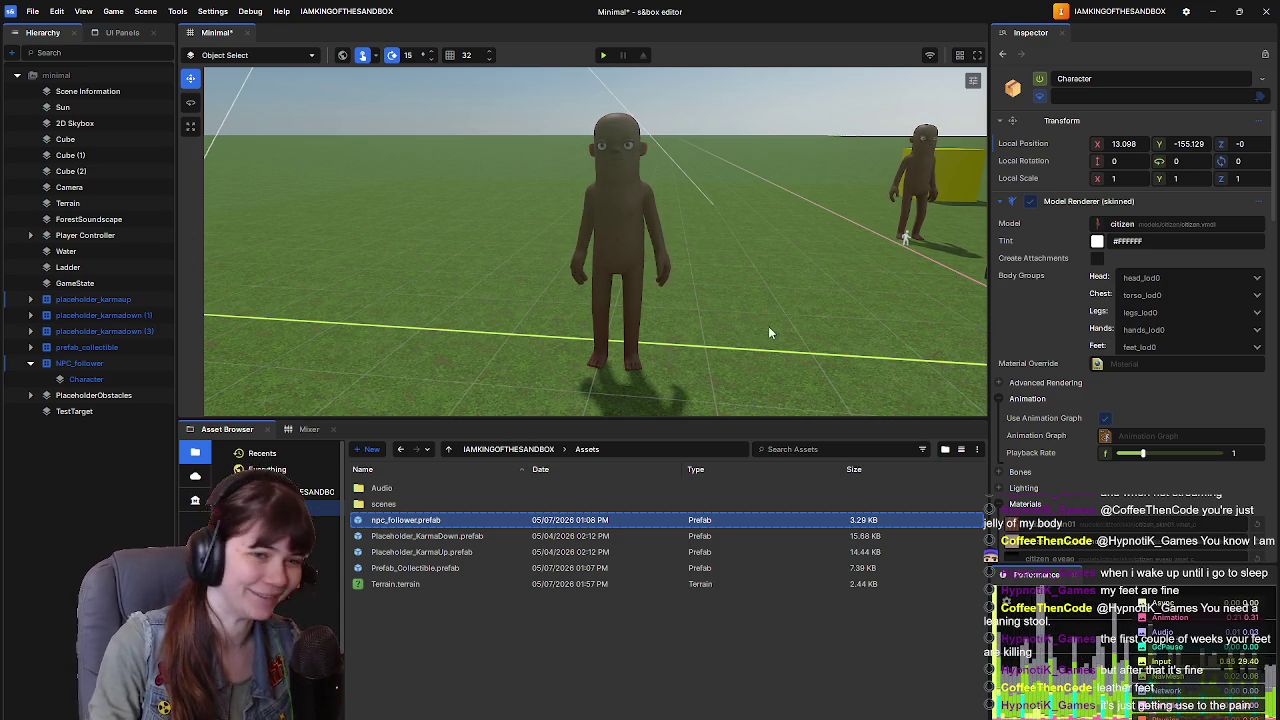
Step: Save the Minimal scene with Ctrl+S
key("ctrl+s")
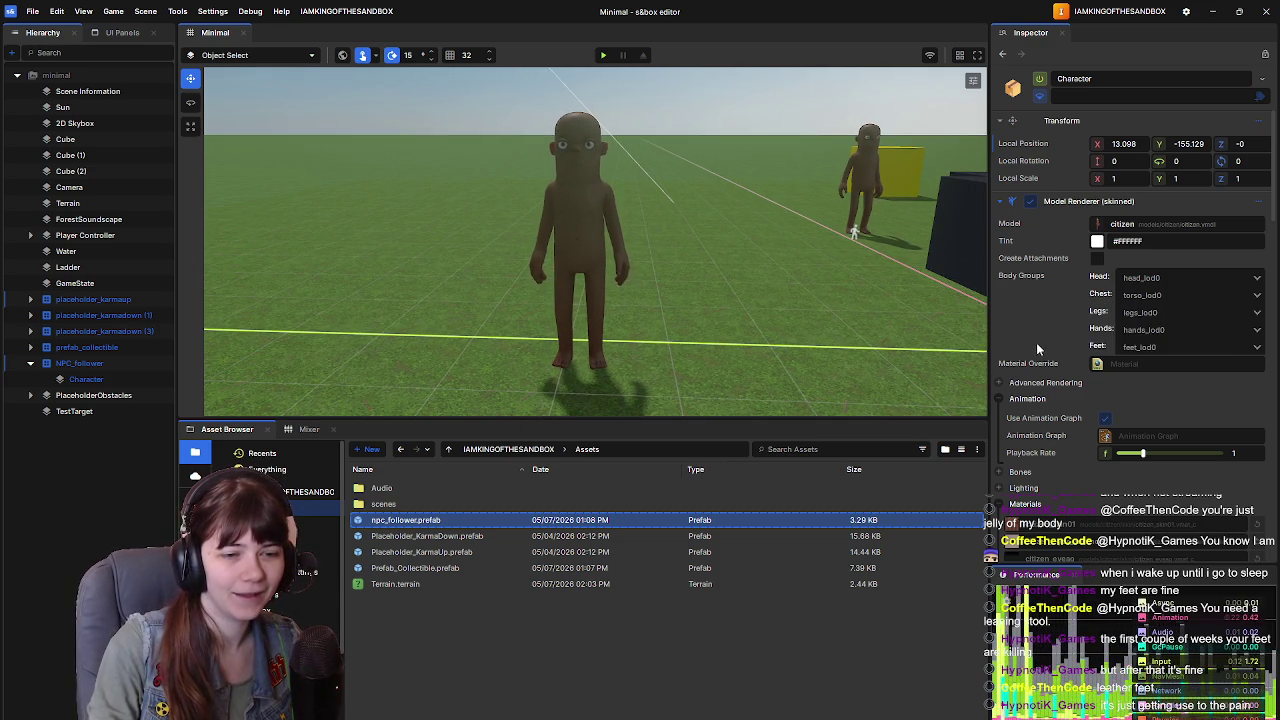
right_click(1034, 329)
left_click(1021, 308)
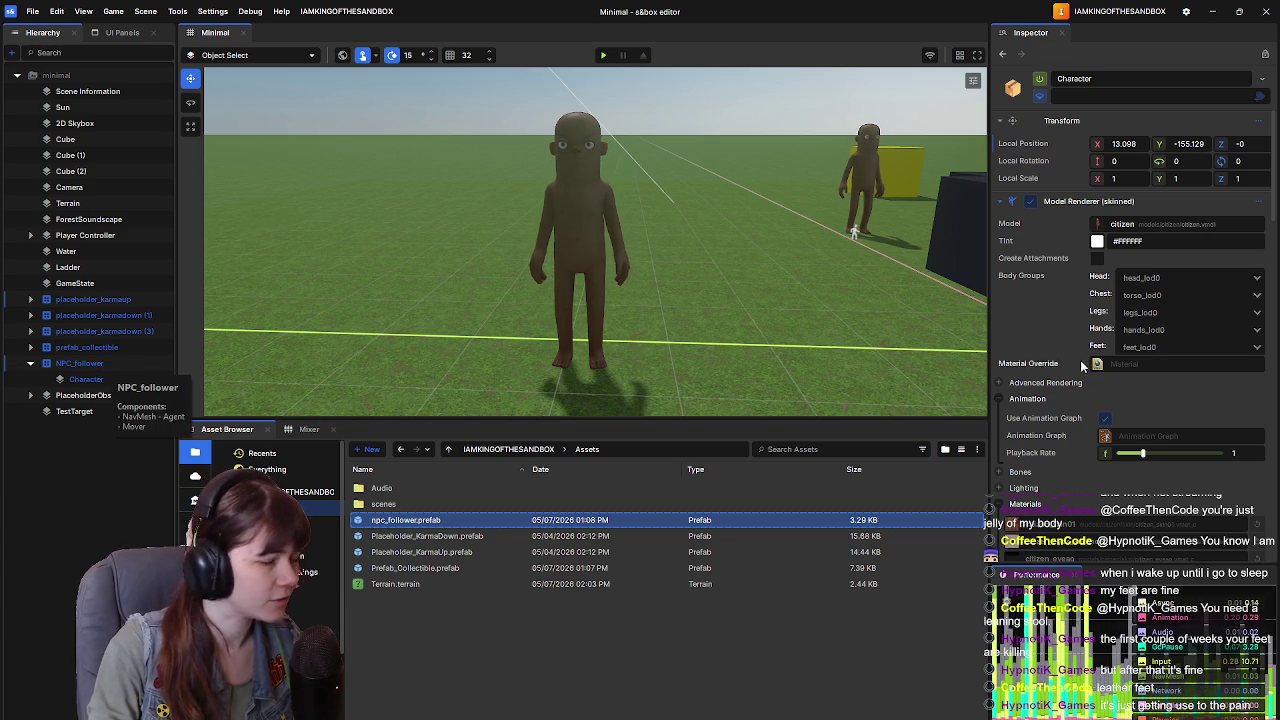
Step: Drop NPC_follower onto npc_follower.prefab to update the asset, then open the prefab
scroll(1038, 386, "down", 5)
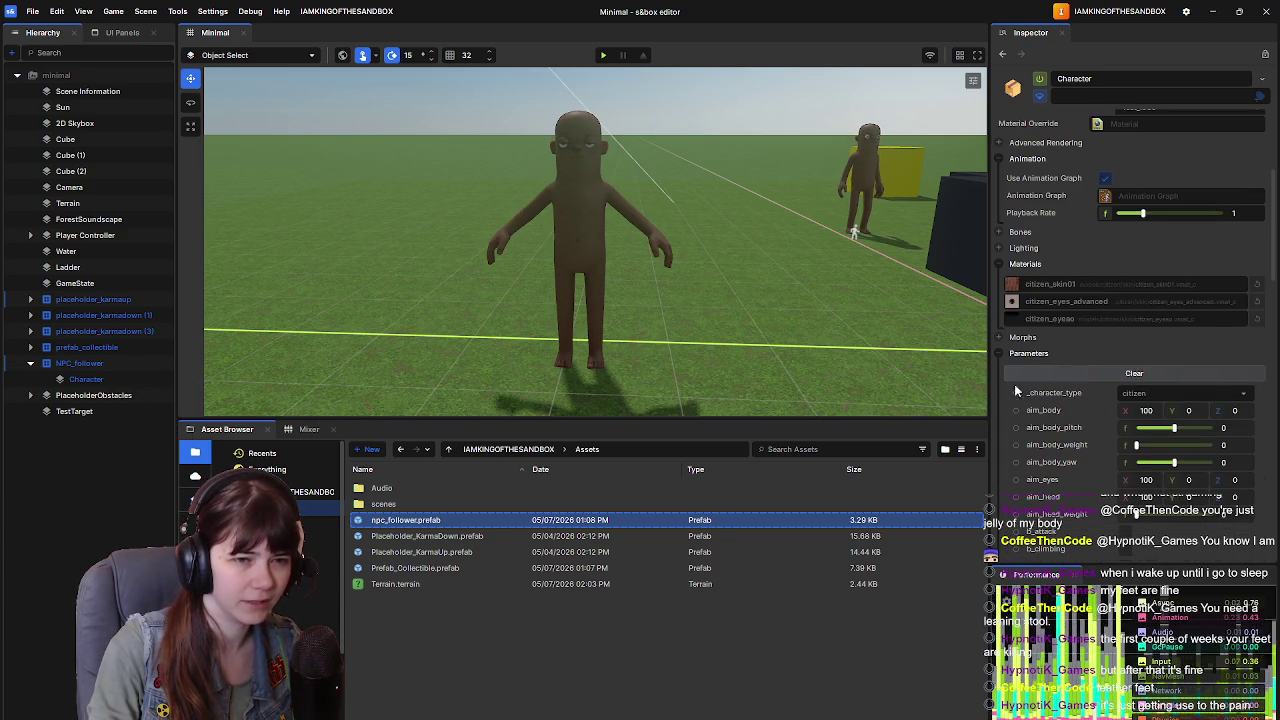
scroll(1005, 372, "up", 3)
left_click(80, 364)
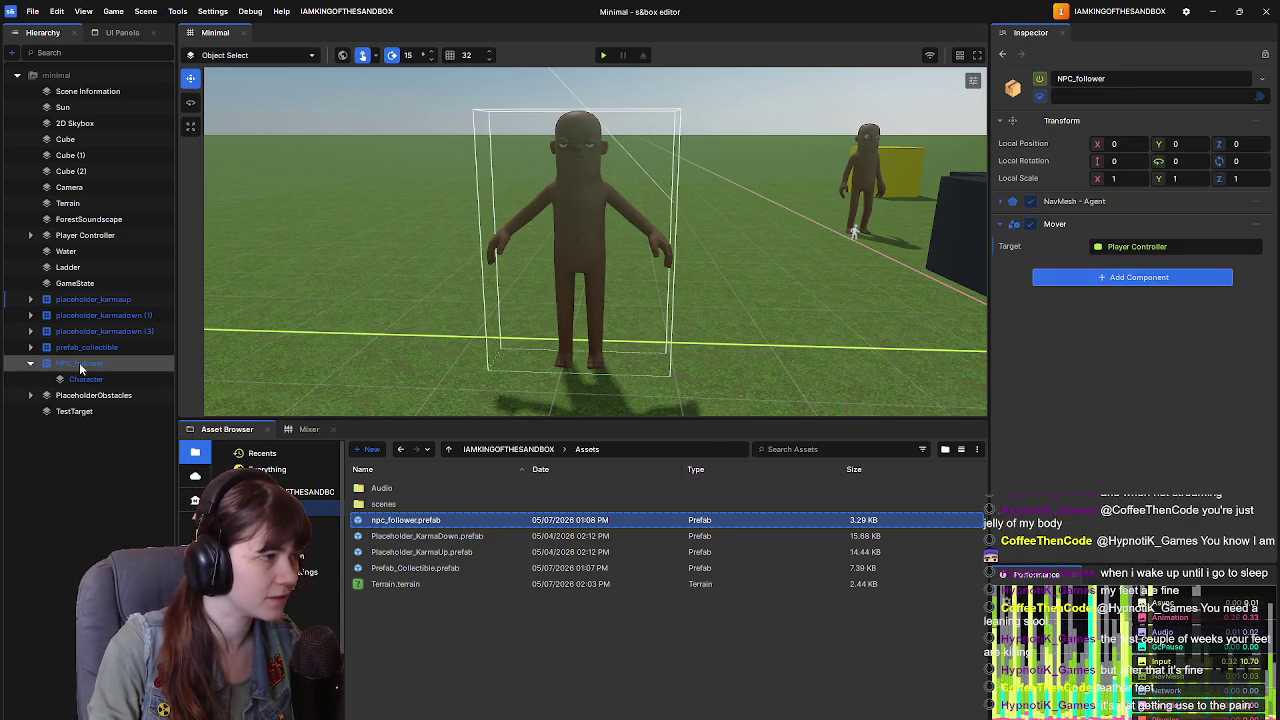
mouse_move(90, 366)
left_mouse_down()
mouse_move(561, 572)
mouse_move(456, 522)
left_mouse_up()
double_click(456, 522)
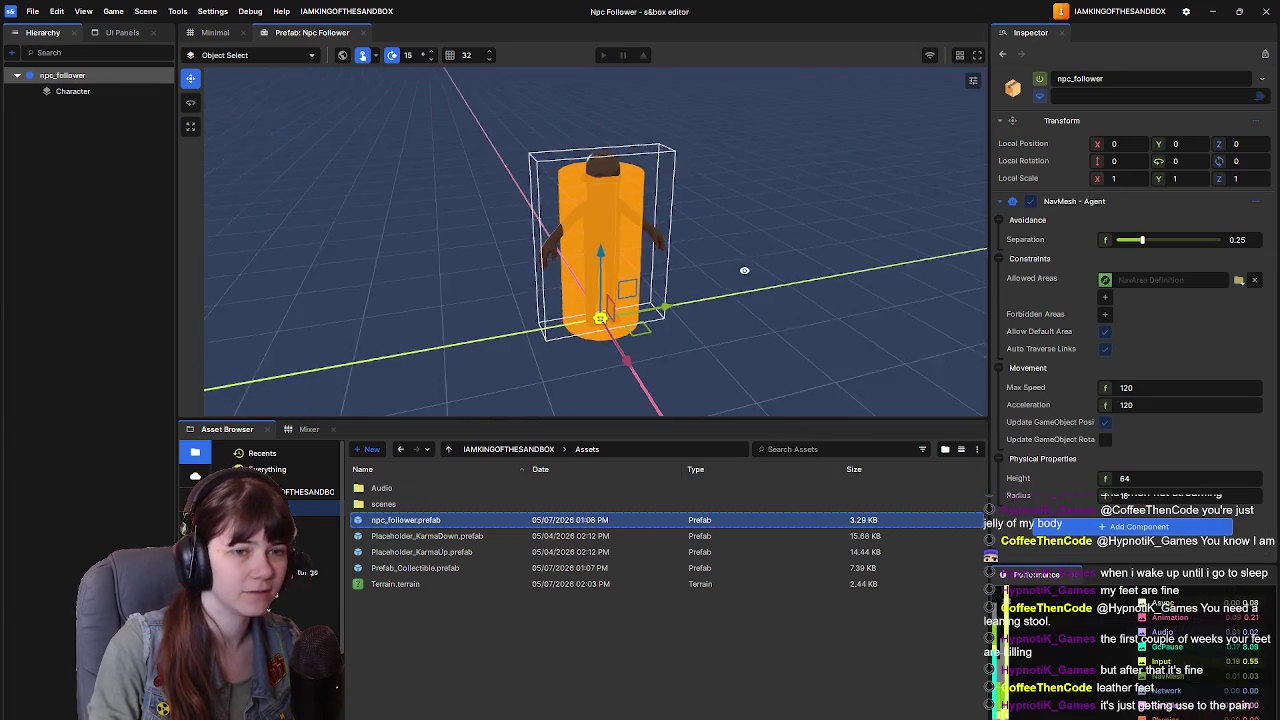
Step: Inspect the prefab Character's expanded animgraph Parameters, then return to the Minimal scene
left_click_drag(660, 271, 620, 268)
left_click(72, 91)
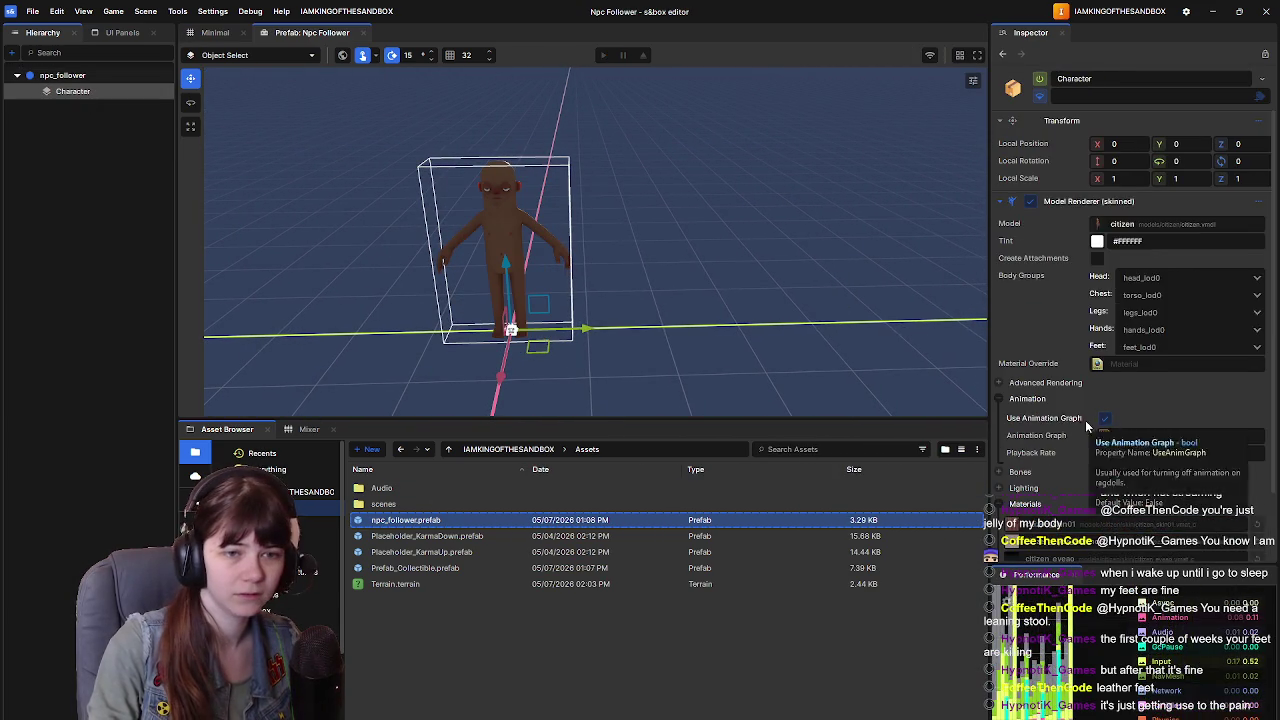
scroll(1085, 420, "down", 1)
left_click(1026, 513)
scroll(1032, 453, "down", 3)
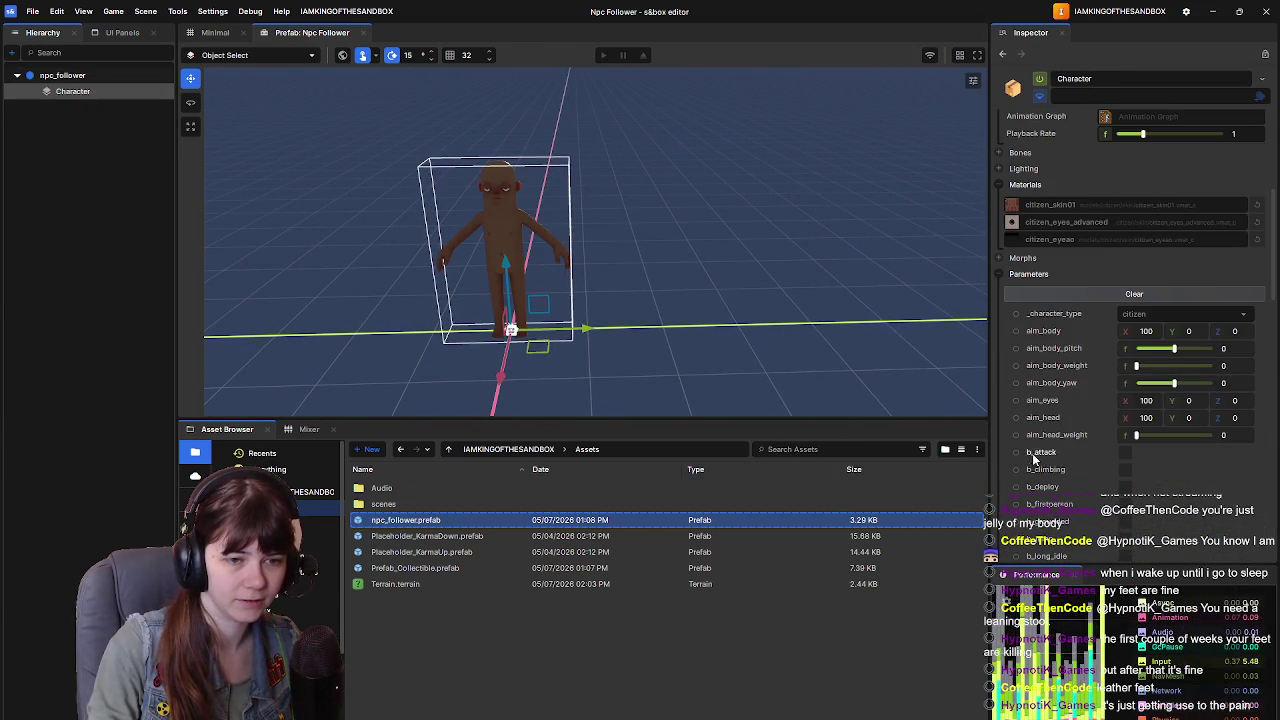
mouse_move(908, 314)
left_mouse_down()
mouse_move(757, 303)
mouse_move(761, 260)
mouse_move(741, 244)
left_mouse_up()
left_click(215, 32)
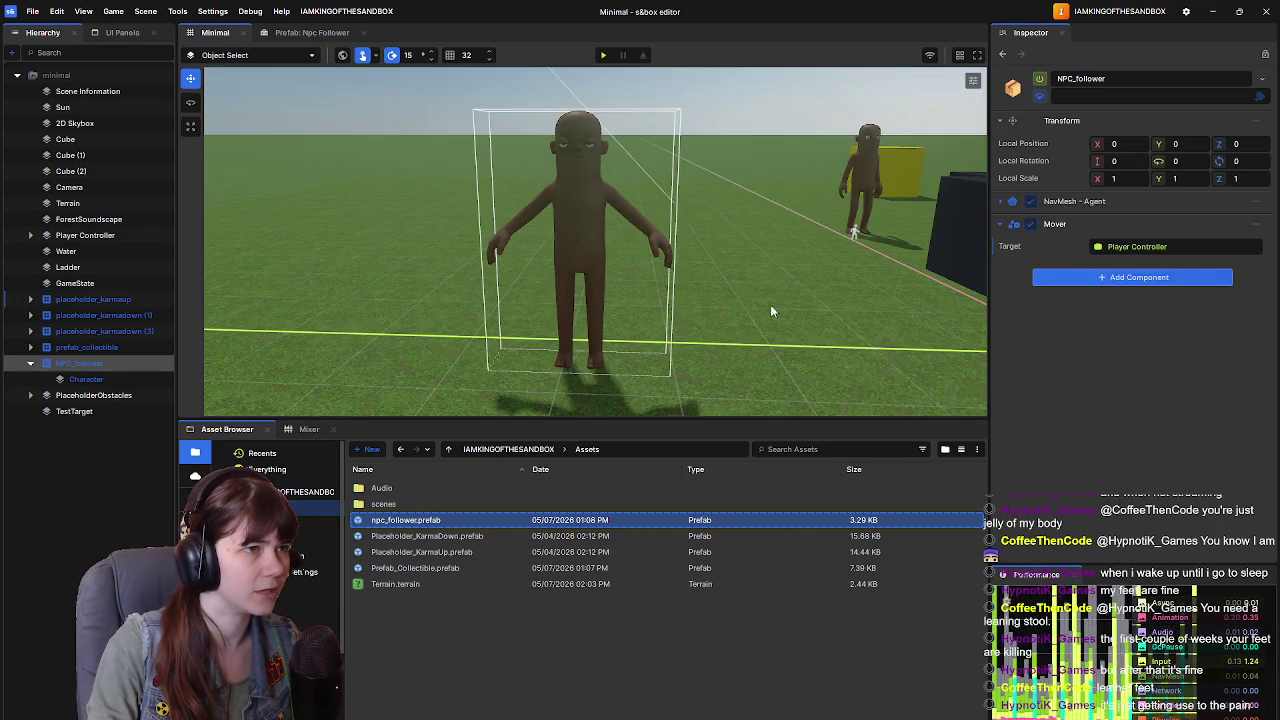
Step: Apply the Prefab submenu action to the scene's NPC_follower to strip its Mover
right_click(96, 362)
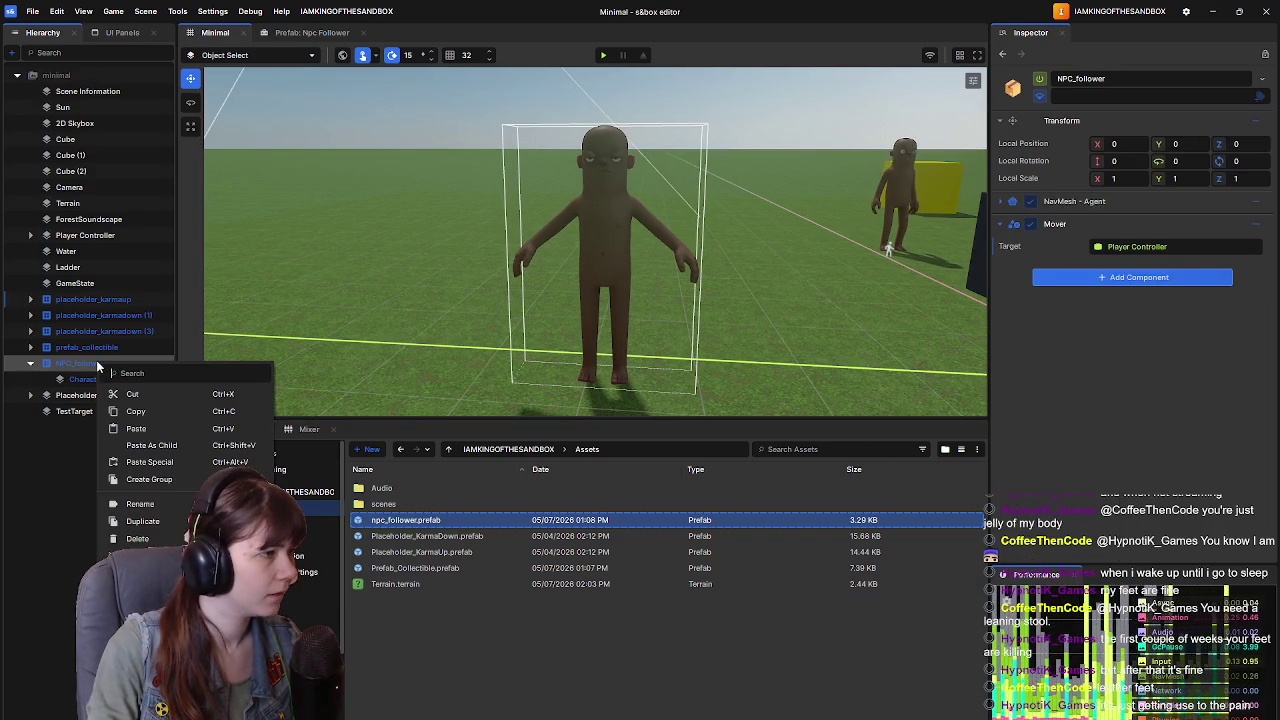
mouse_move(200, 622)
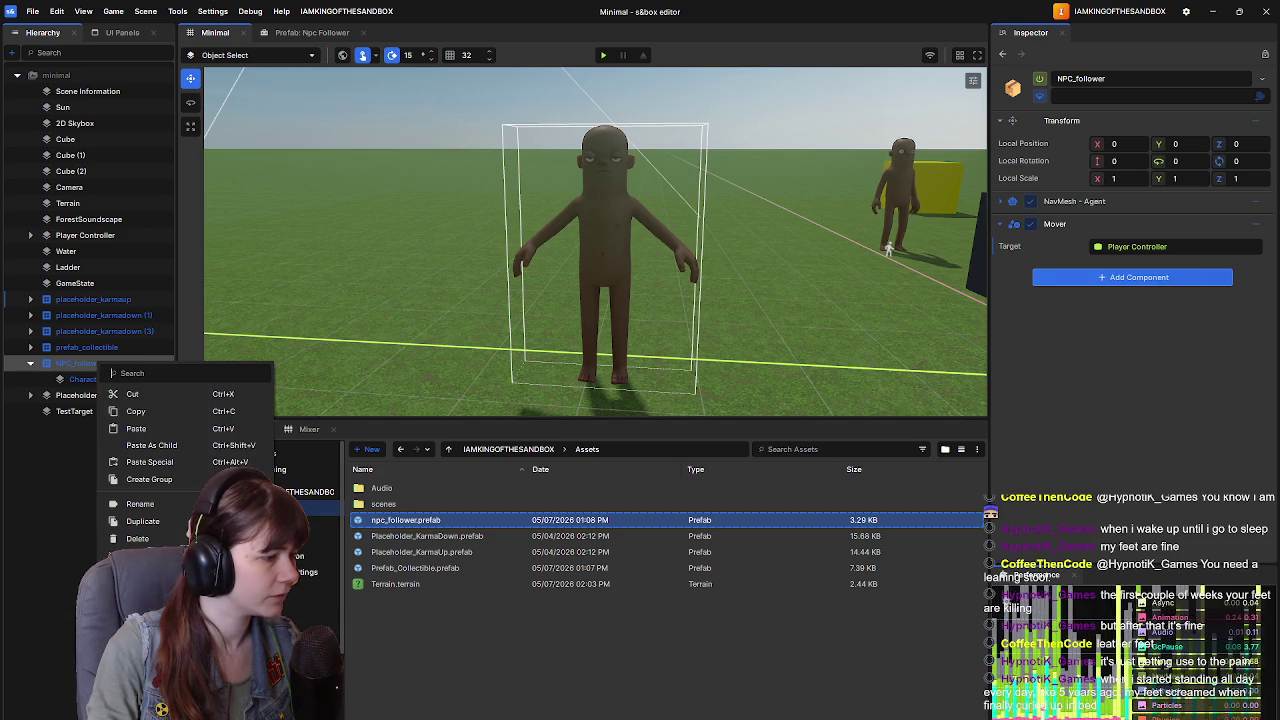
left_click(568, 634)
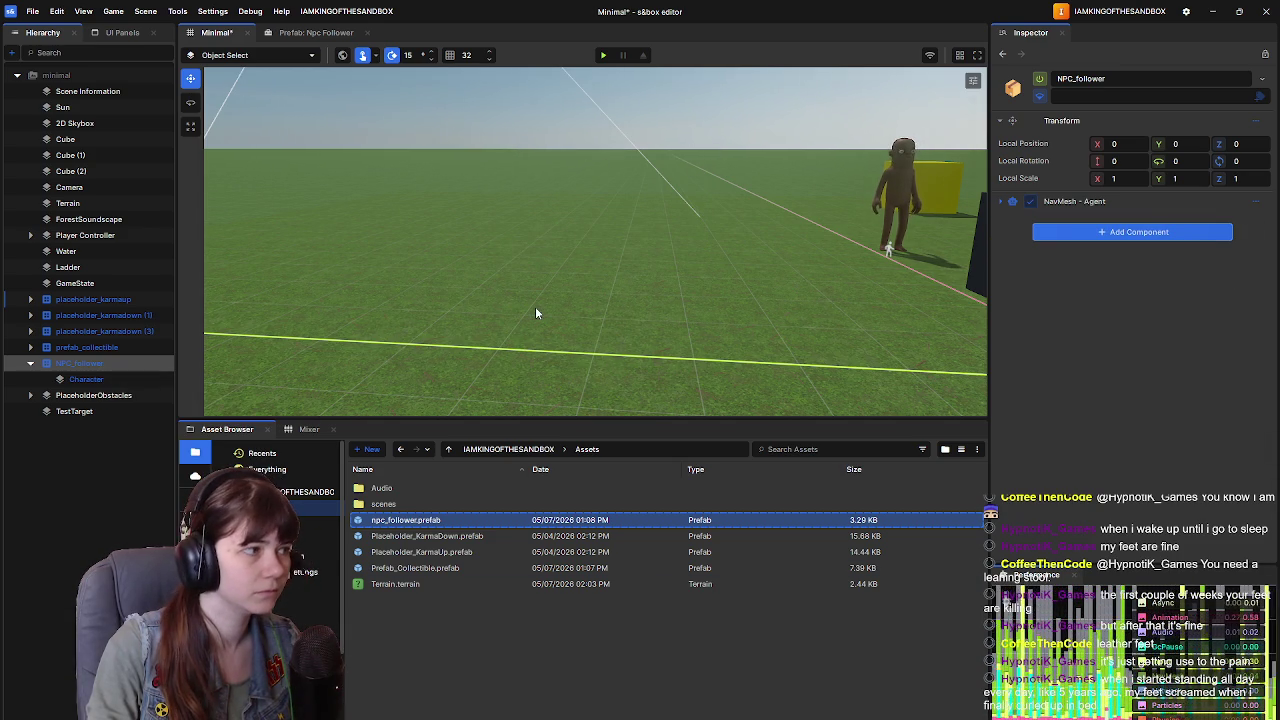
Step: Fly the view to face the NPC capsule, then go back to the Npc Follower prefab
key("w")
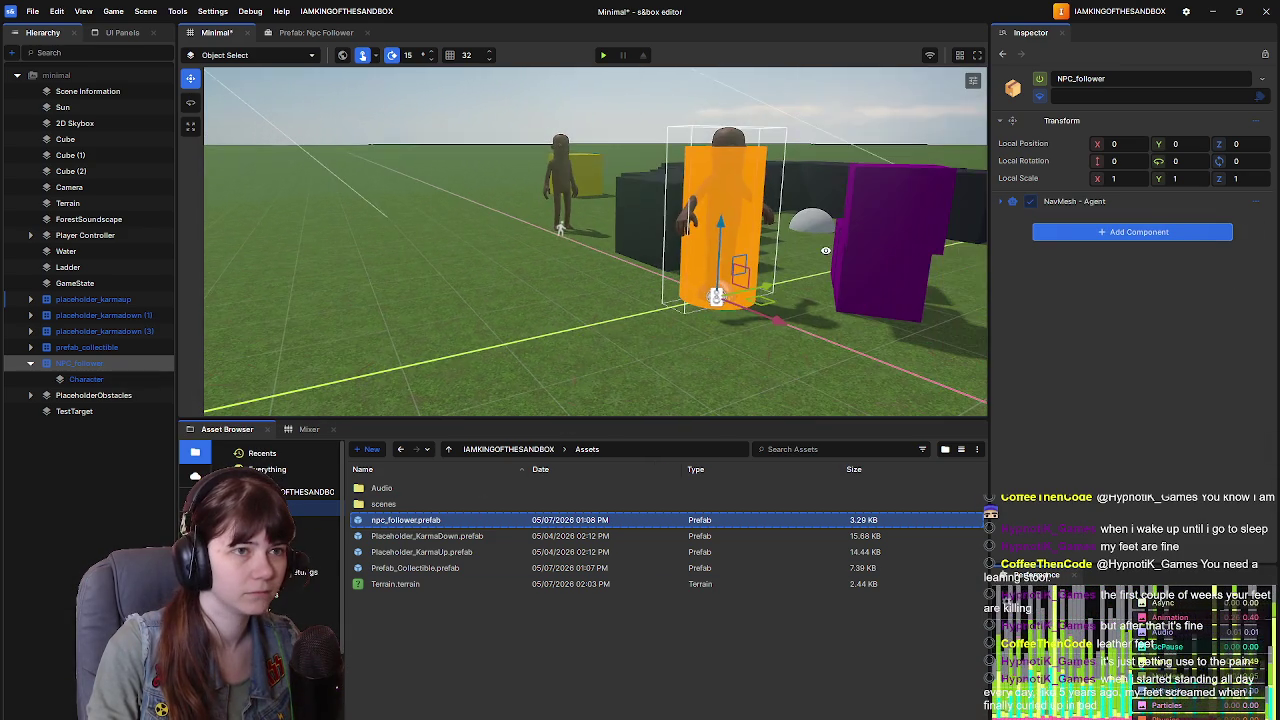
key("f")
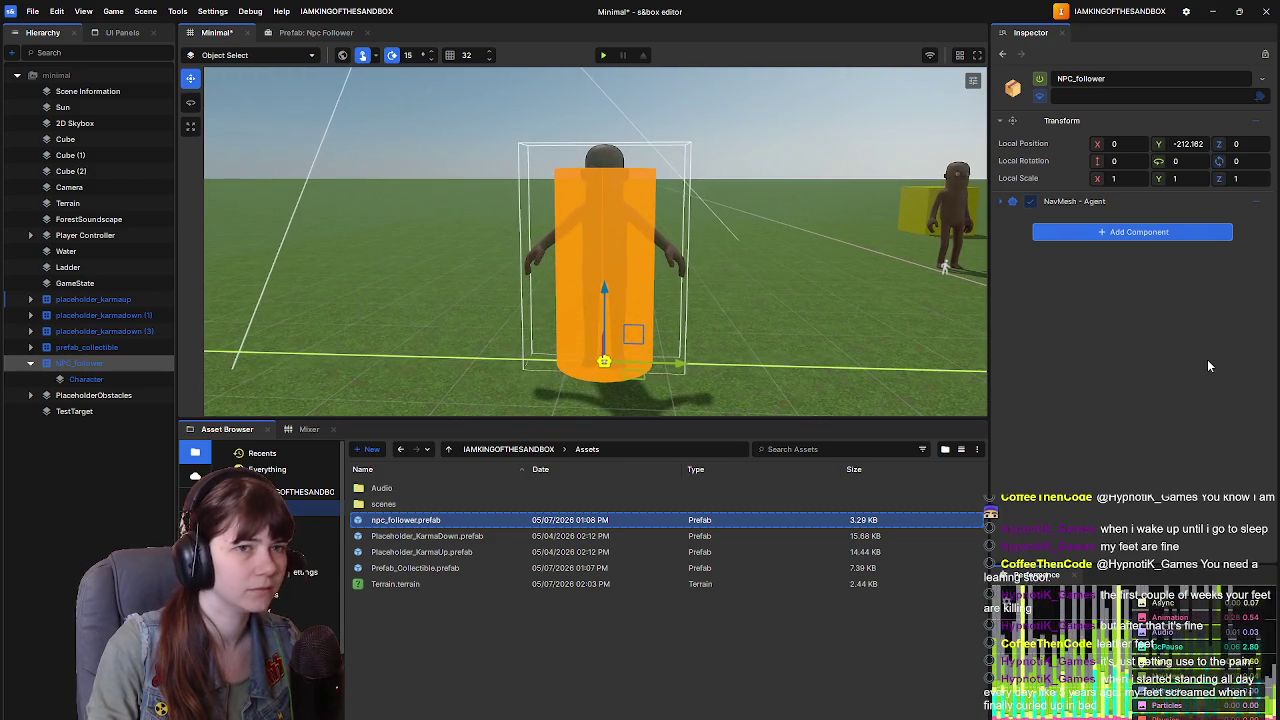
left_click(78, 442)
left_click(312, 32)
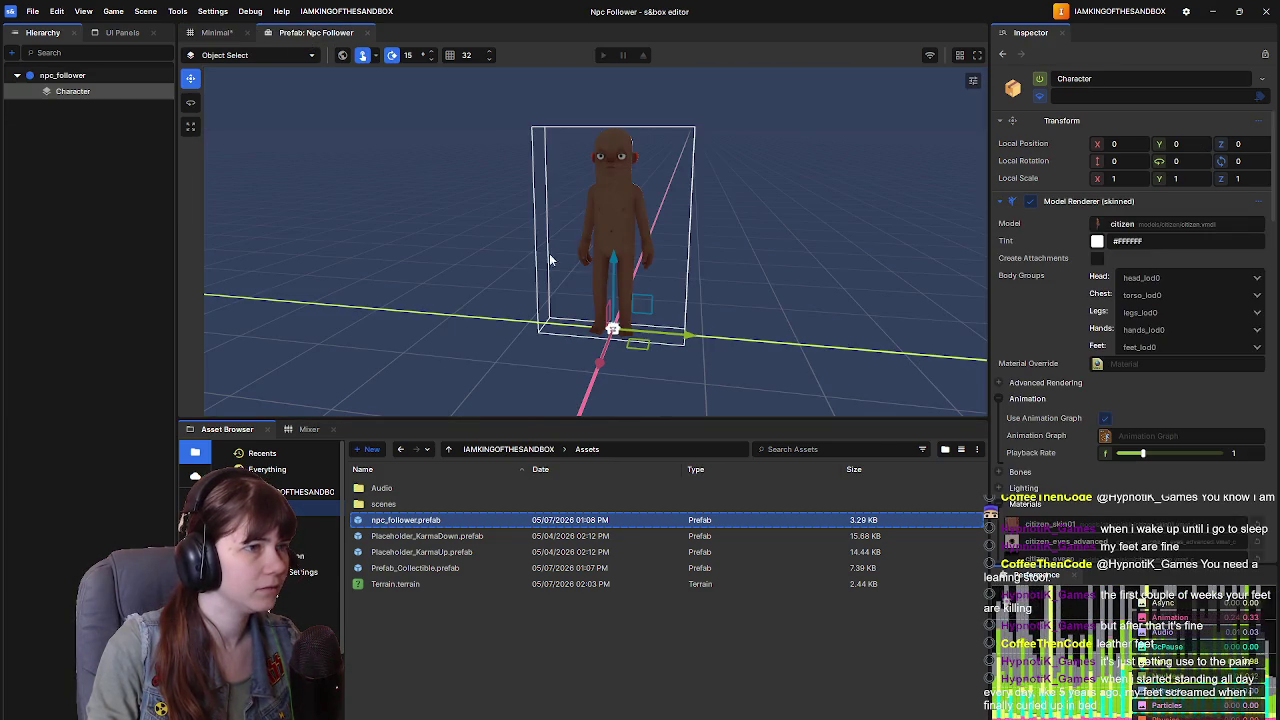
Step: Tick Use Animation Graph on the prefab Character and scroll down through its parameter list
left_click_drag(775, 296, 789, 289)
scroll(789, 289, "up", 1)
scroll(1105, 400, "down", 1)
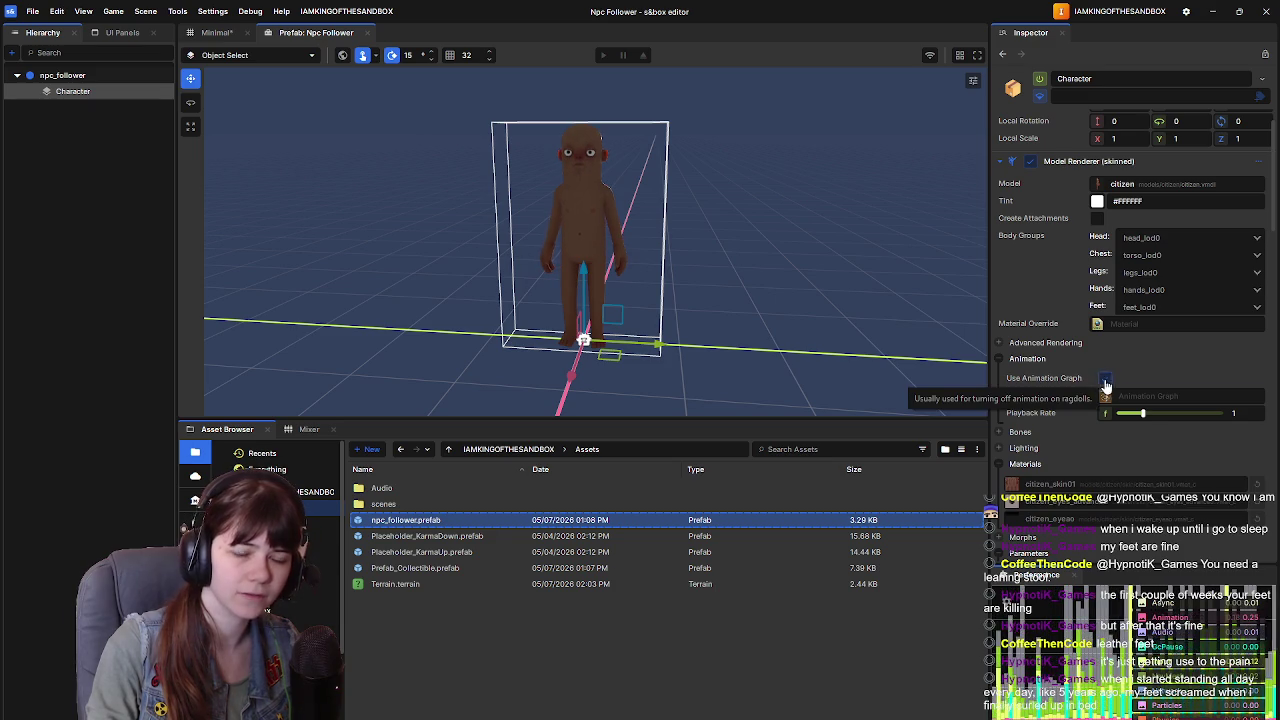
left_click(1105, 386)
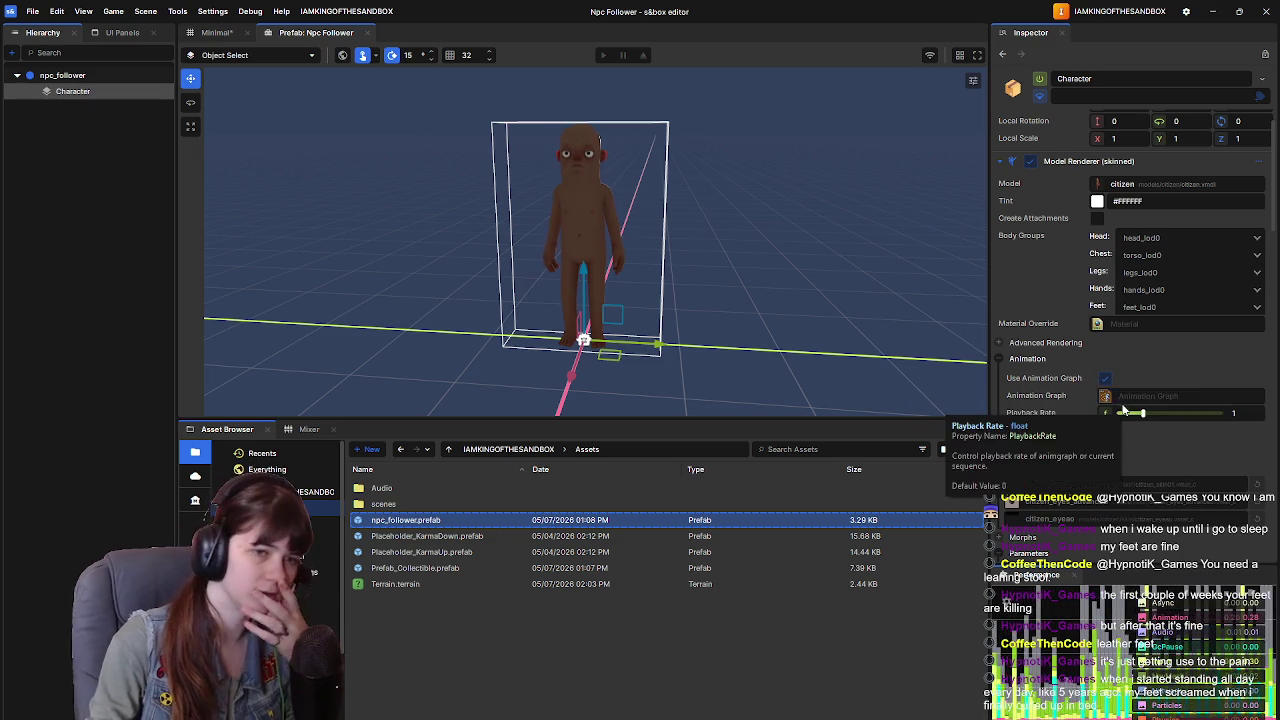
scroll(1081, 485, "down", 1)
scroll(1081, 485, "down", 6)
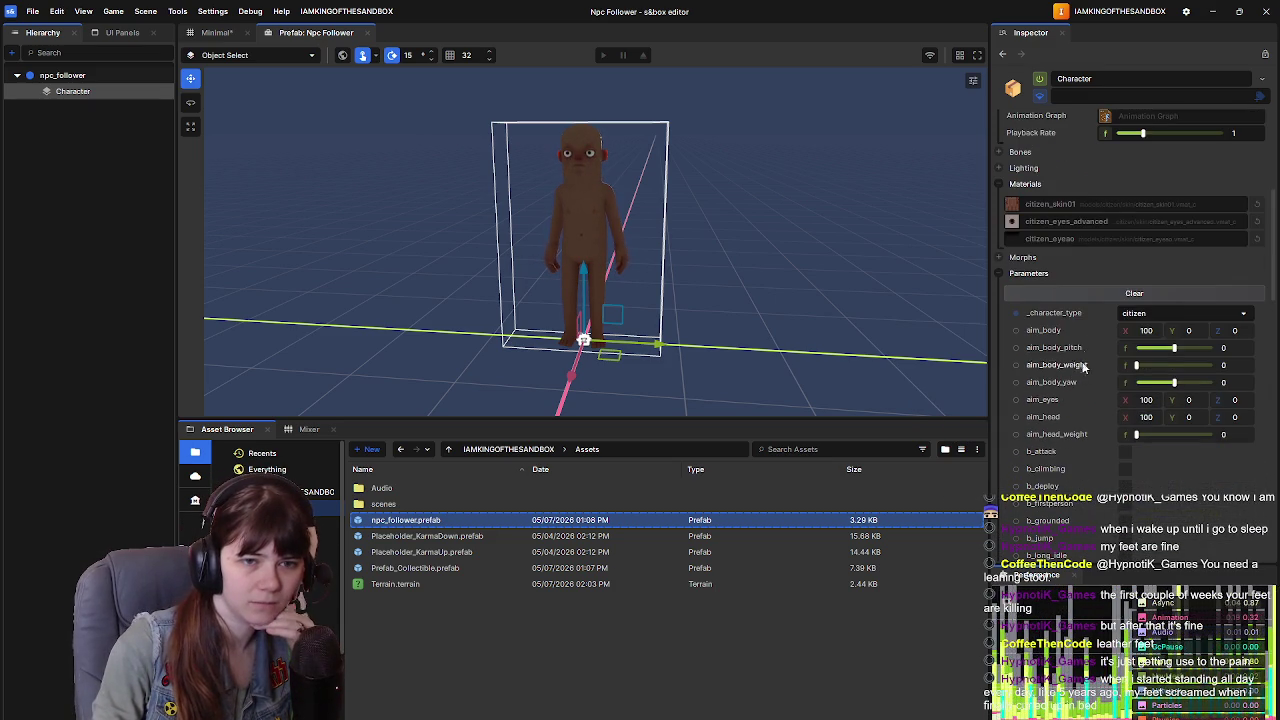
scroll(1072, 388, "down", 7)
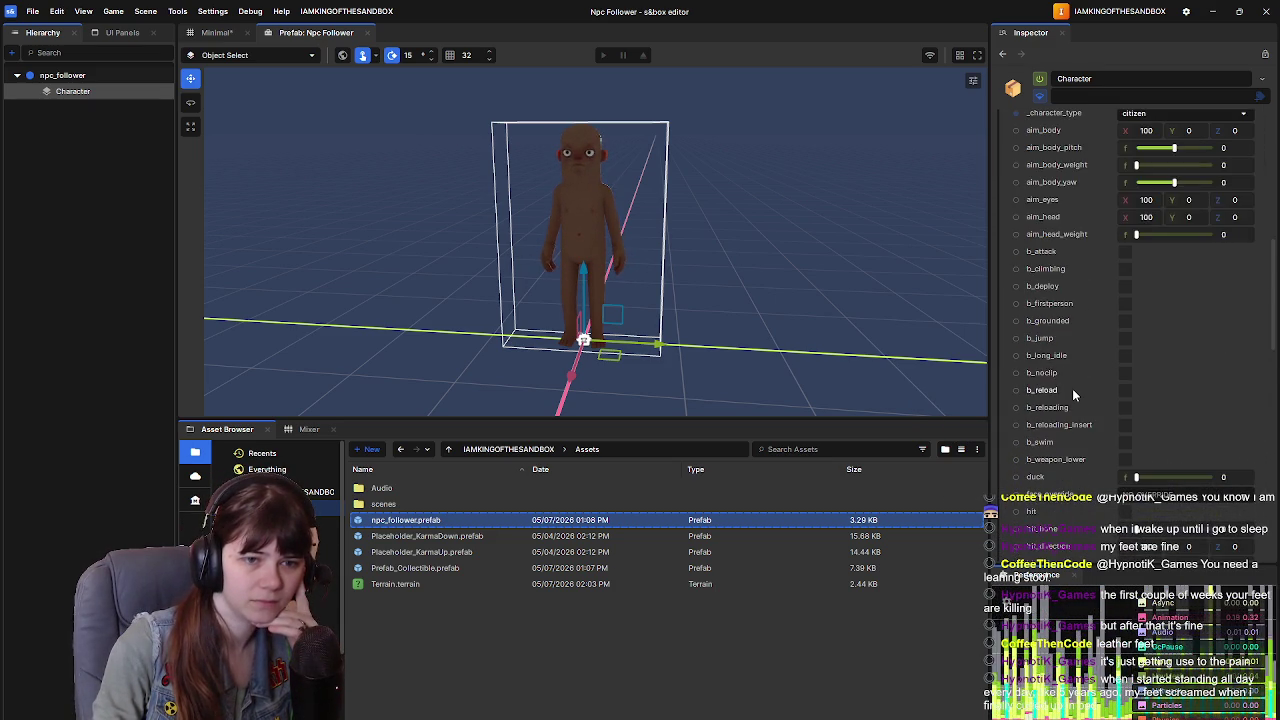
scroll(1072, 396, "down", 1)
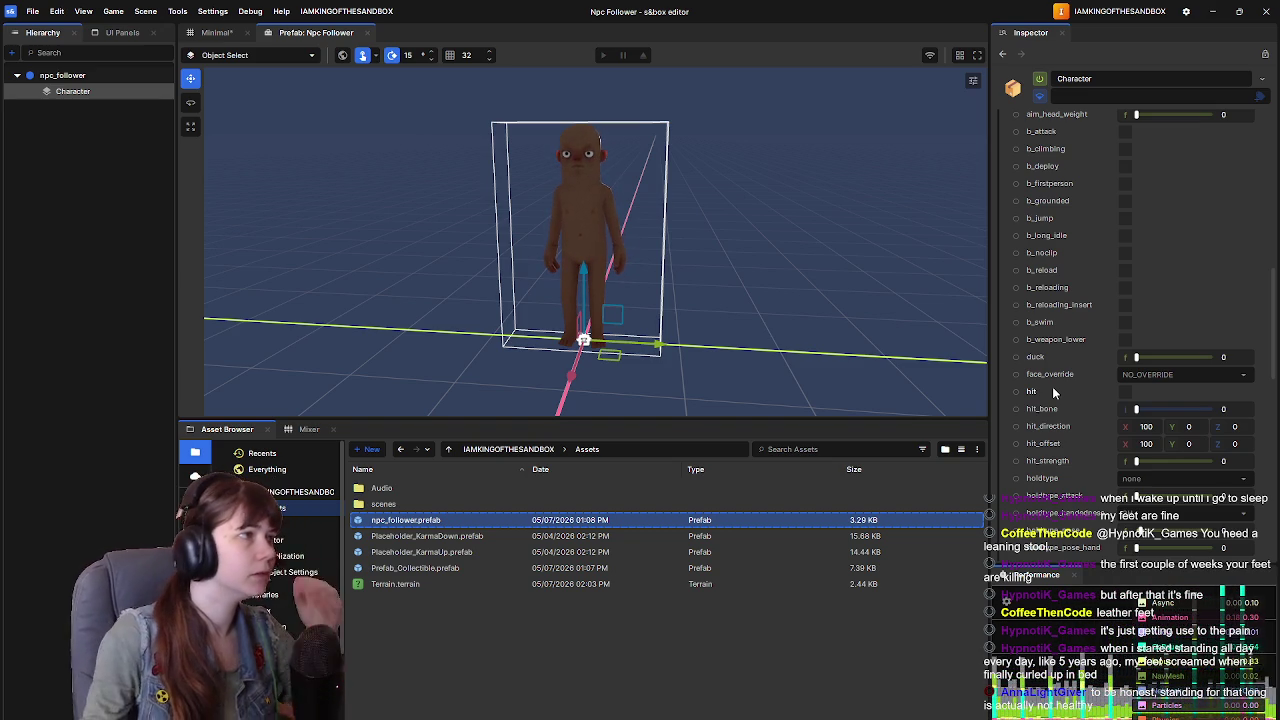
Step: Return to the Minimal scene and save it with Ctrl+S
left_click(216, 32)
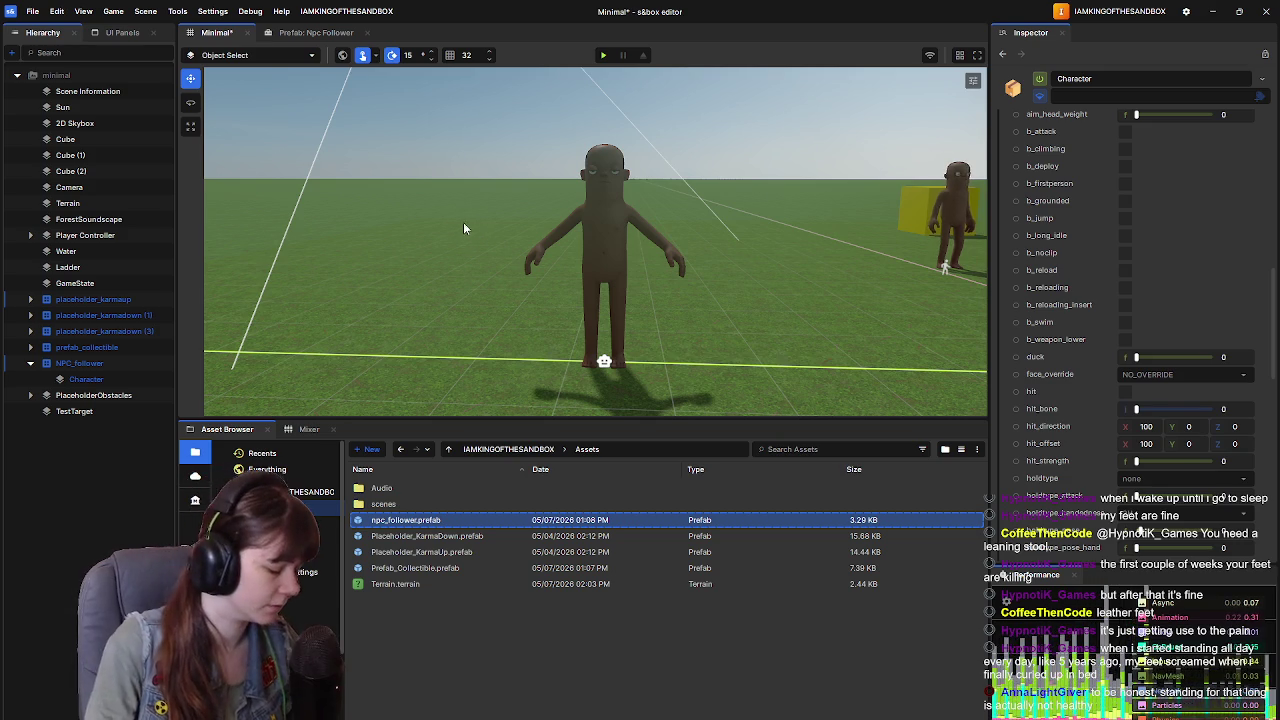
key("ctrl+s")
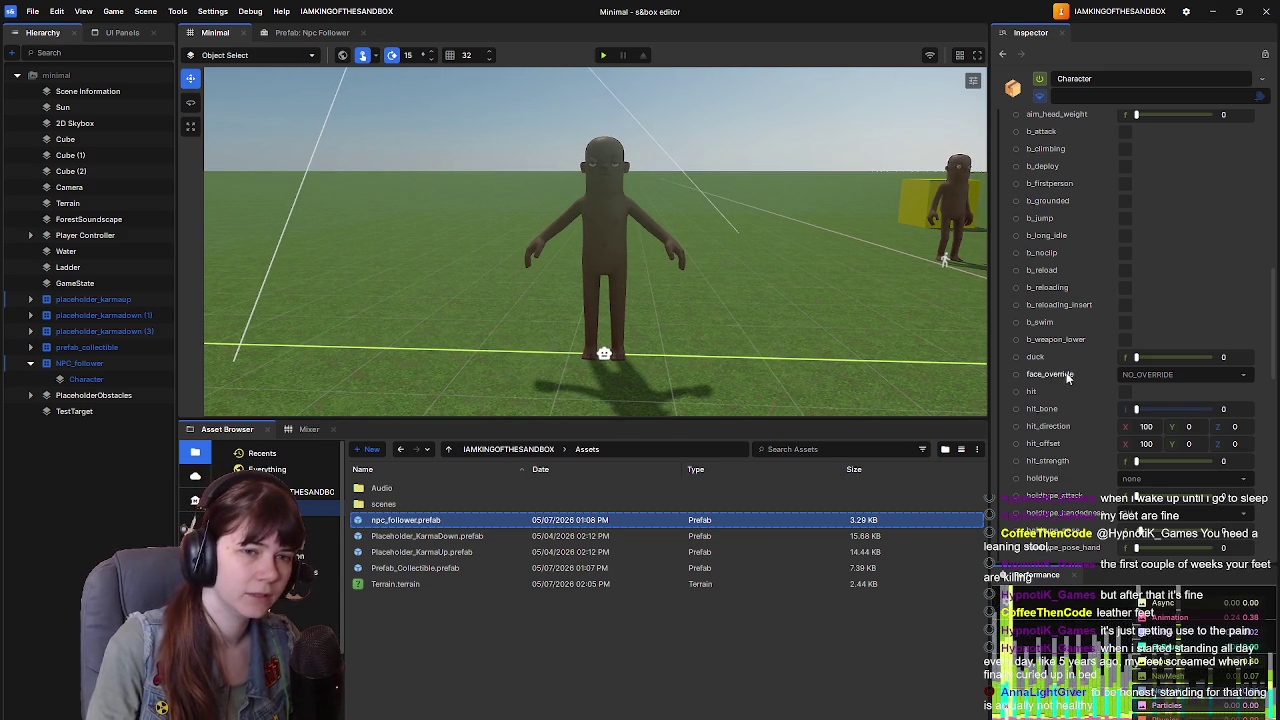
scroll(1066, 369, "up", 10)
scroll(1068, 375, "down", 2)
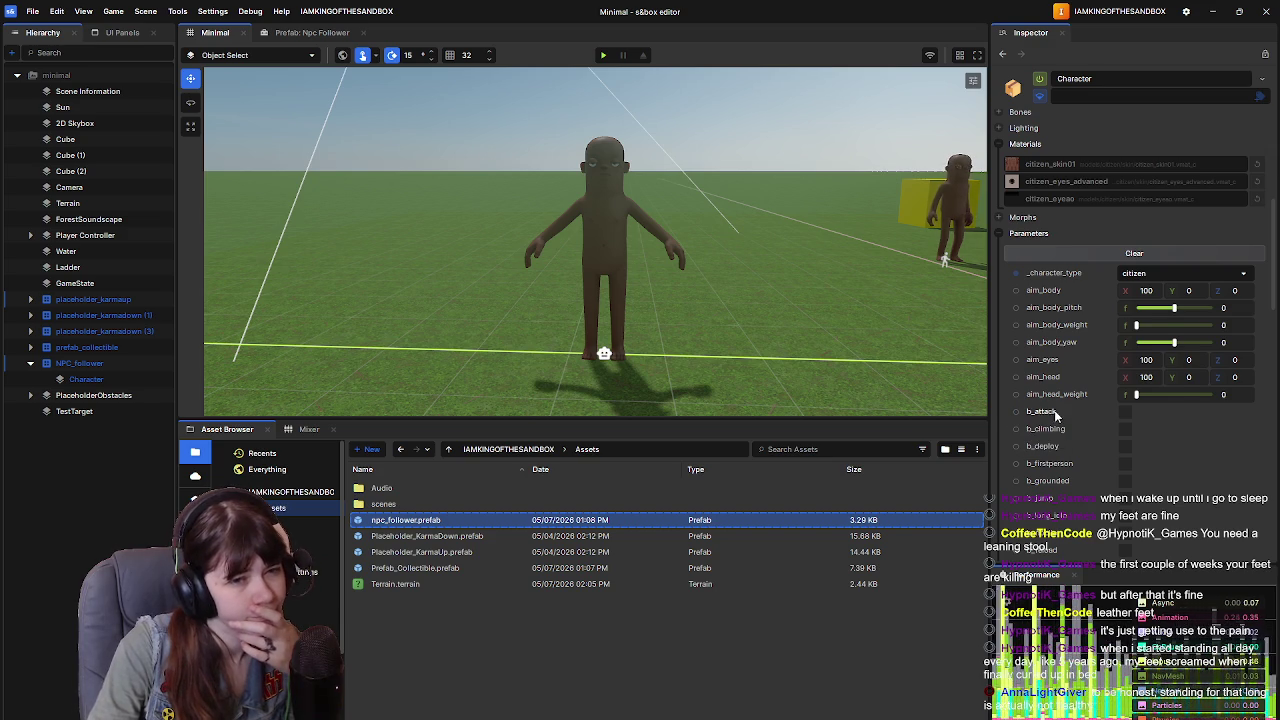
scroll(1054, 415, "down", 2)
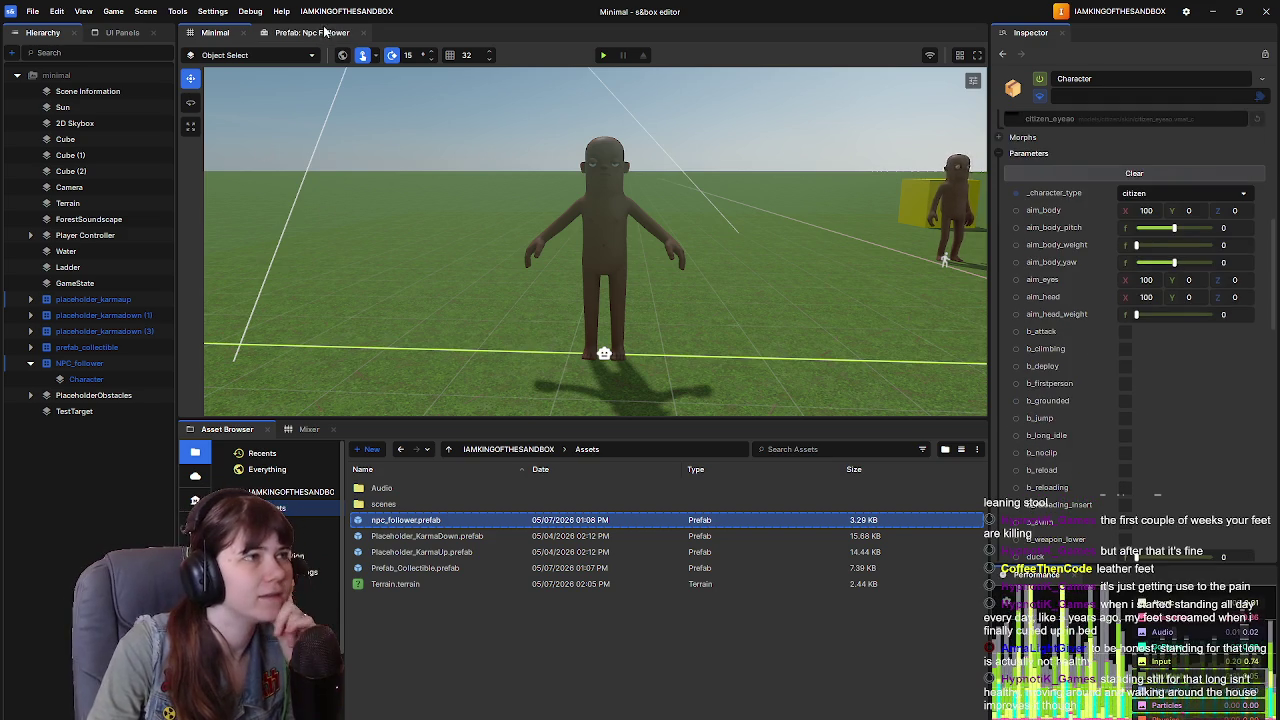
Step: On the Npc Follower prefab, mark b_attack, b_climbing, b_deploy and b_jump as having values
left_click(312, 32)
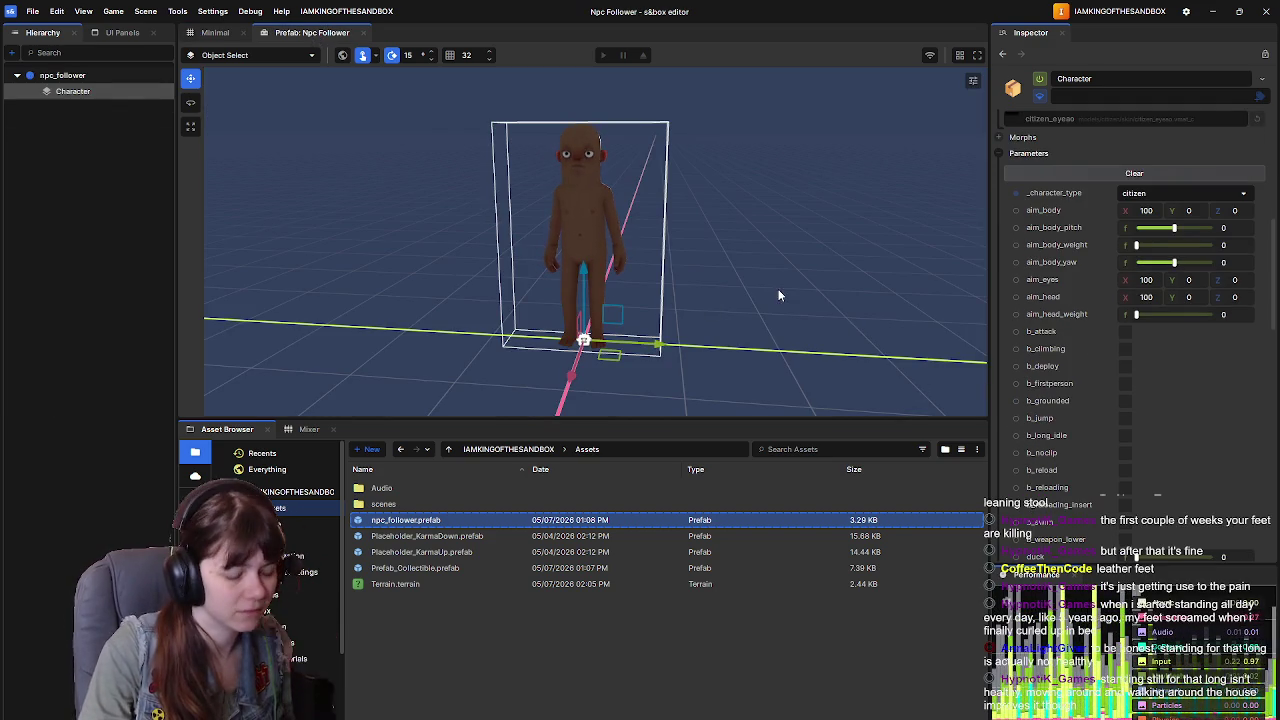
left_click_drag(778, 289, 764, 281)
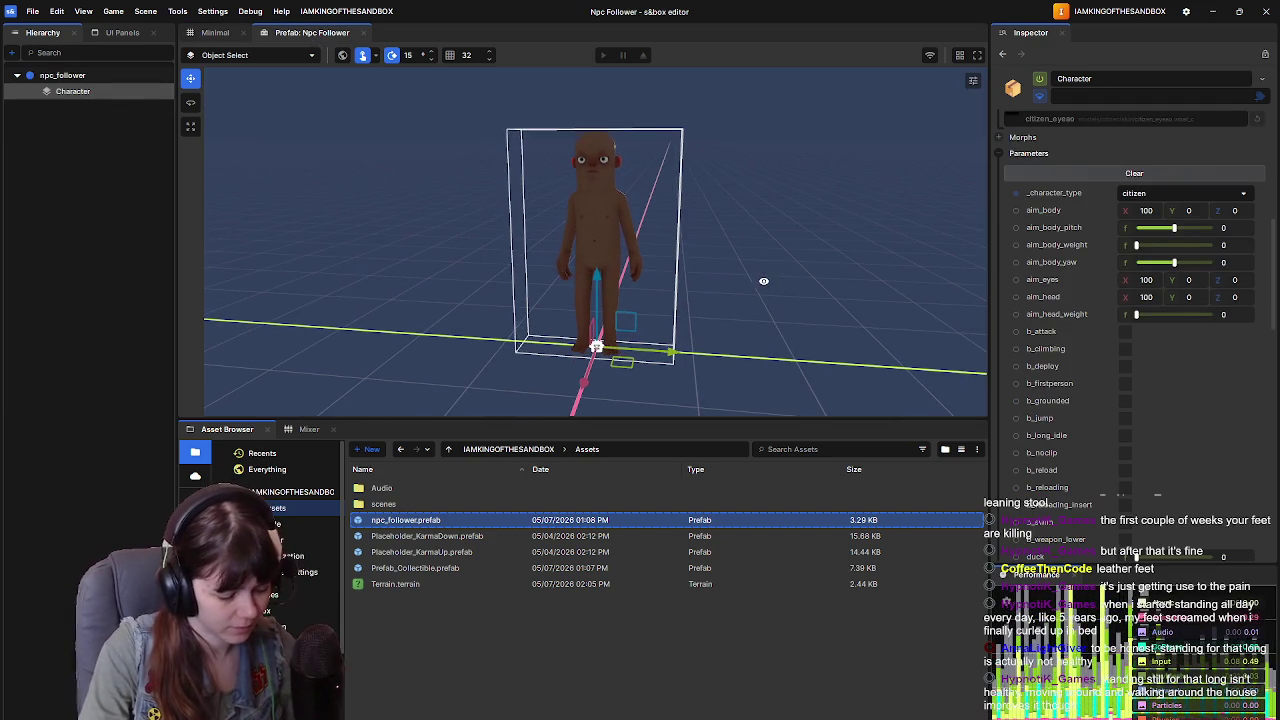
left_click(1016, 331)
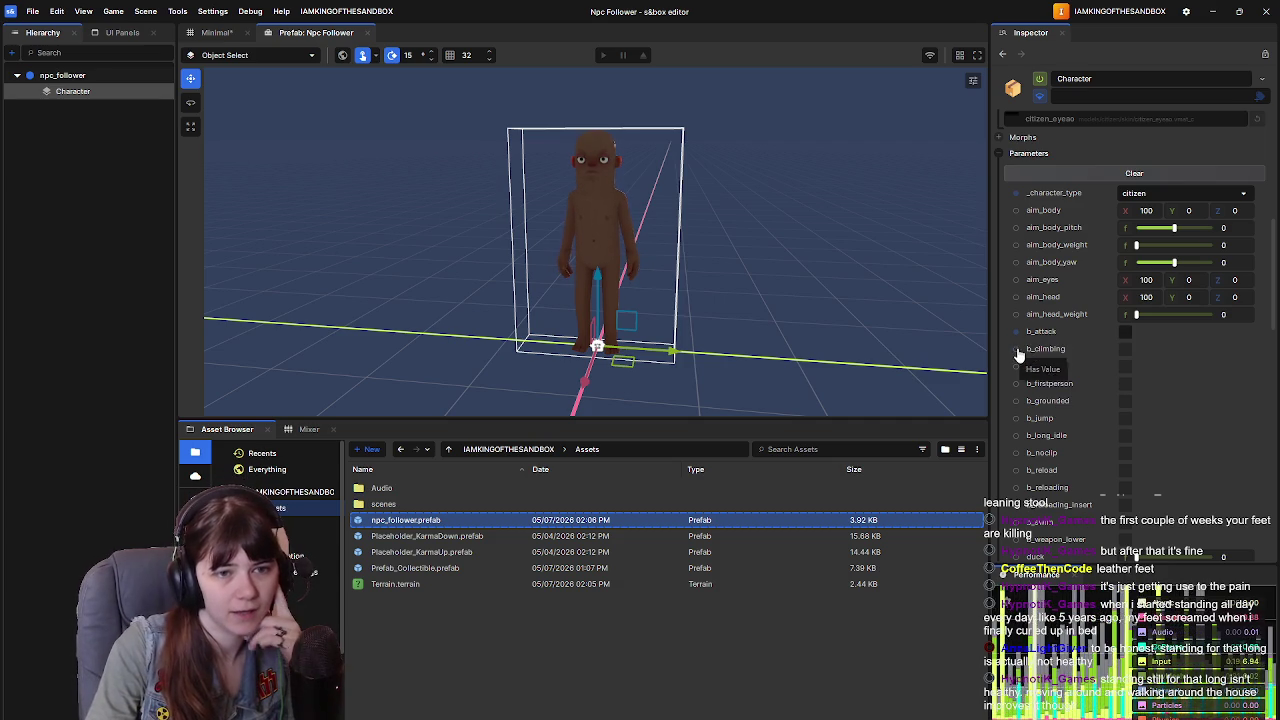
left_click(1016, 348)
left_click(1016, 366)
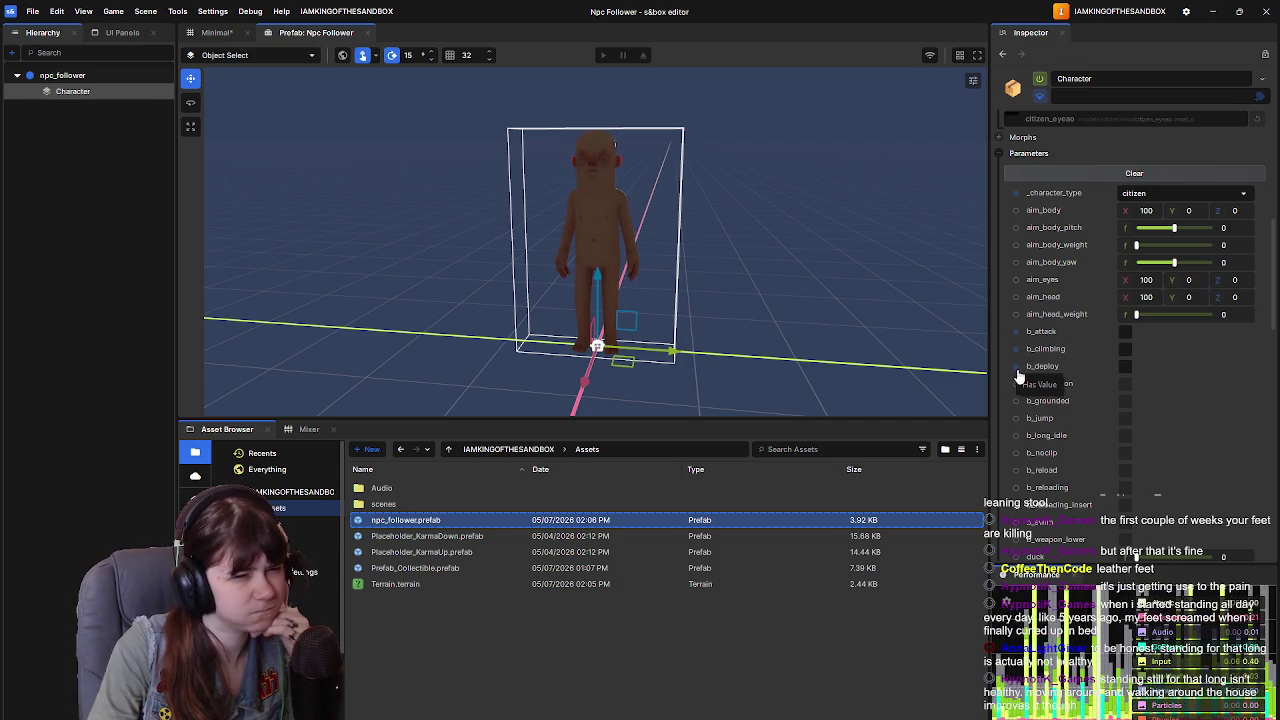
scroll(1082, 394, "down", 2)
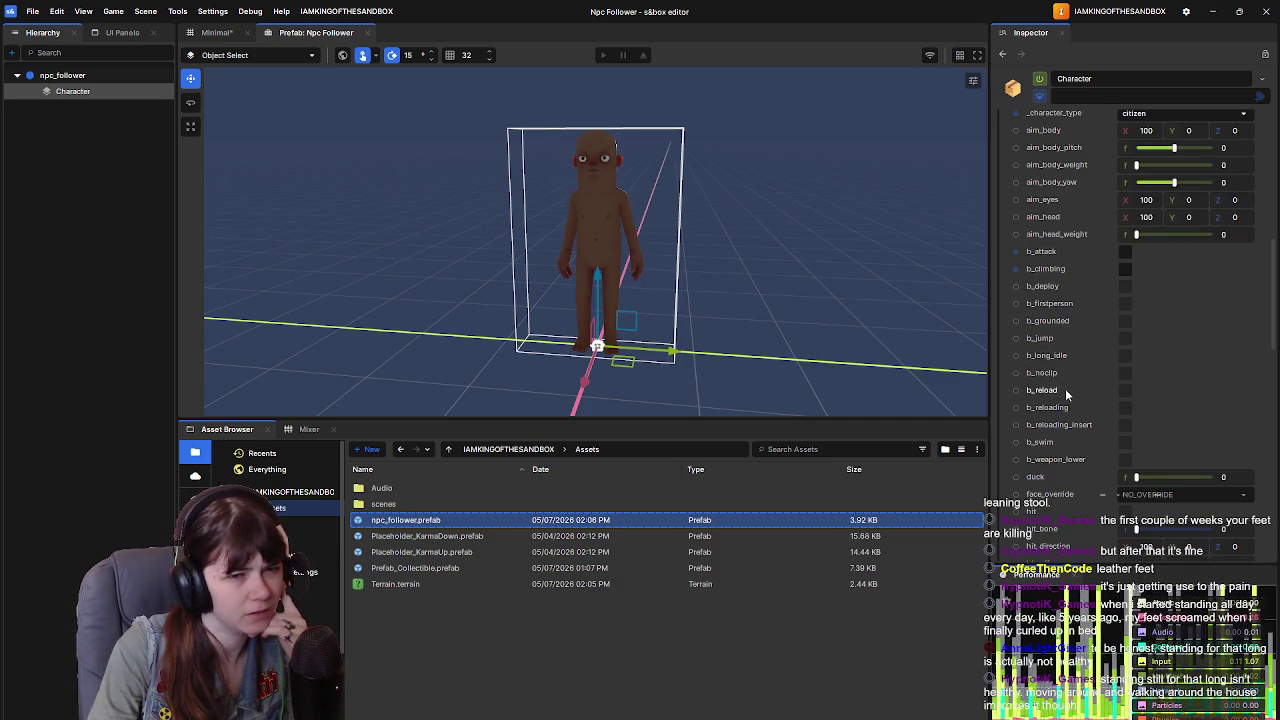
left_click(1017, 340)
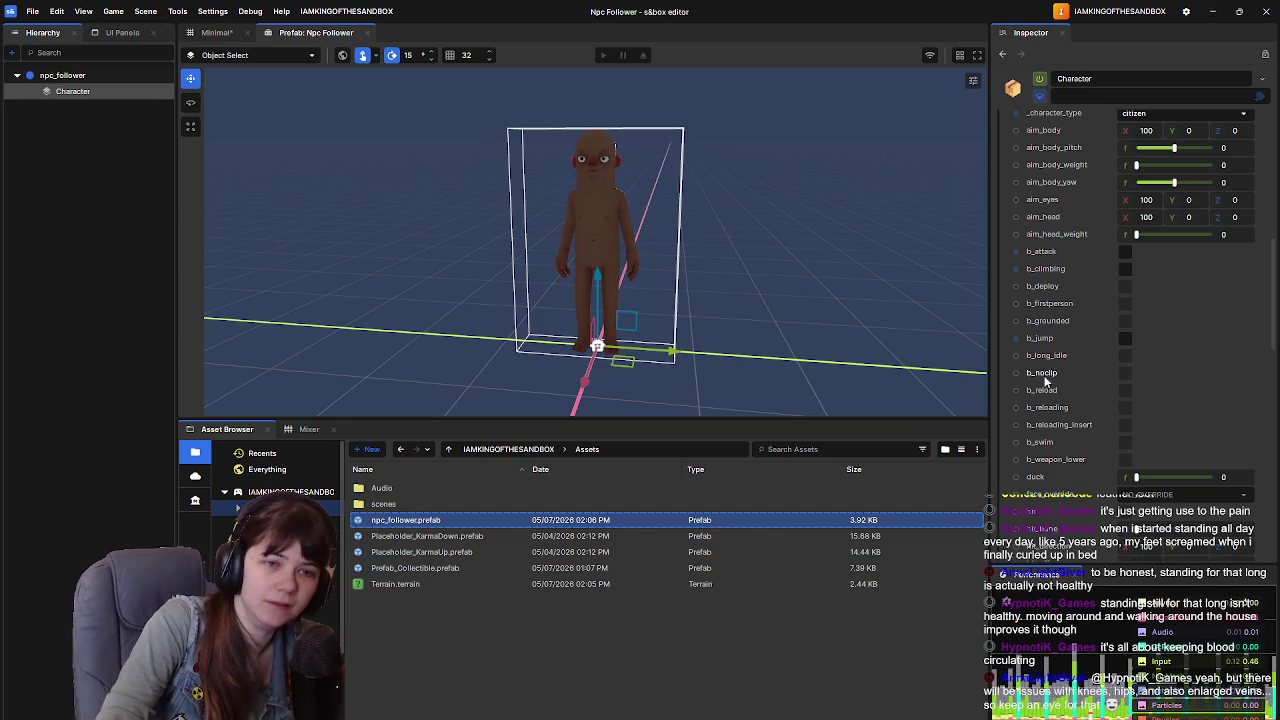
Step: Test crouching by raising duck to 2, then clear the duck value
scroll(1037, 375, "down", 2)
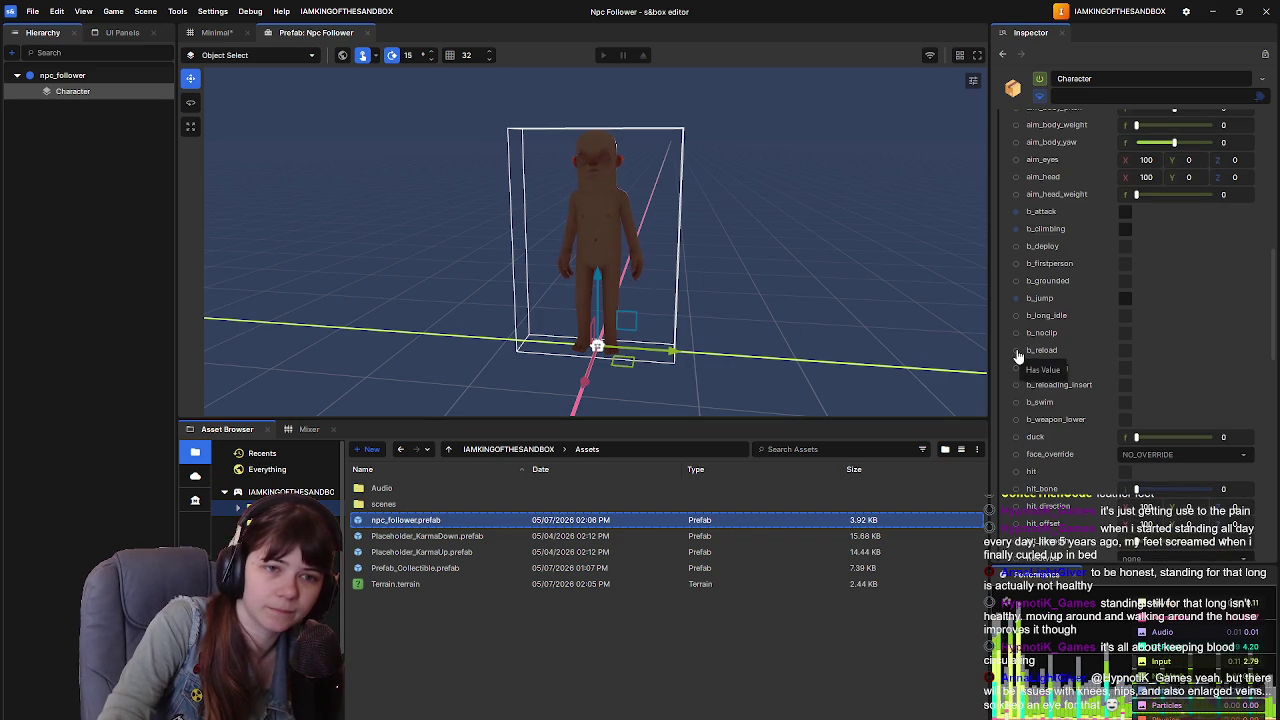
scroll(1131, 346, "down", 2)
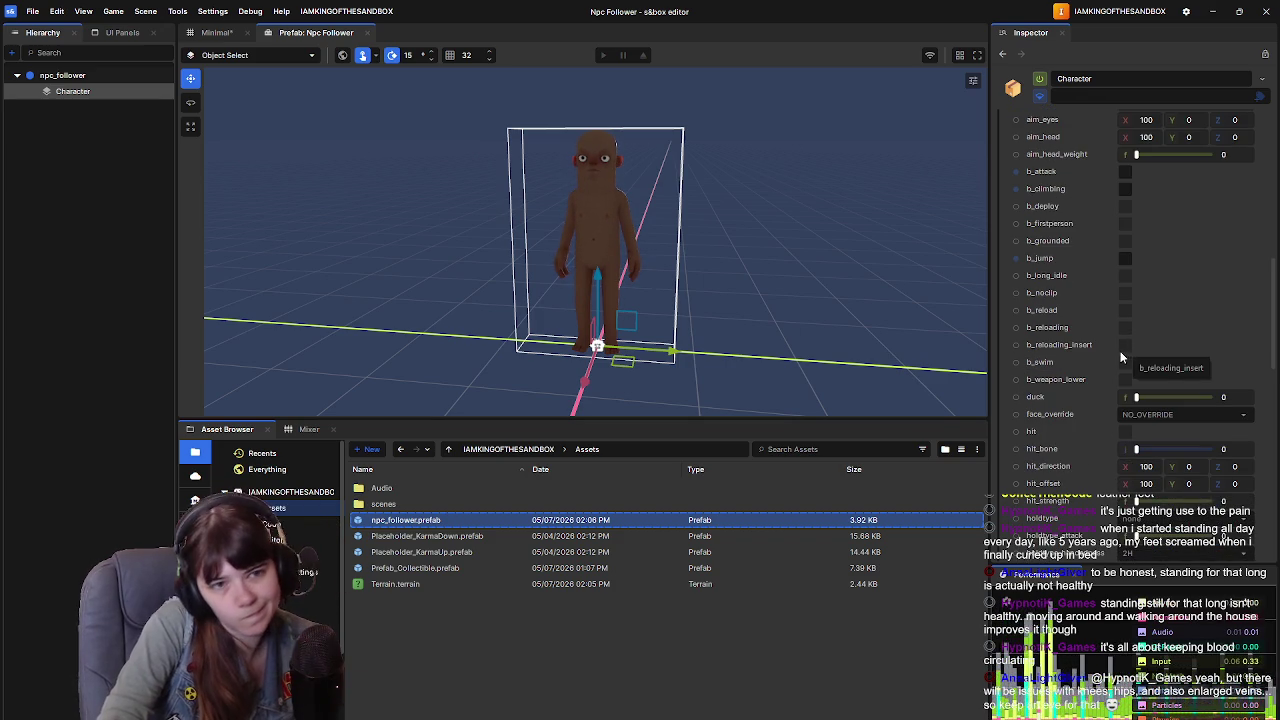
scroll(1051, 401, "down", 2)
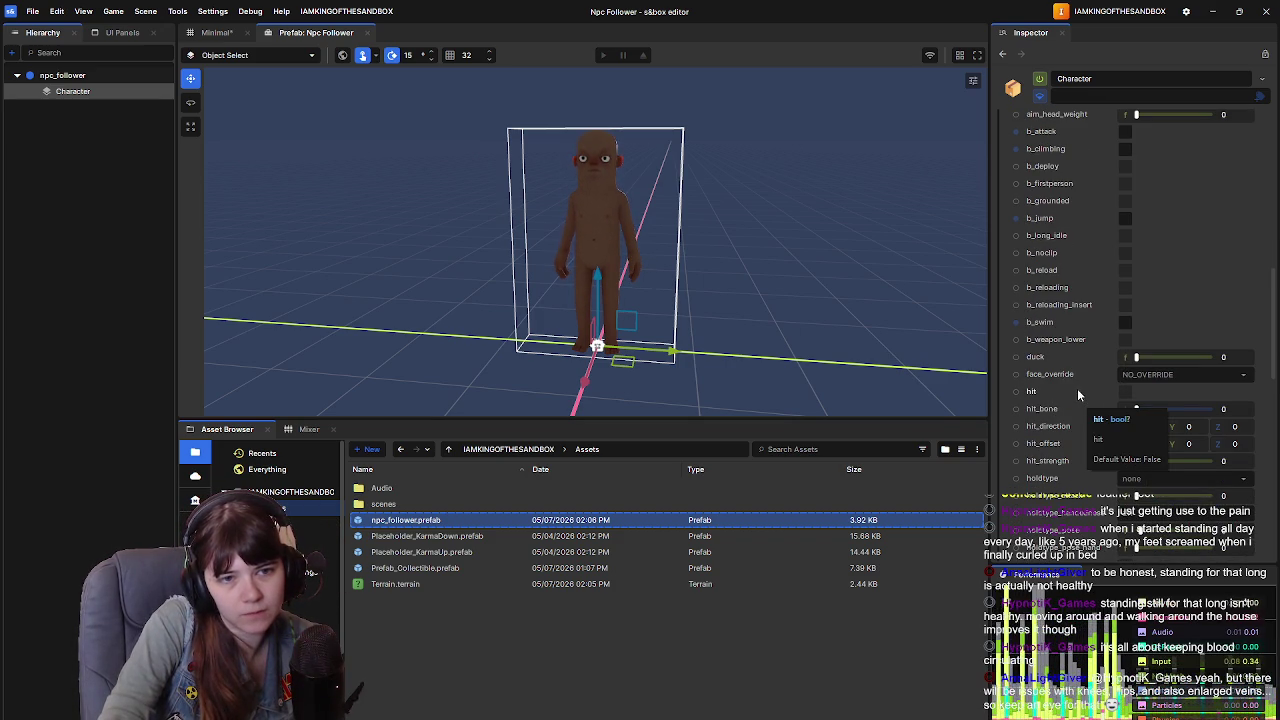
left_click(1018, 360)
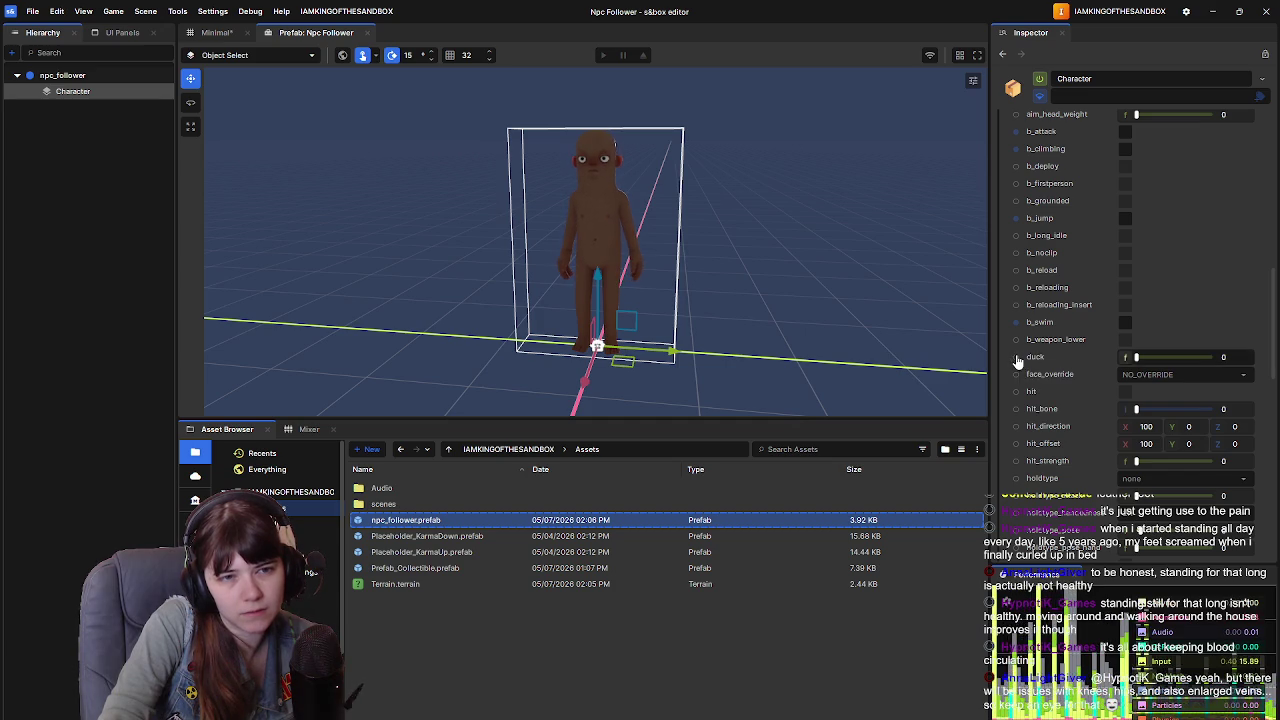
left_click_drag(1136, 357, 1260, 364)
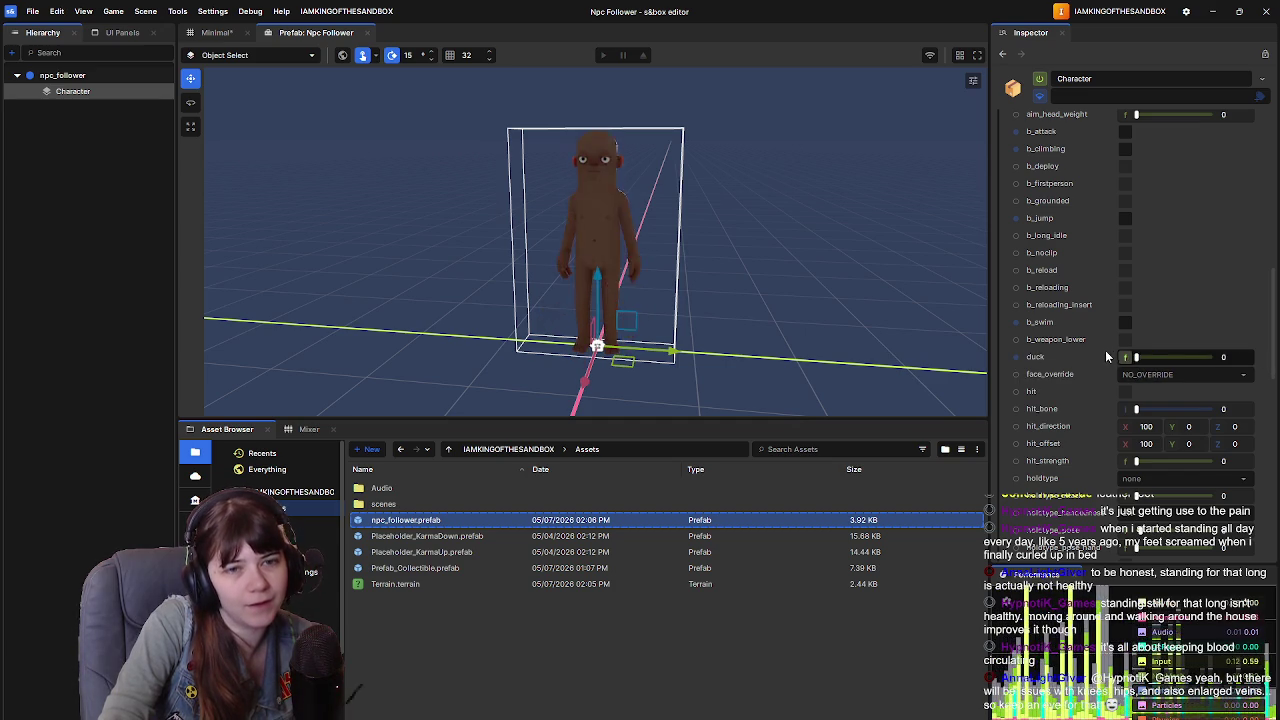
left_click(1020, 358)
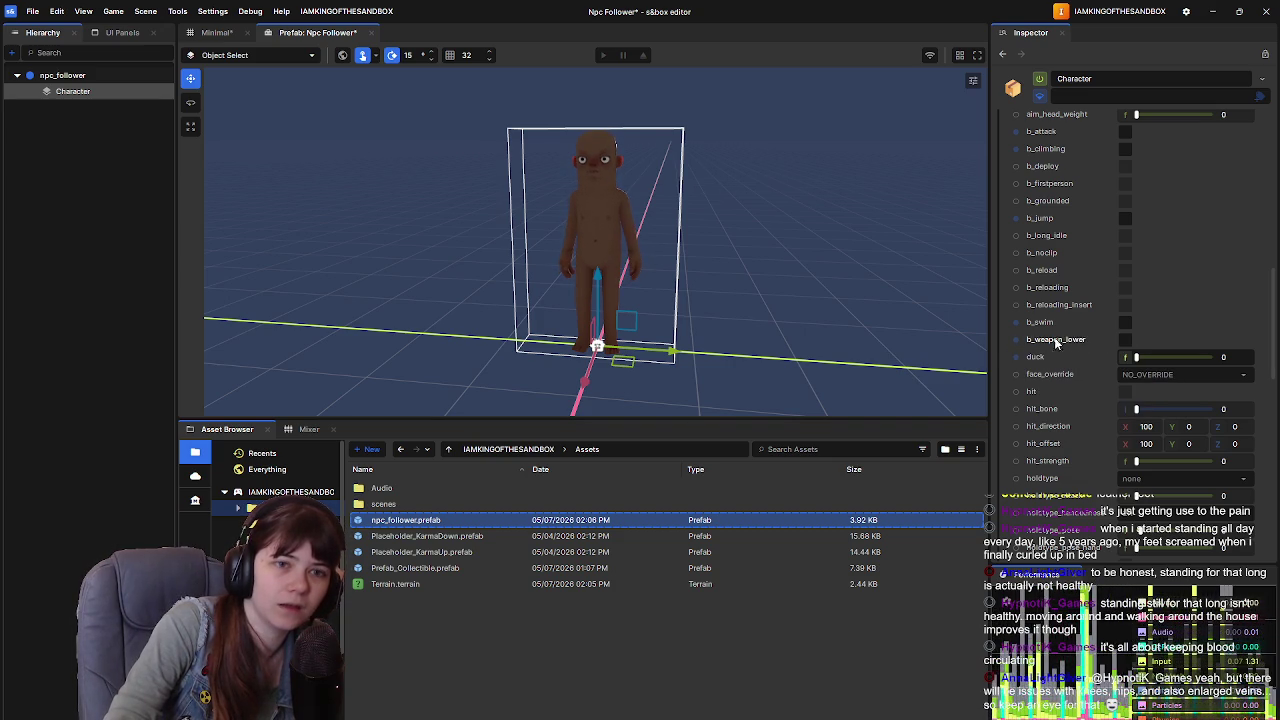
Step: Toggle the hit parameter on and back off
scroll(1086, 388, "down", 2)
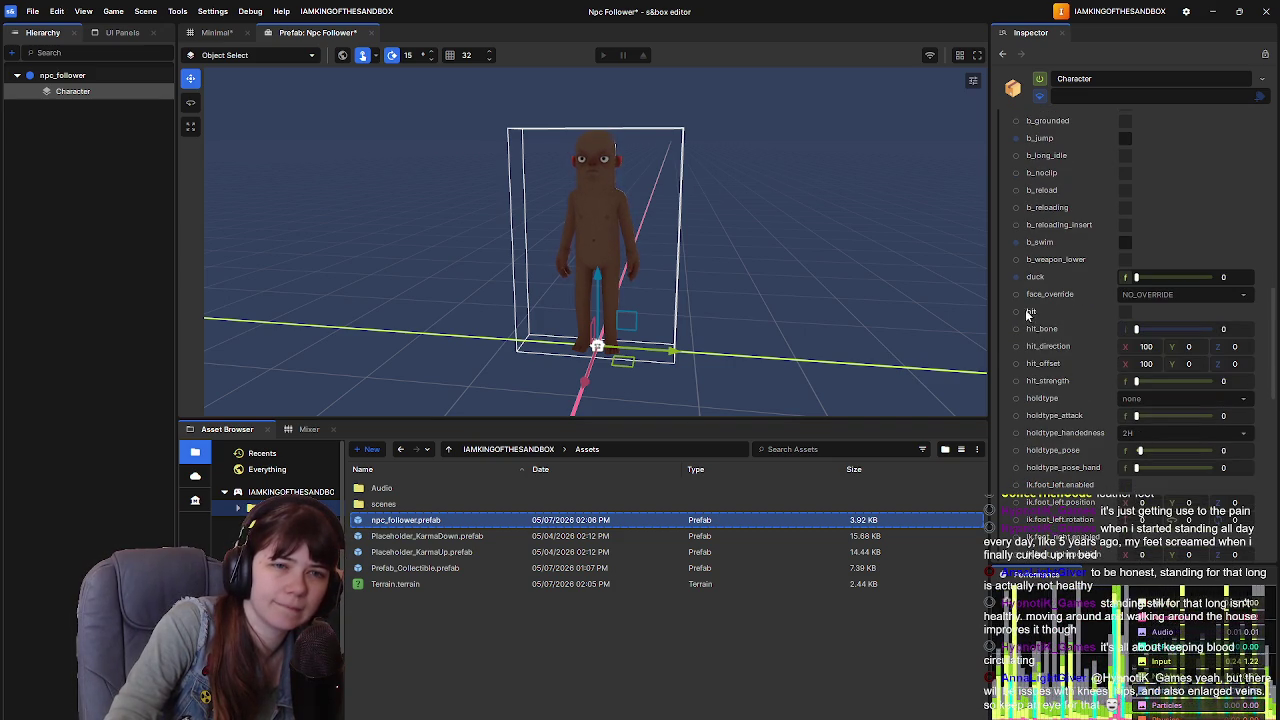
left_click(1125, 313)
left_click(1125, 313)
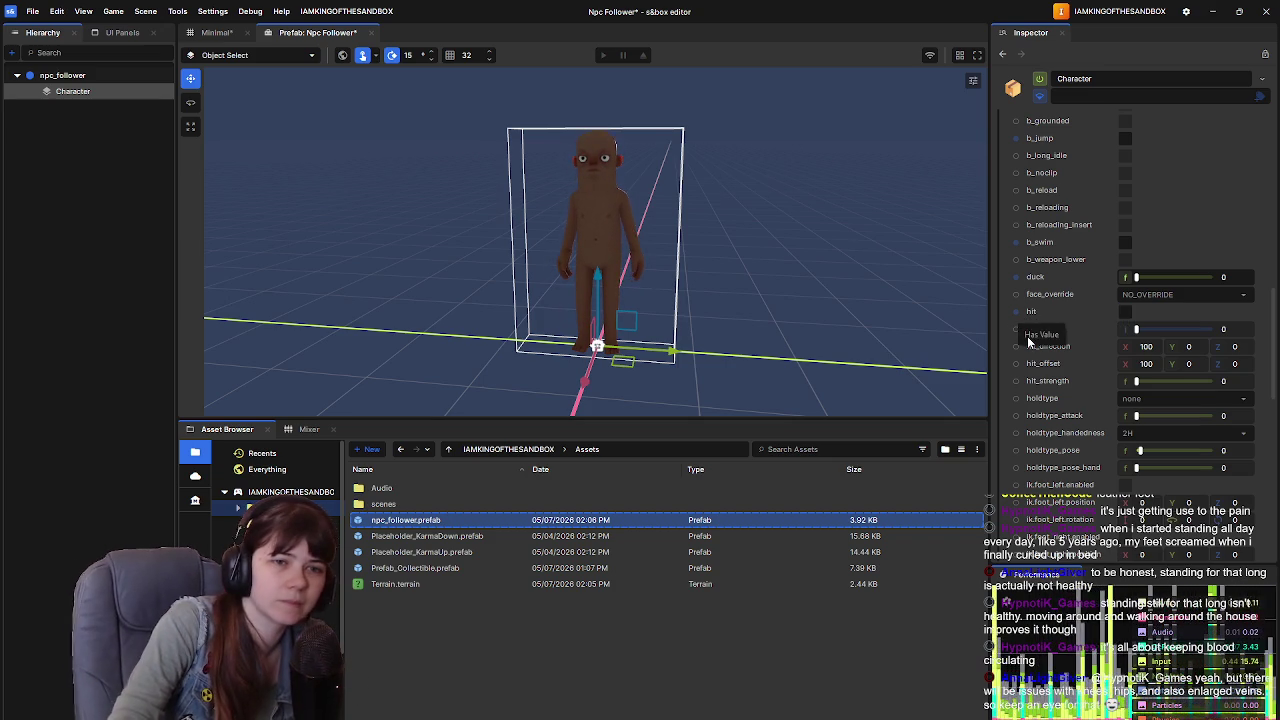
Step: Preview the sit pose with sitting_01, then reset sit to not_sitting
scroll(1045, 400, "down", 4)
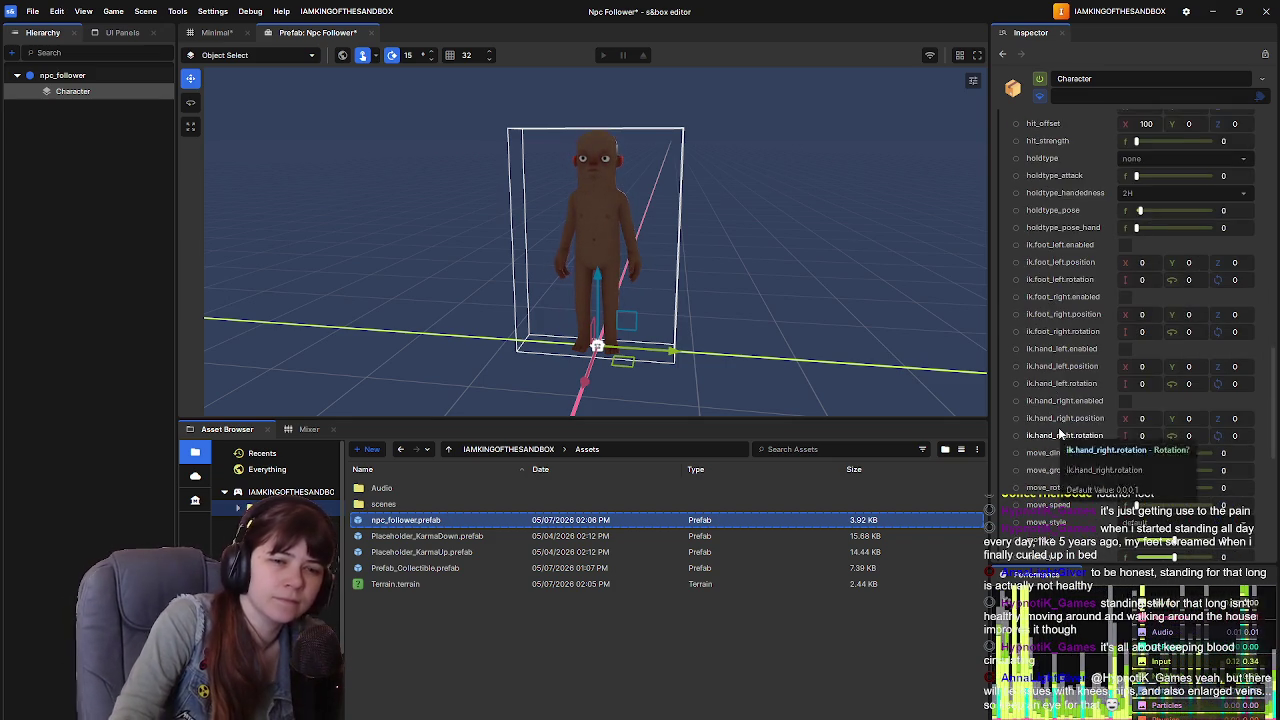
scroll(1052, 412, "down", 3)
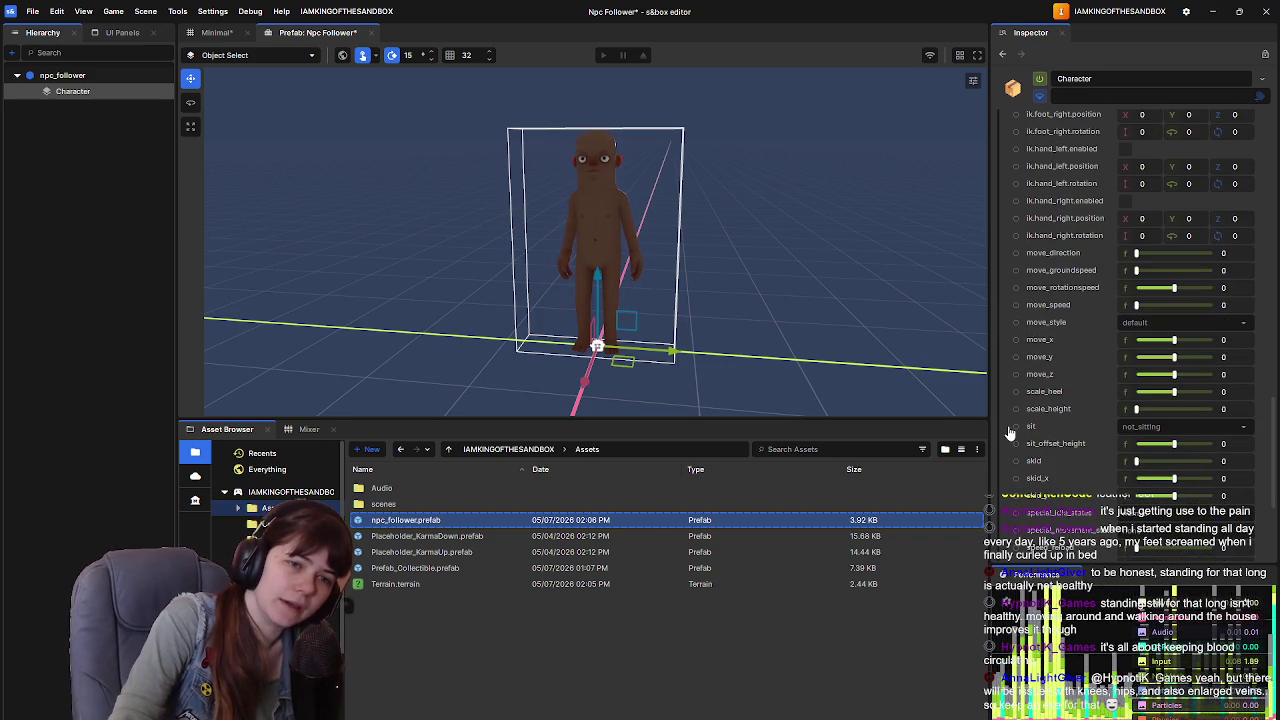
left_click(1140, 427)
left_click(1150, 472)
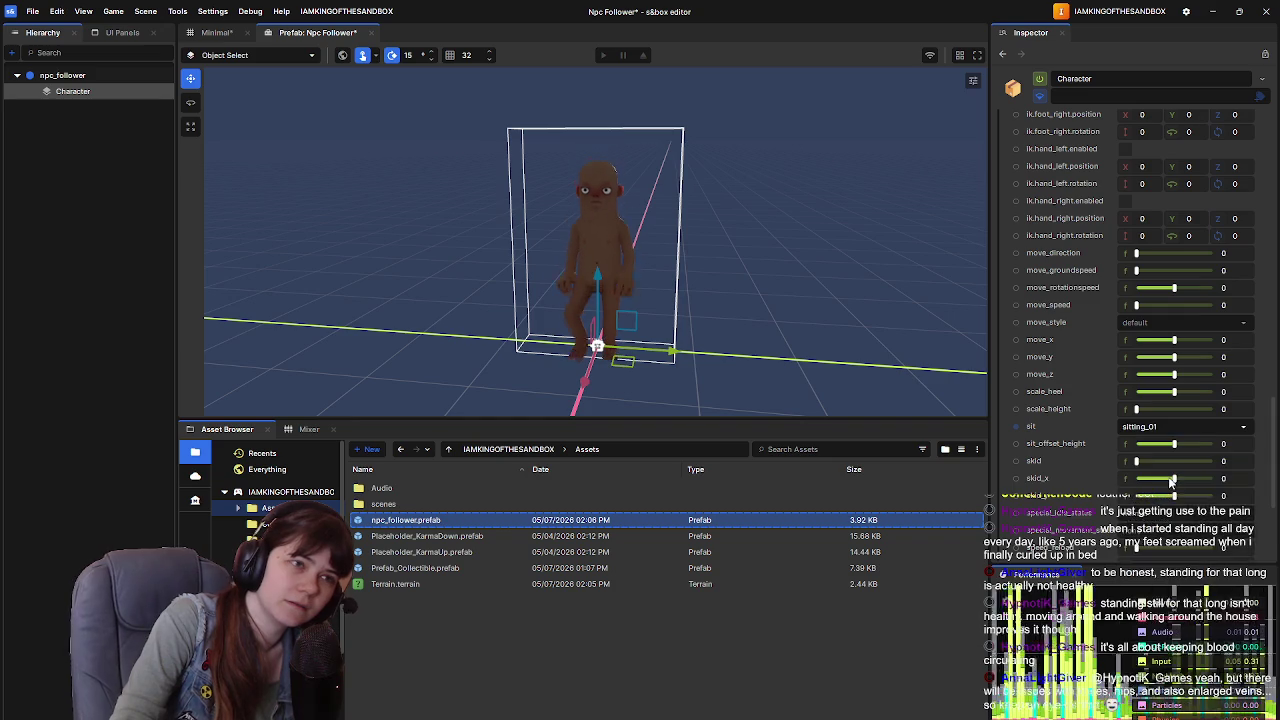
left_click(1150, 427)
left_click(1150, 447)
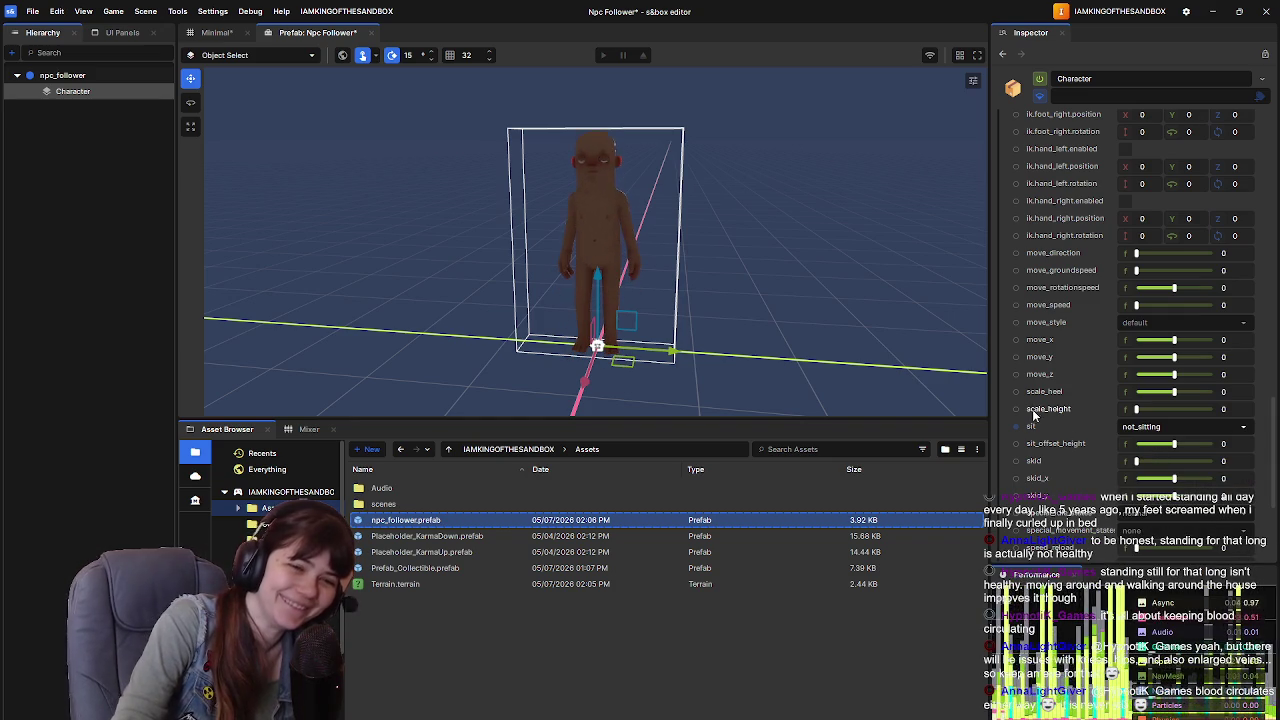
Step: Save the Npc Follower prefab and close its tab
scroll(1075, 400, "down", 2)
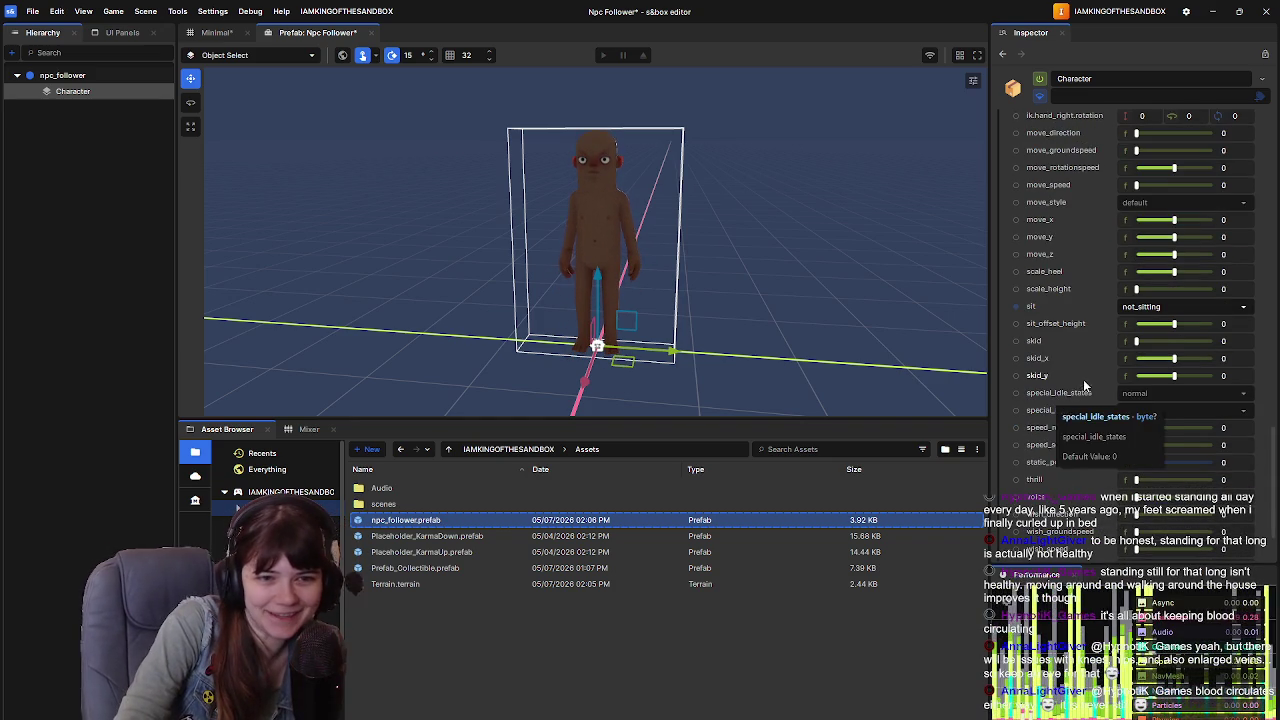
scroll(1085, 394, "down", 1)
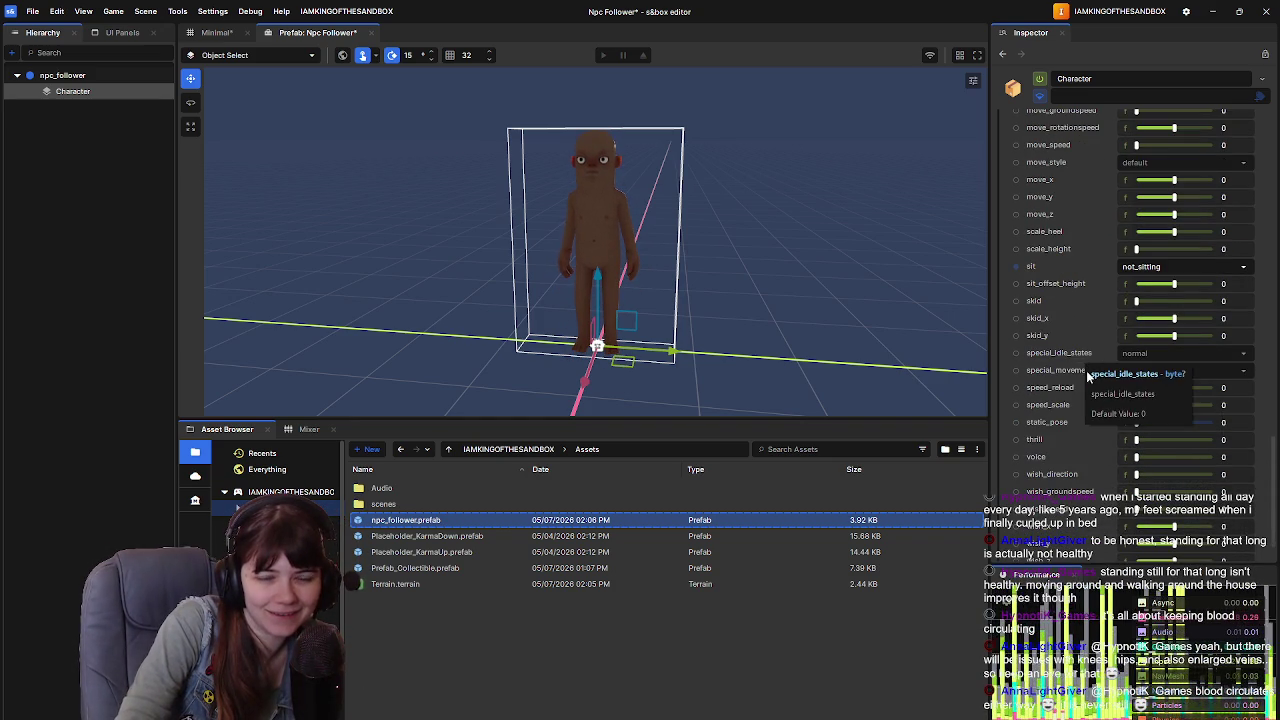
scroll(1086, 370, "down", 1)
scroll(1086, 370, "up", 1)
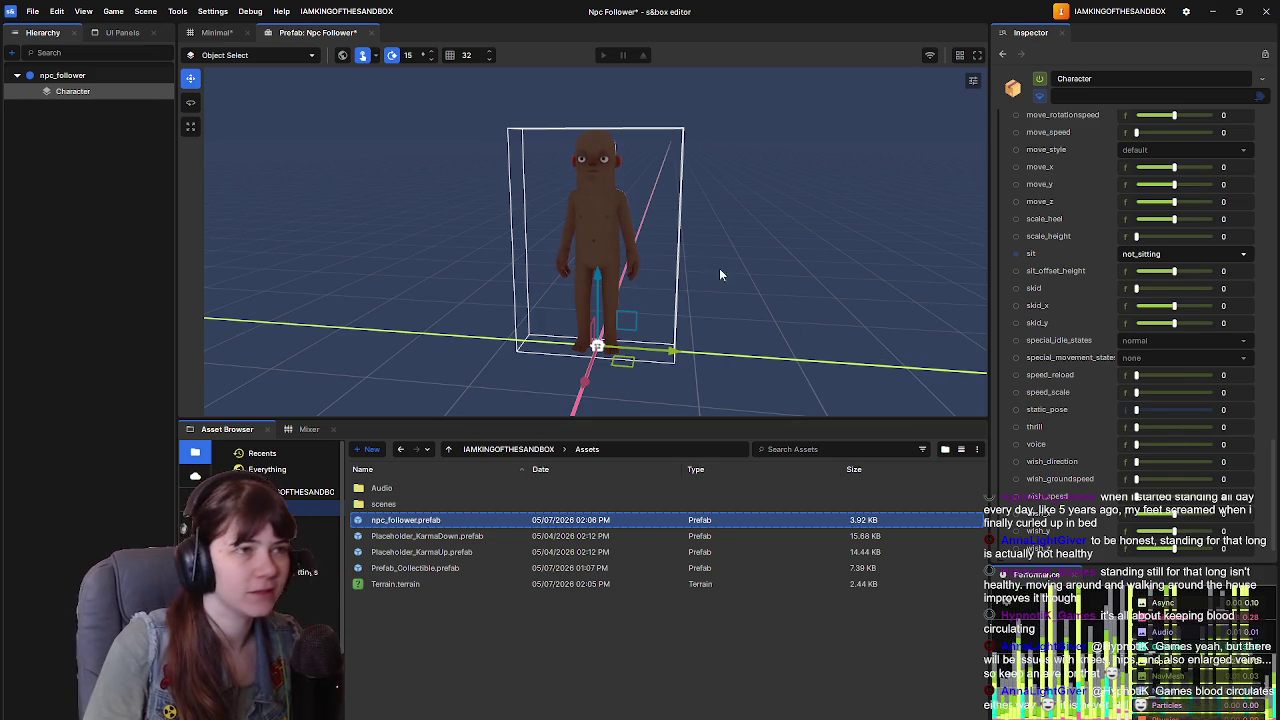
key("ctrl+s")
left_click(367, 33)
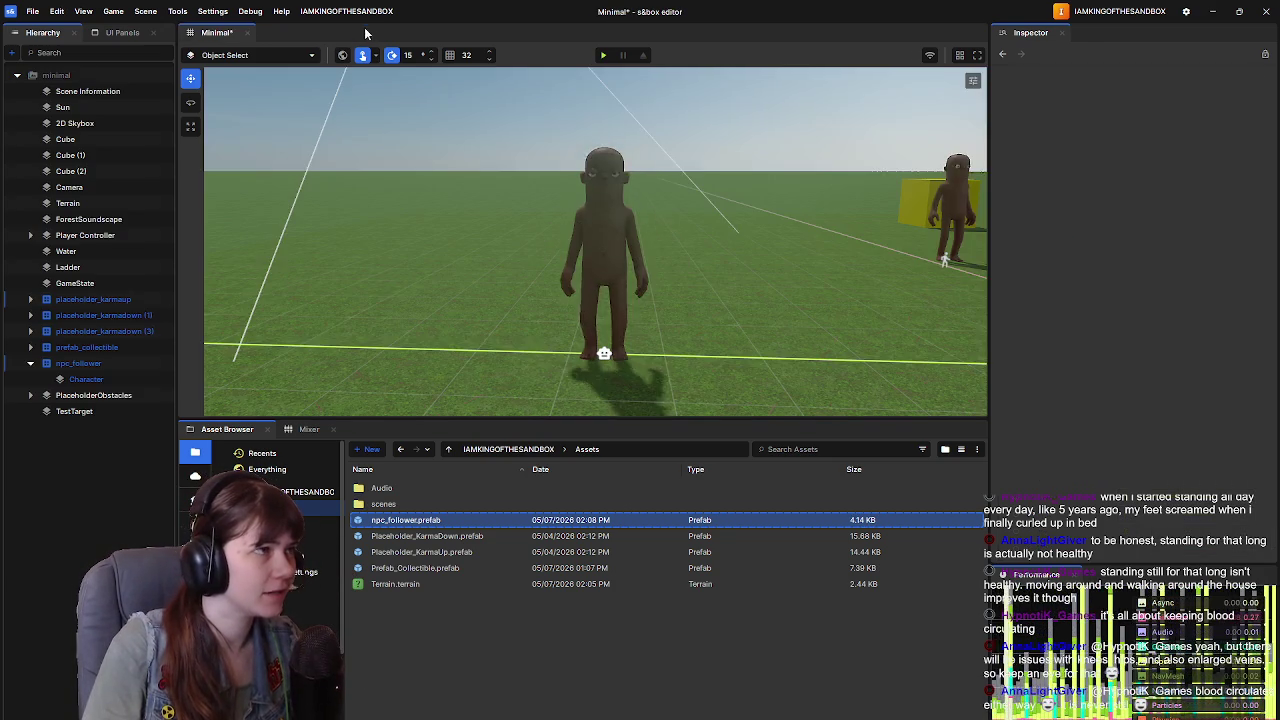
Step: Fly to the player character, select it and collapse its Model Renderer details
key("w")
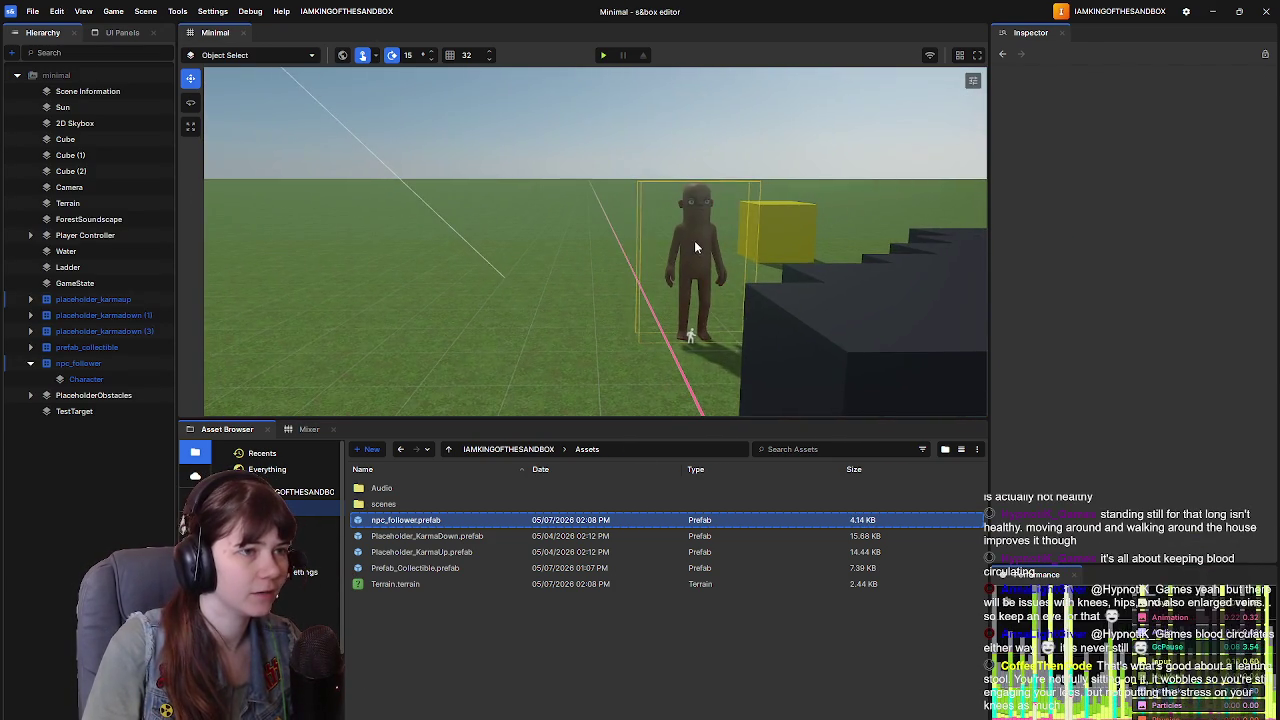
left_click(694, 240)
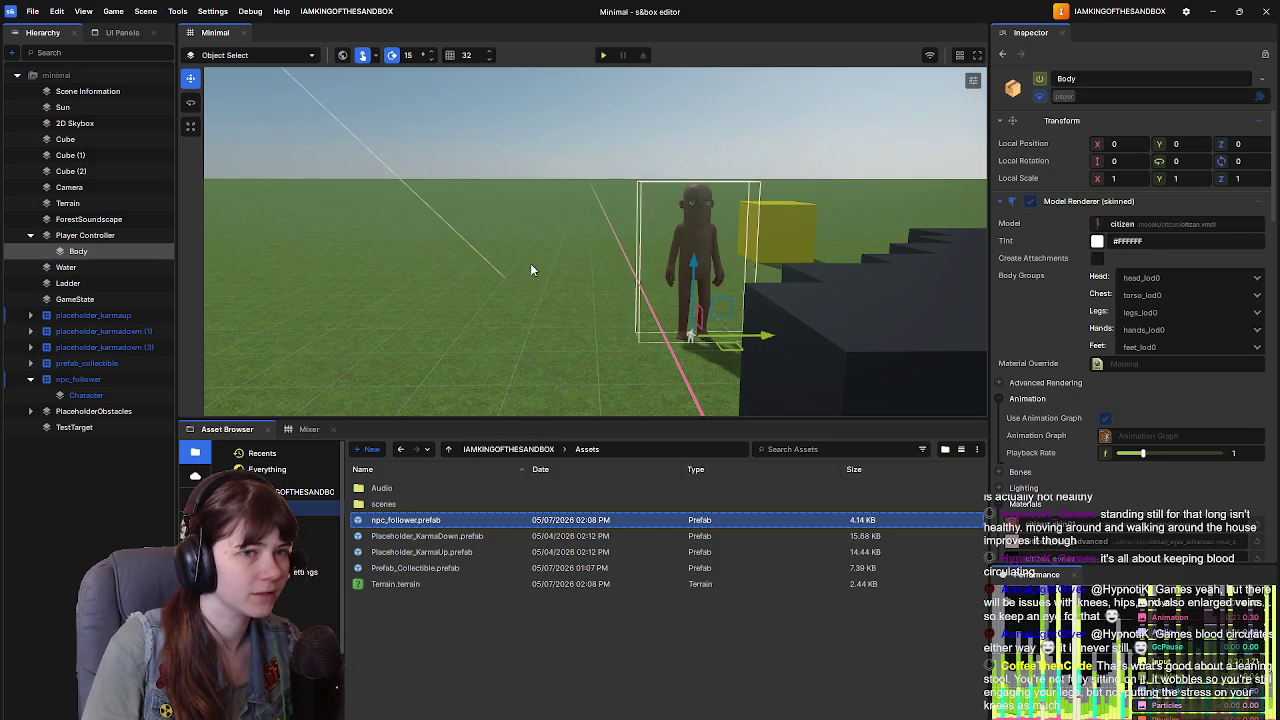
left_click(1000, 201)
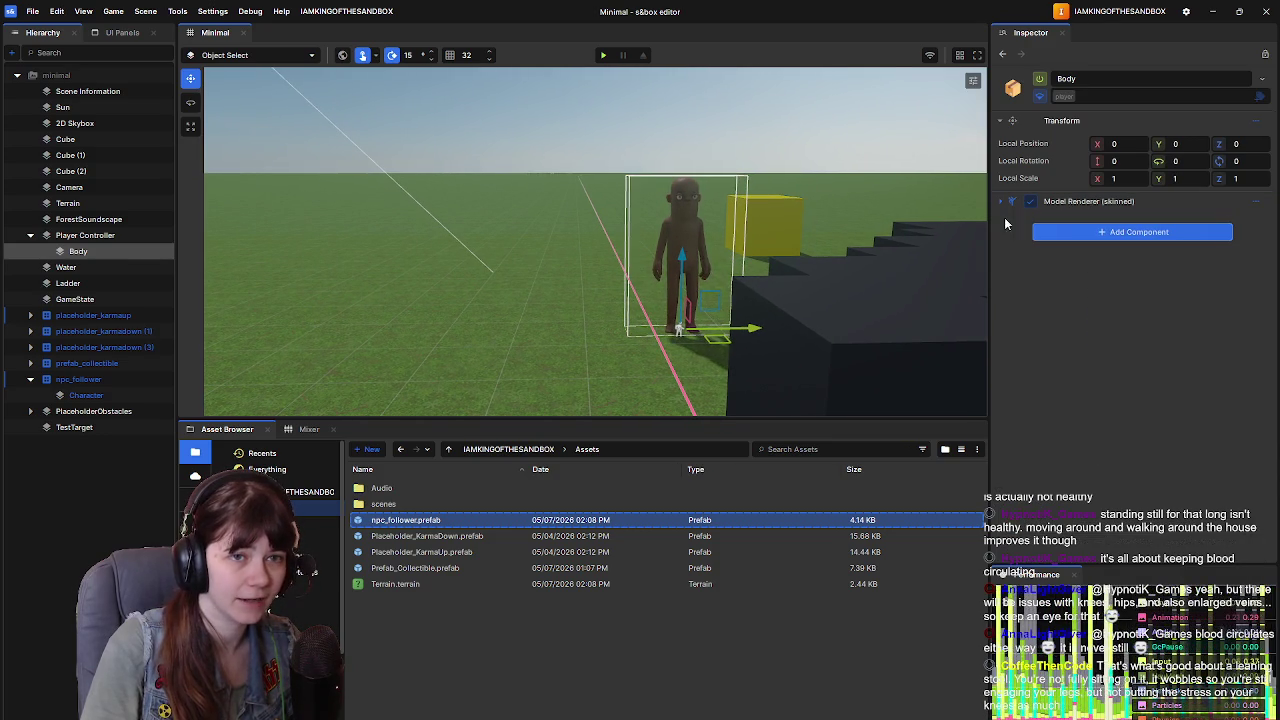
Step: Add MoveMode - Sit to Player Controller above Dresser and save the Minimal scene
left_click(82, 236)
left_click(1158, 350)
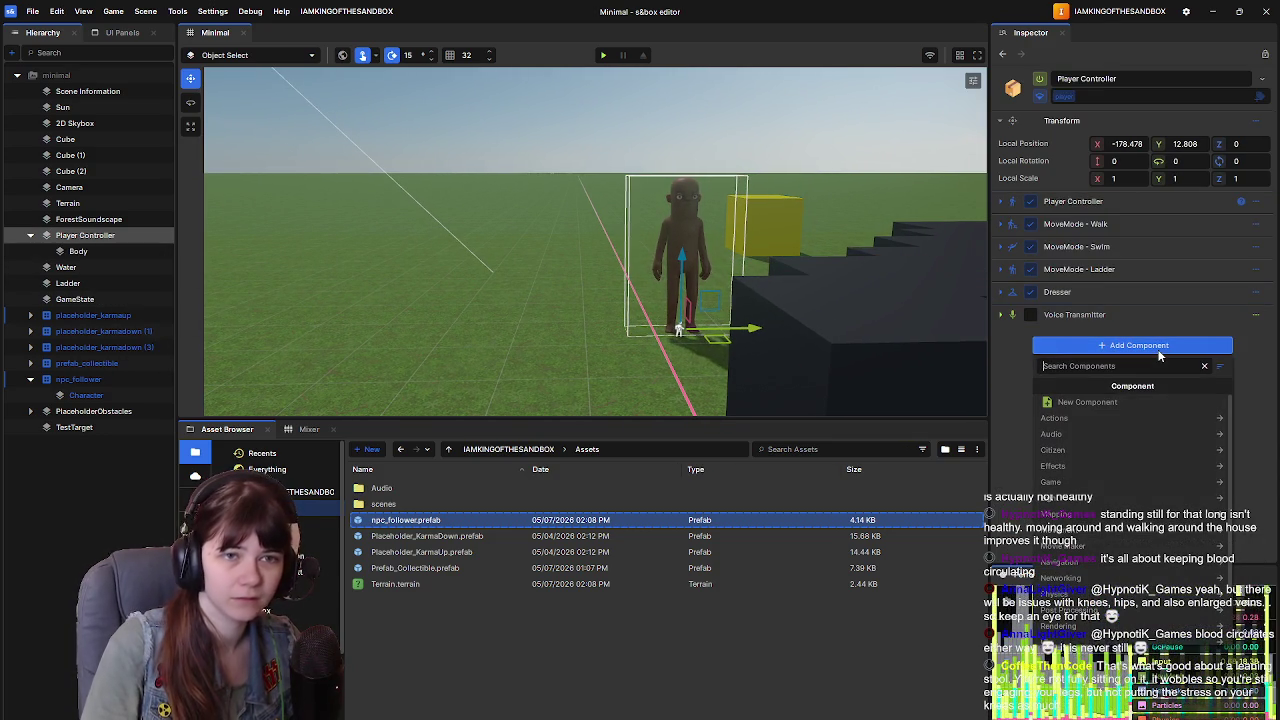
type("sit")
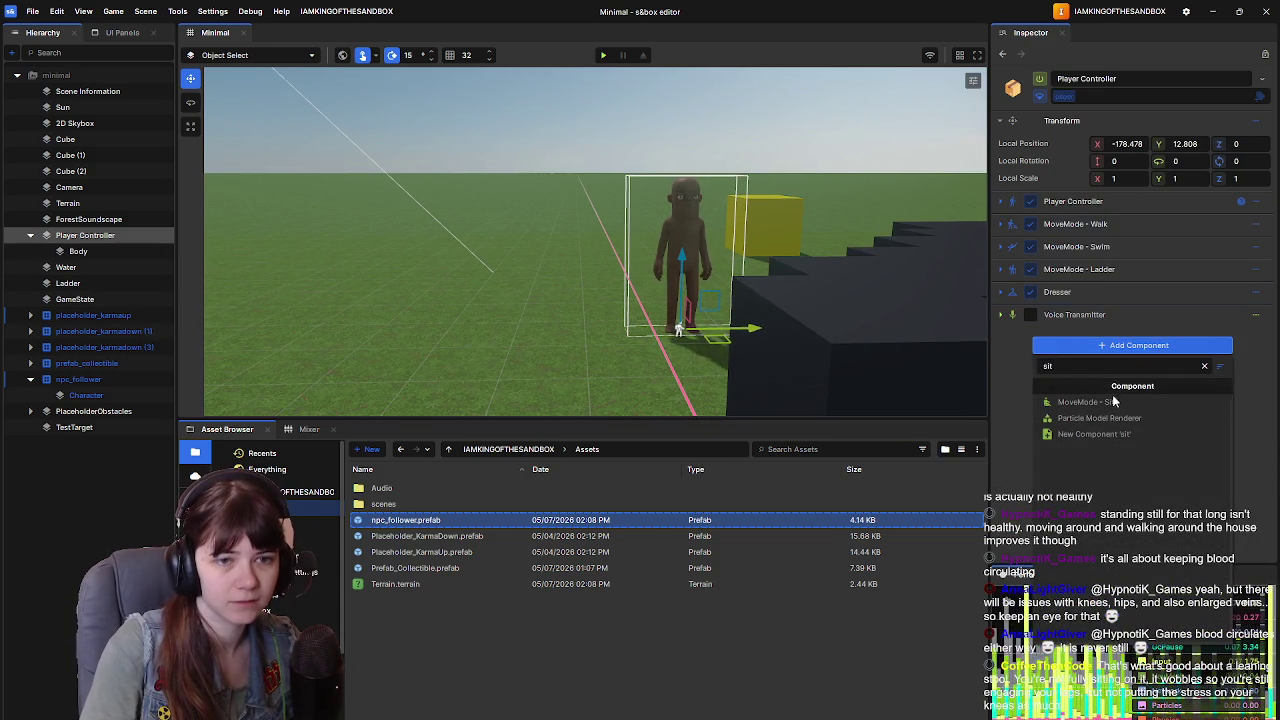
left_click(1110, 402)
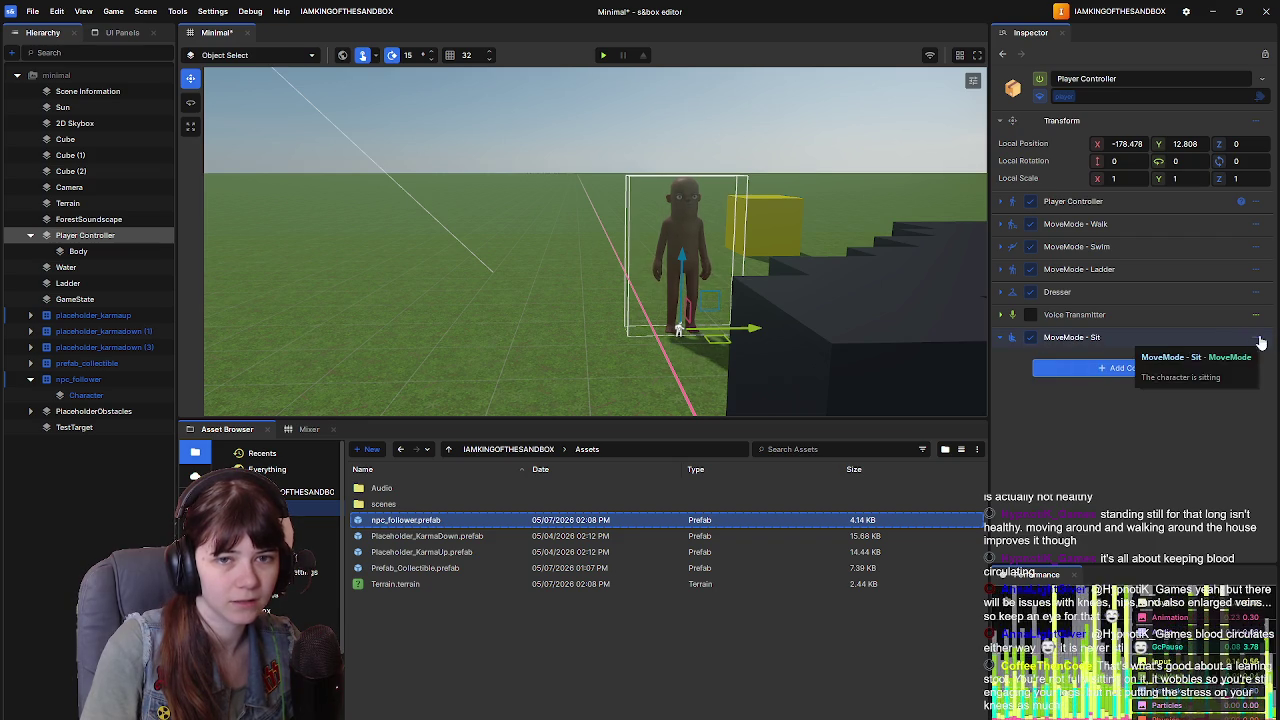
left_click_drag(1179, 331, 1170, 286)
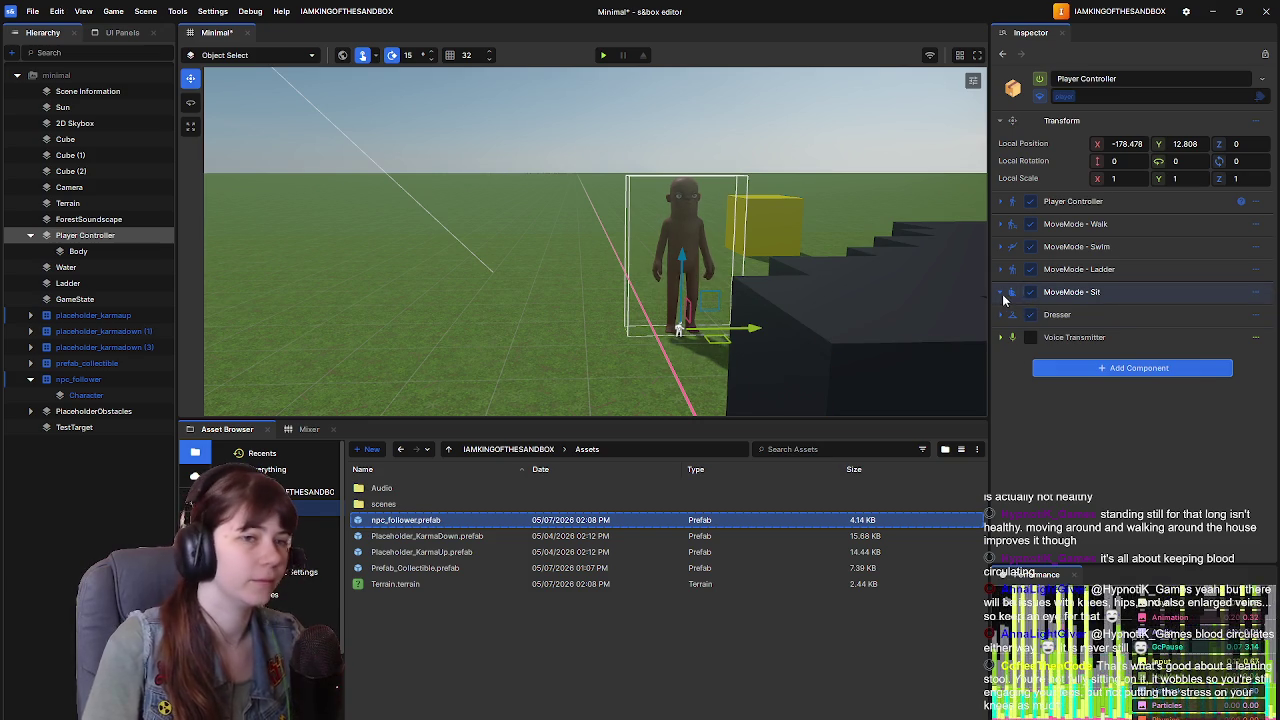
key("ctrl+s")
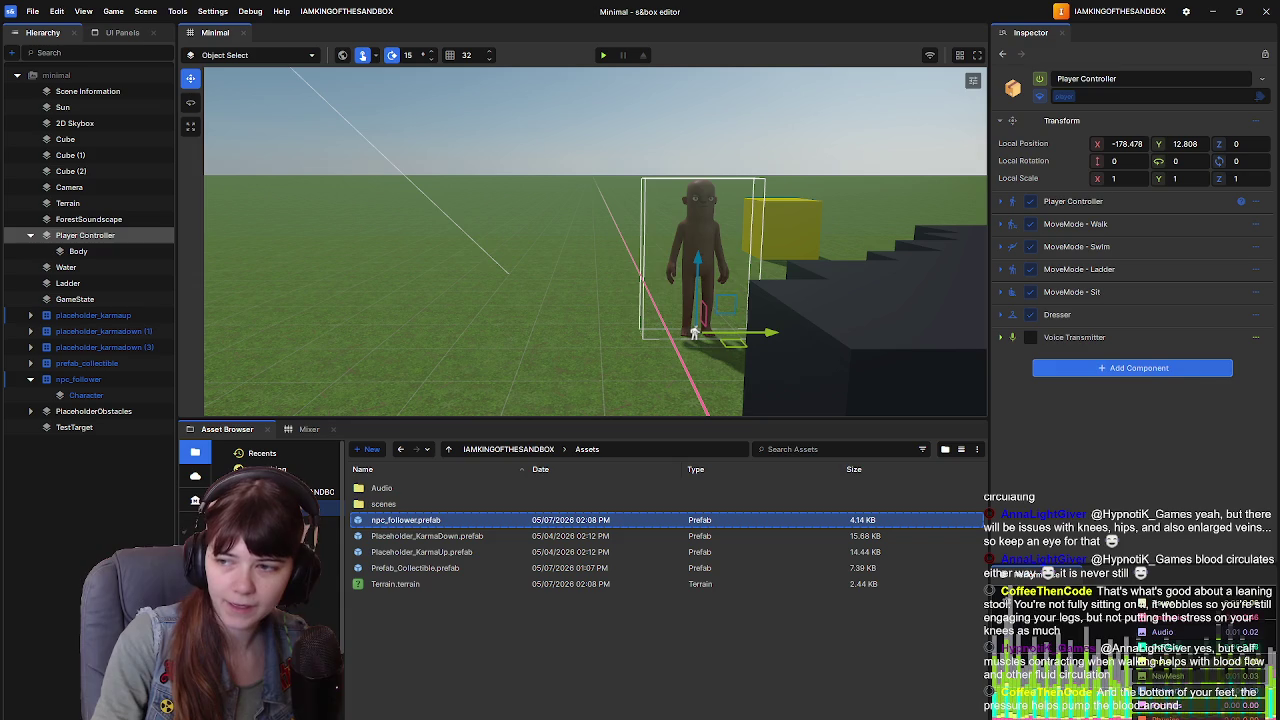
key("alt+Tab")
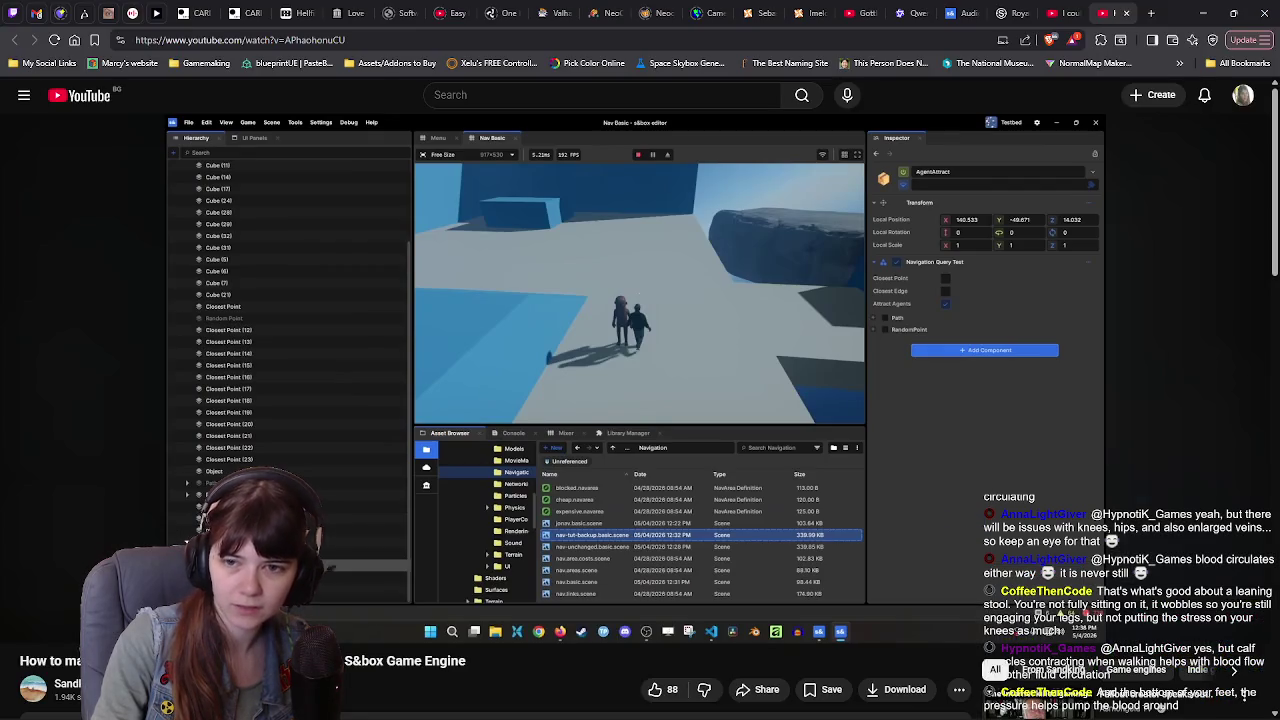
Step: Search Google for 'leaning stool' in a new Chrome tab
left_click(1152, 13)
type("leaning stool")
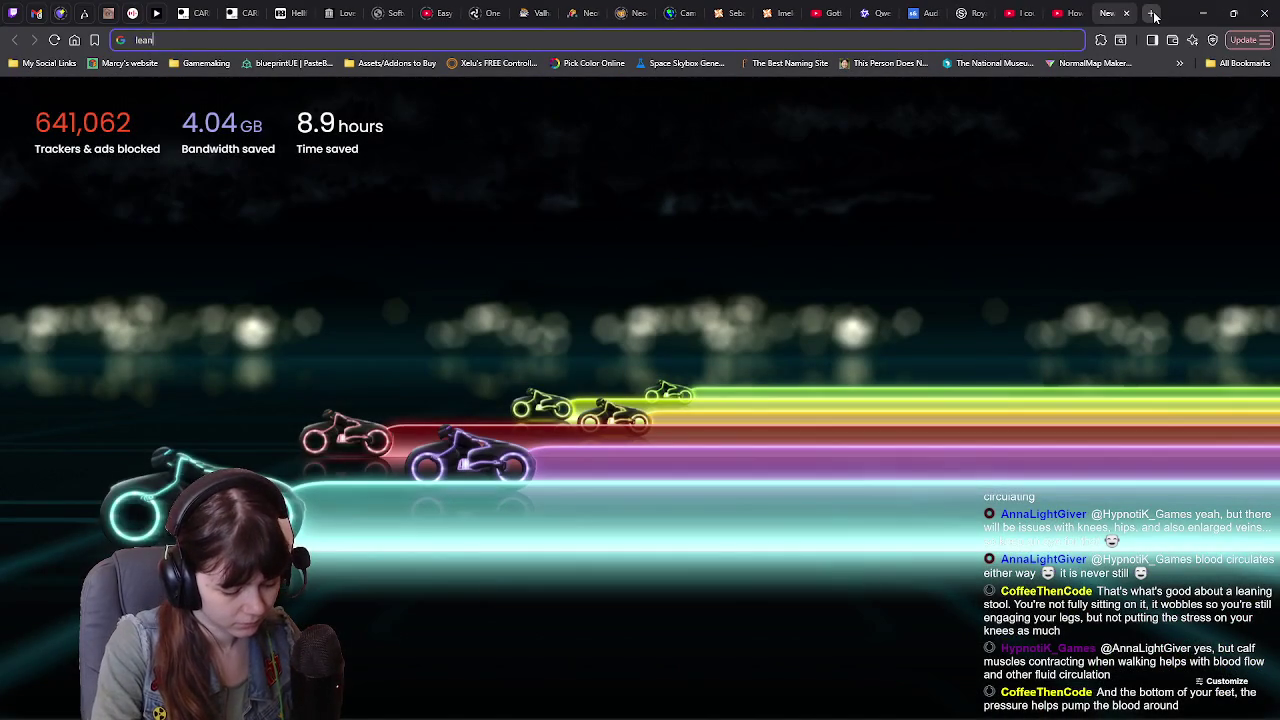
key("Return")
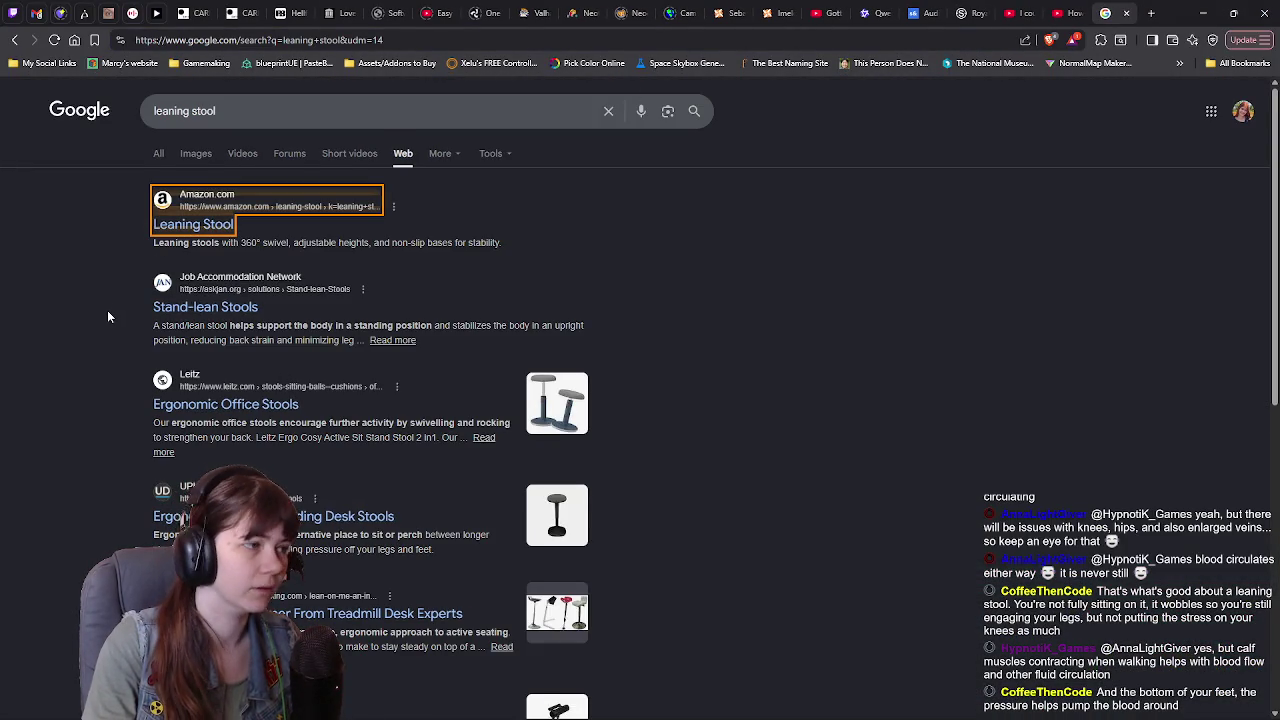
Step: Browse the leaning stool results, then return to the s&box YouTube tutorial
scroll(108, 312, "down", 3)
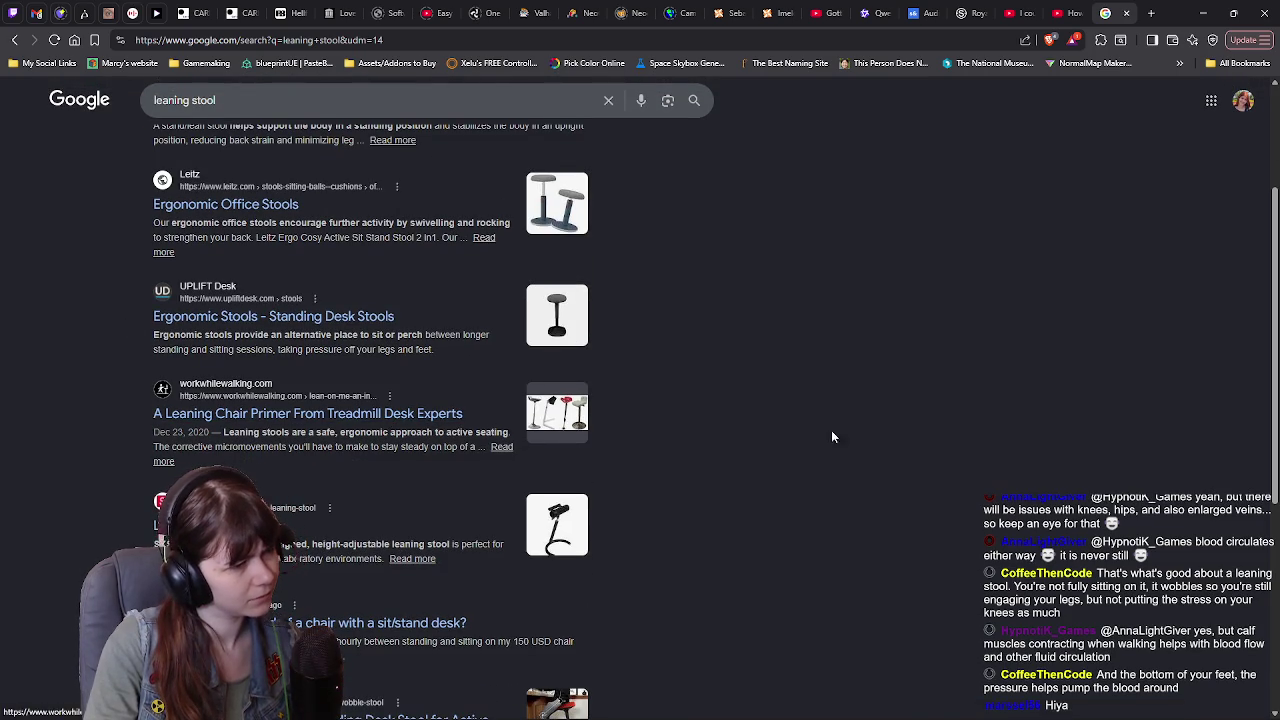
scroll(841, 438, "down", 1)
scroll(855, 434, "down", 1)
scroll(855, 434, "up", 2)
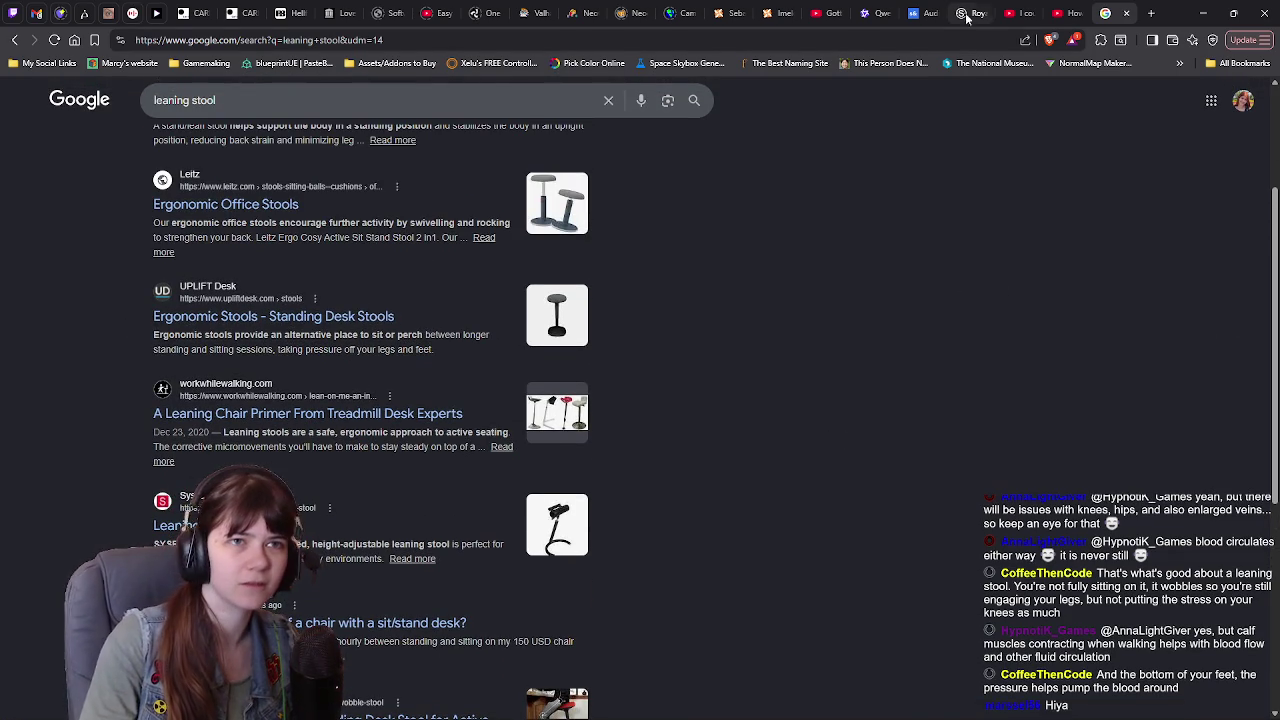
left_click(1055, 8)
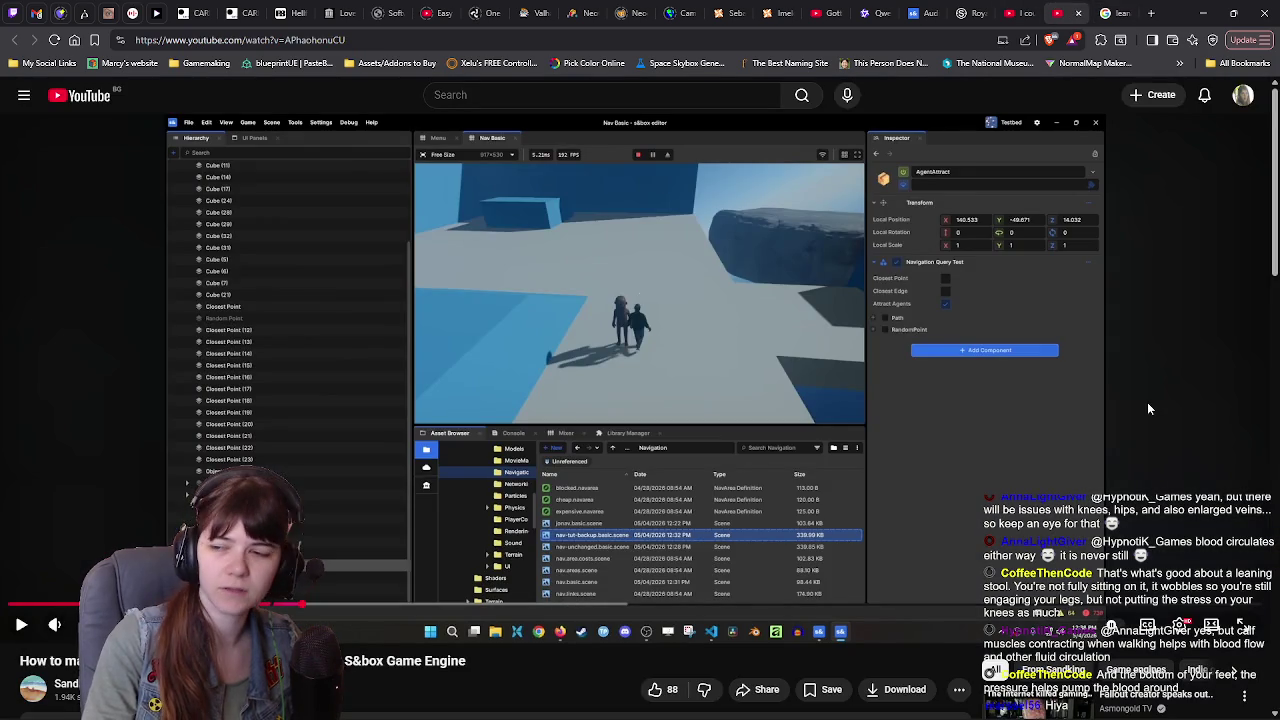
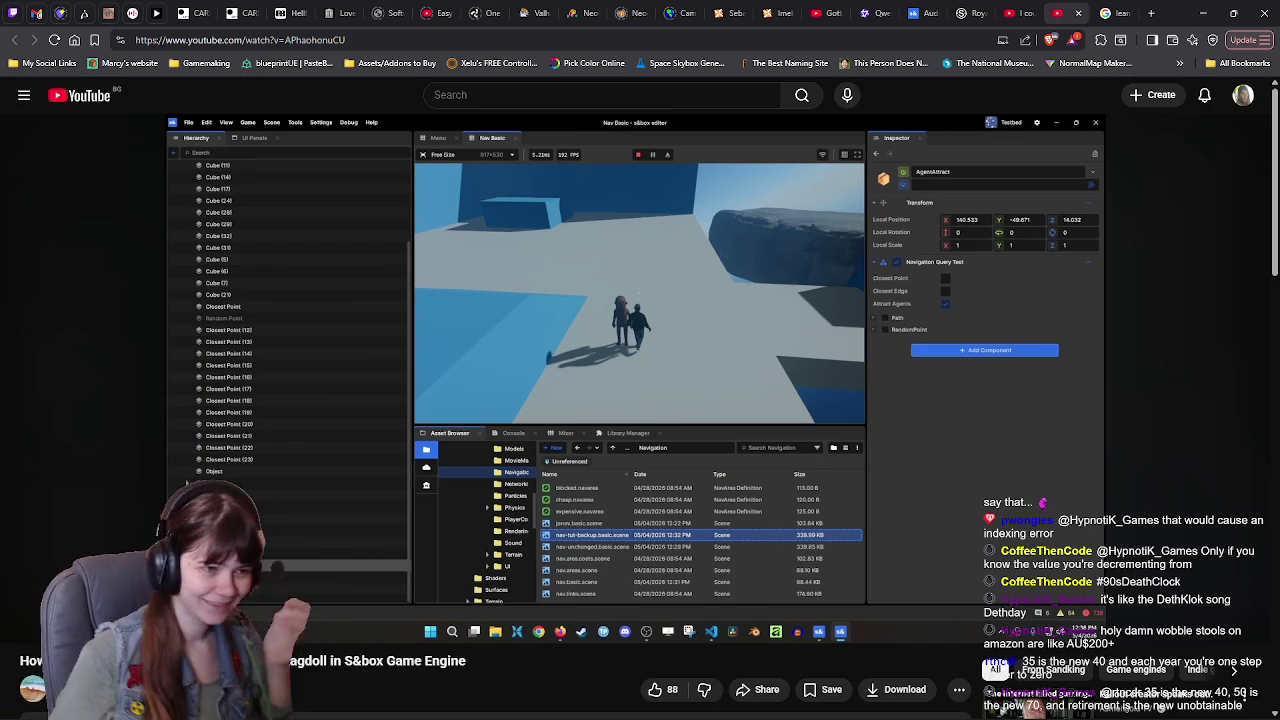
Step: Pause the s&box ragdoll tutorial and bring the s&box editor back to the front
left_click(814, 273)
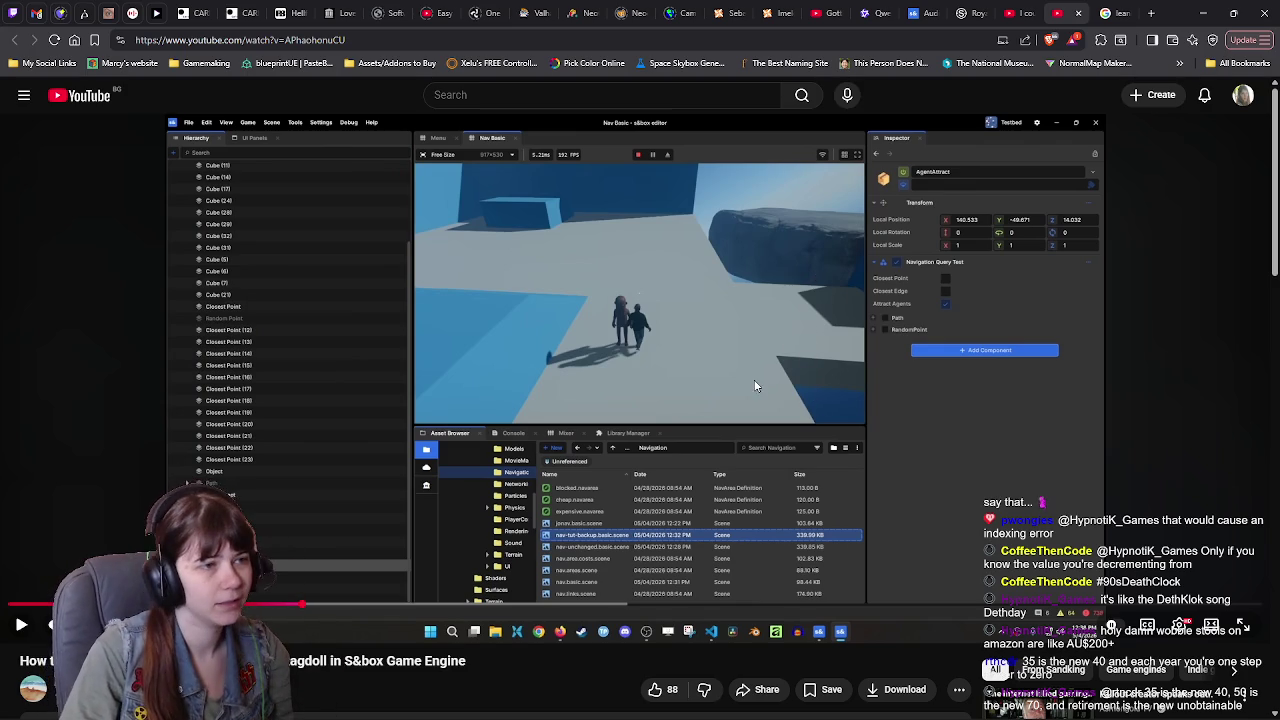
mouse_move(456, 718)
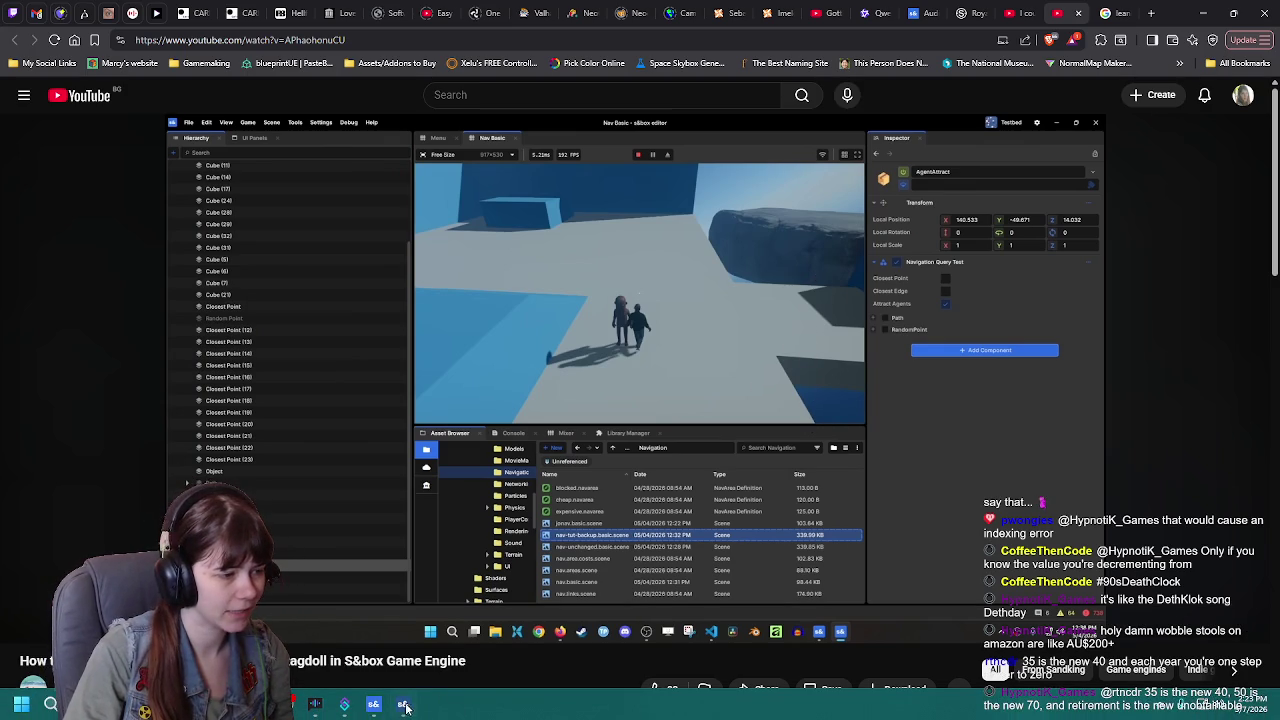
left_click(405, 706)
Step: Orbit the scene view around the player, then pause the tutorial video
mouse_move(674, 337)
left_mouse_down()
mouse_move(500, 389)
mouse_move(520, 300)
mouse_move(548, 258)
mouse_move(718, 103)
left_mouse_up()
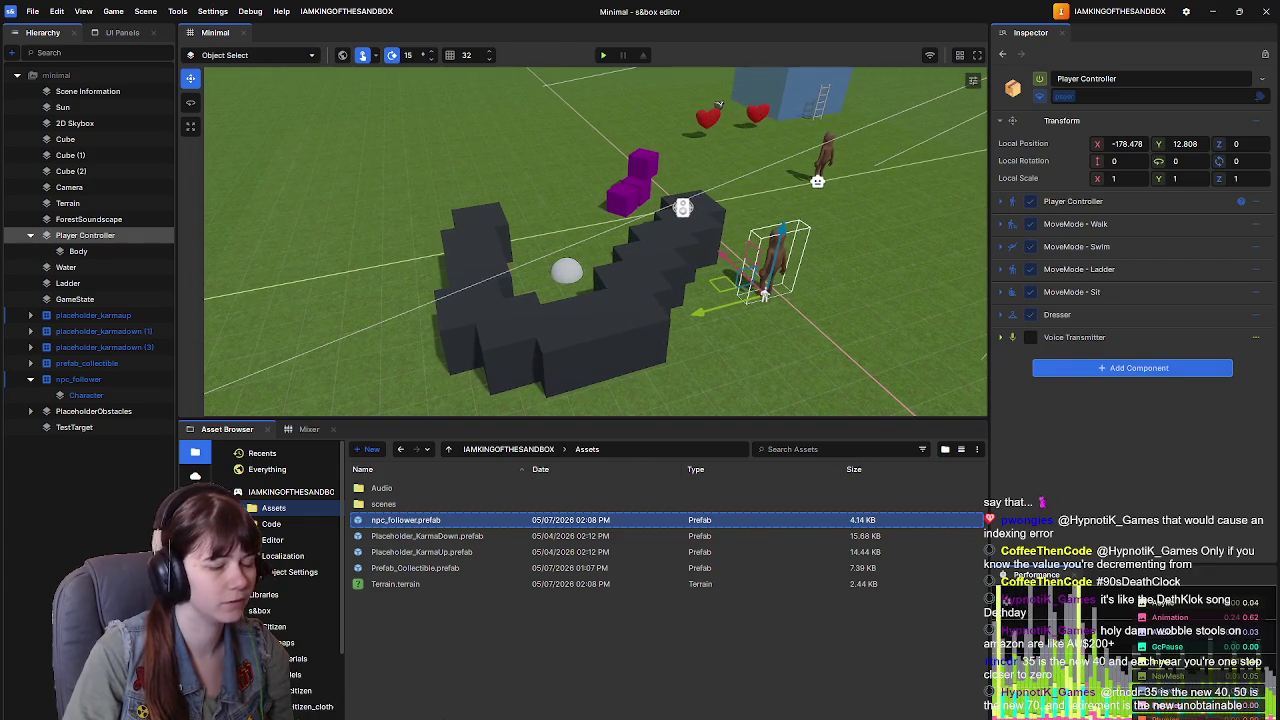
key("alt+Tab")
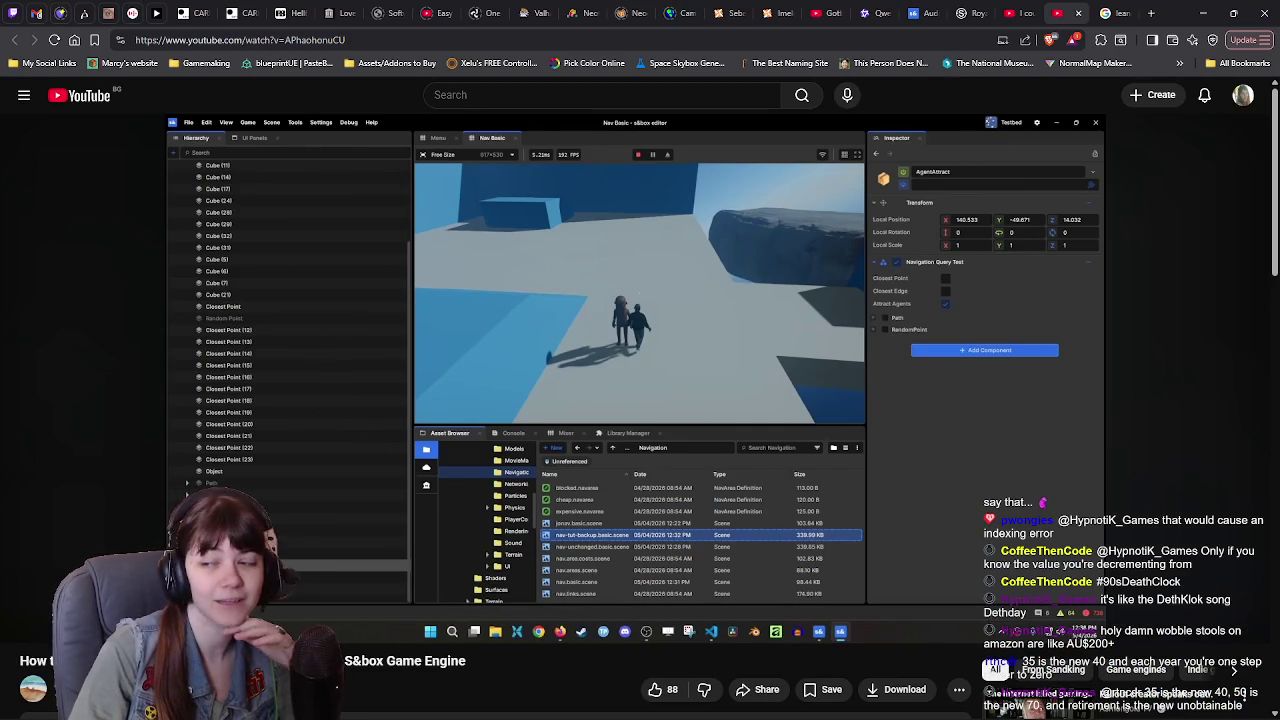
left_click(830, 500)
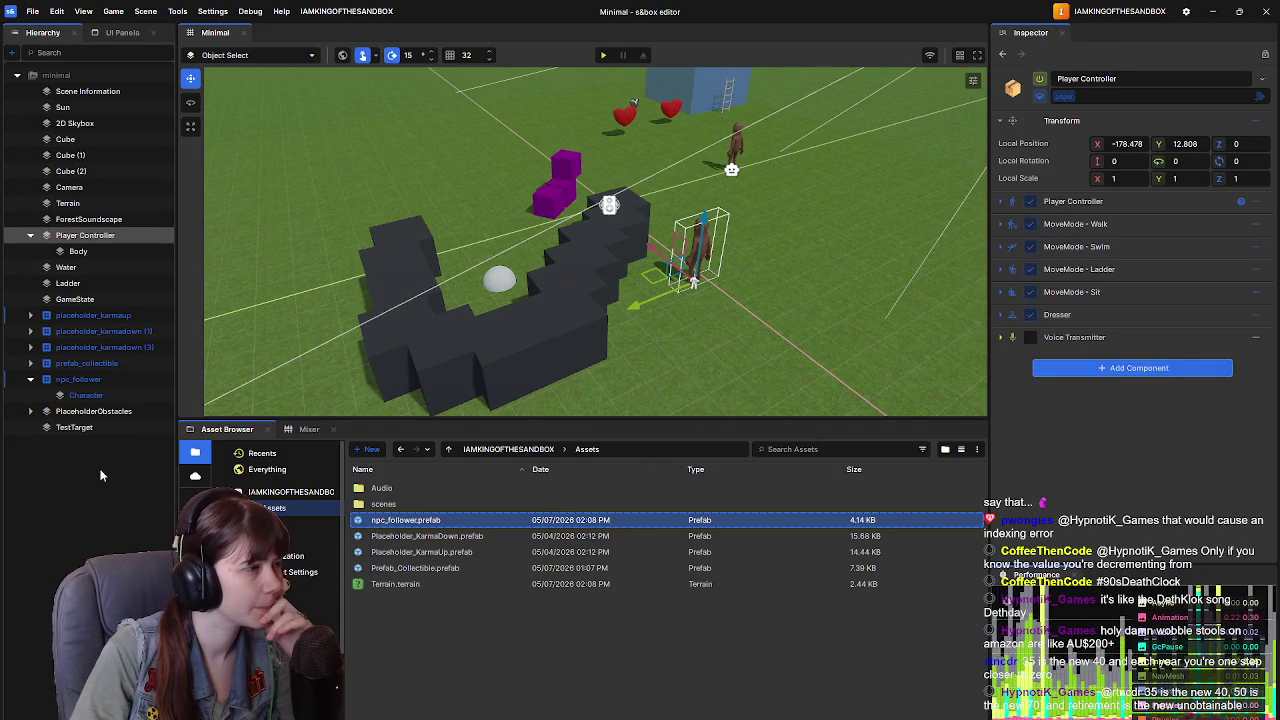
Step: Rename the npc_follower object to 'Terry'
left_click(78, 379)
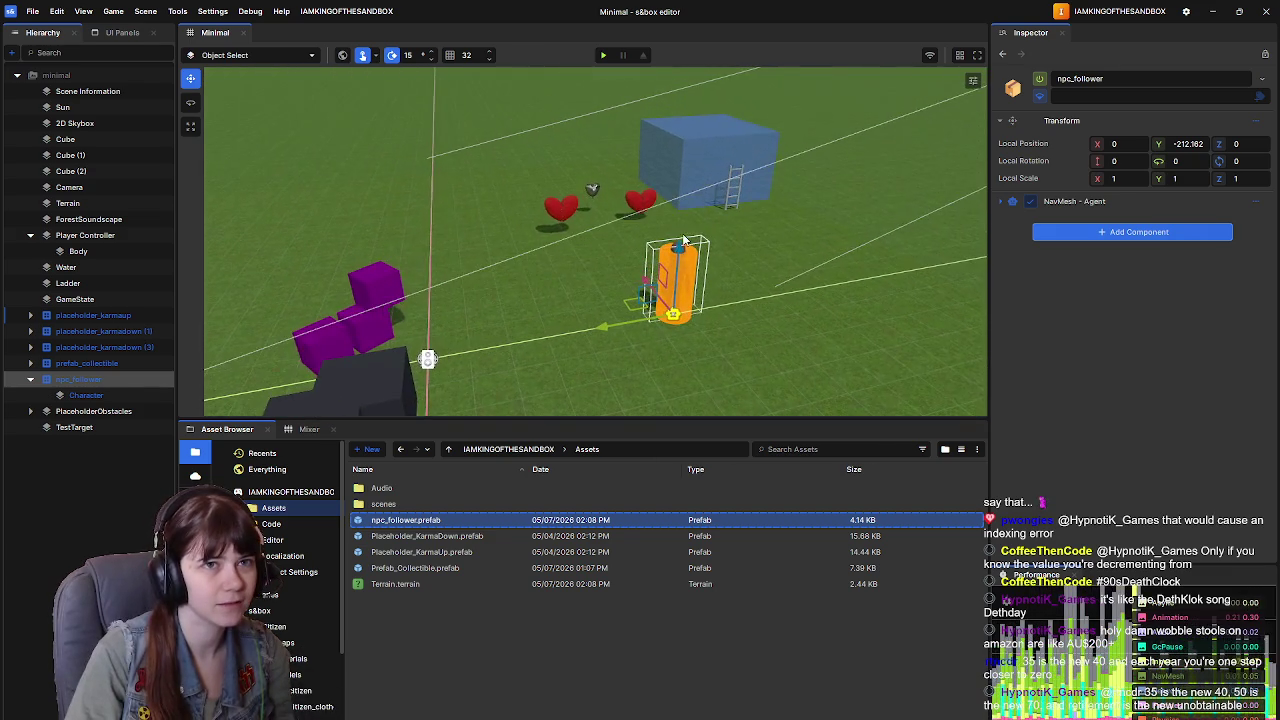
double_click(1100, 78)
type("Terry")
left_click(72, 538)
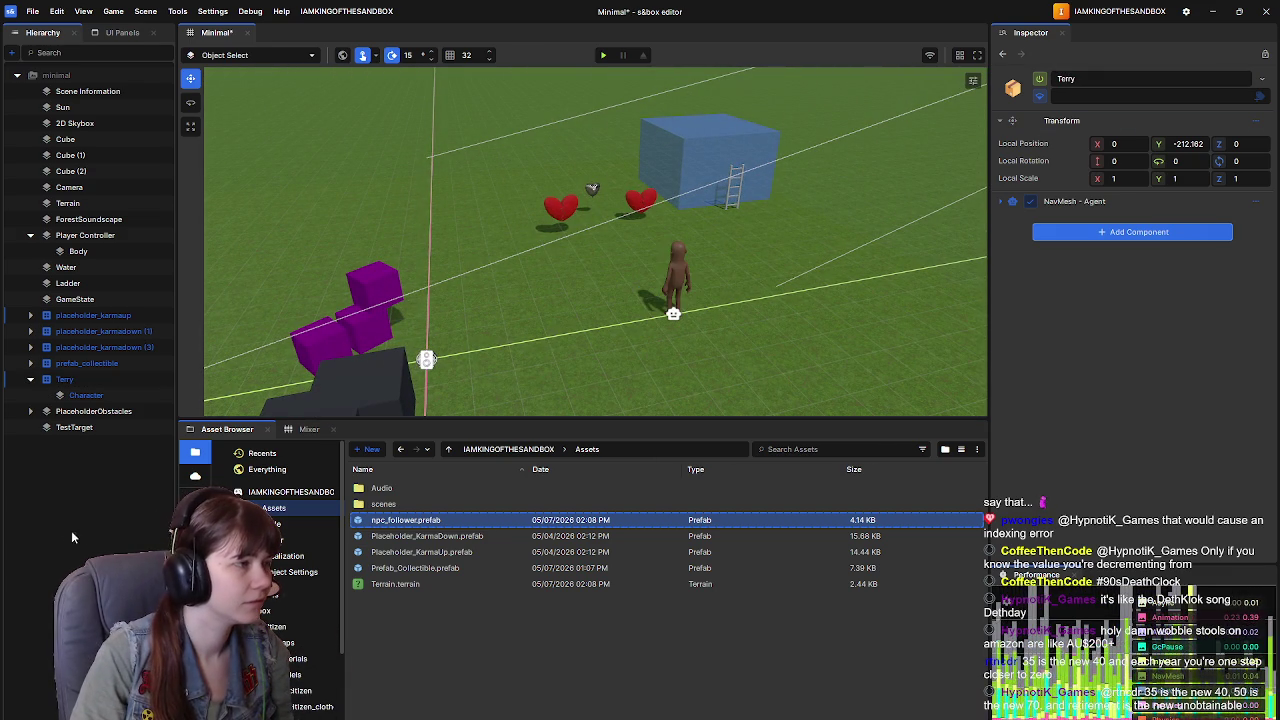
Step: Open the npc_follower prefab, return to the scene and collapse Terry's children
double_click(432, 522)
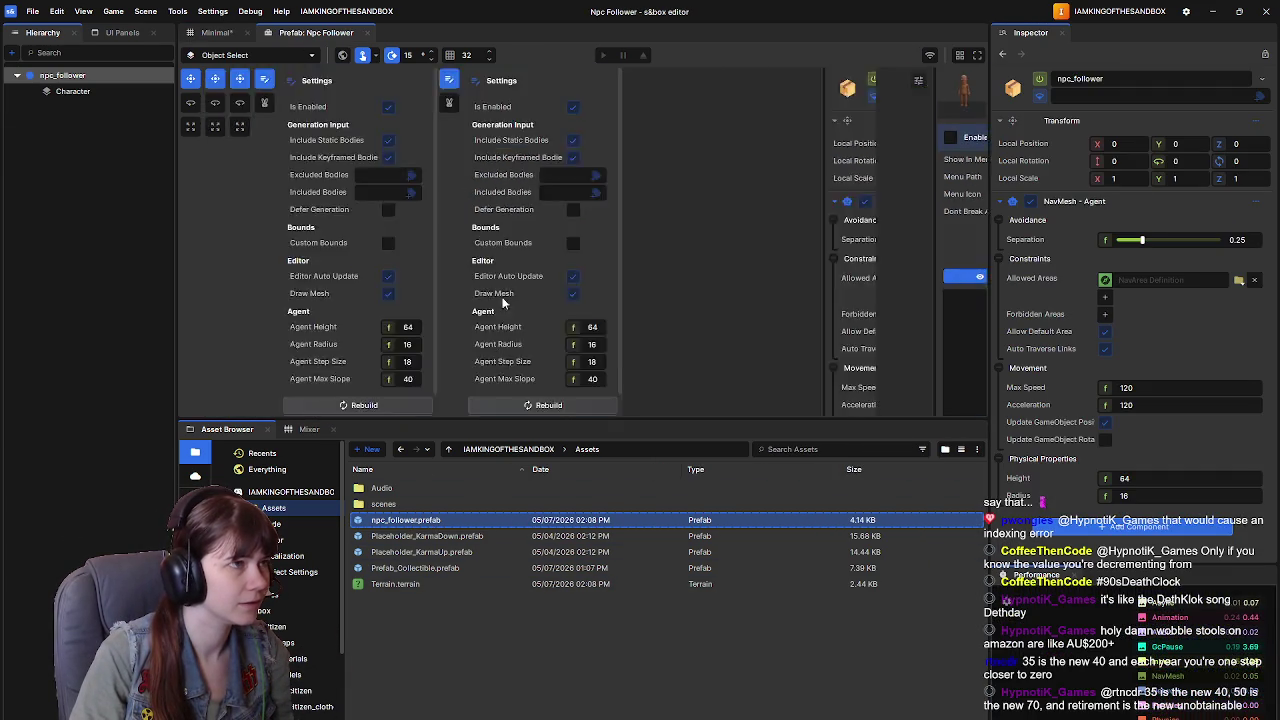
left_click(367, 33)
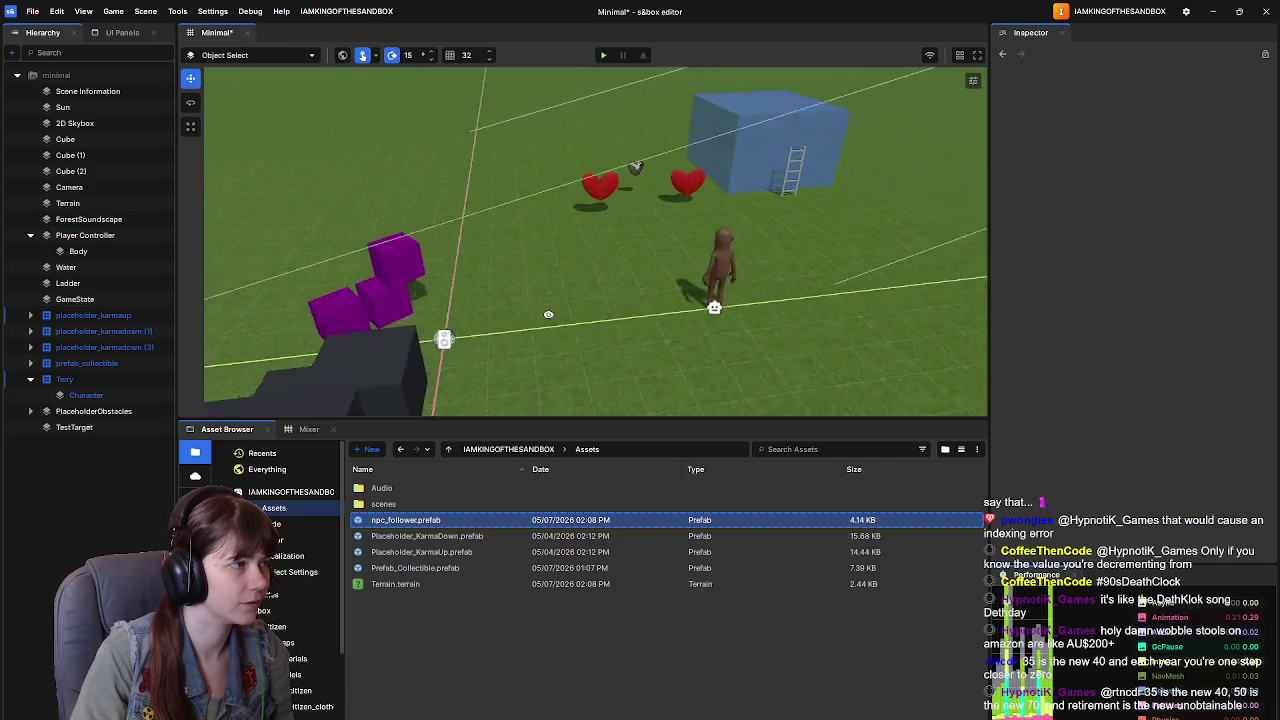
left_click(29, 380)
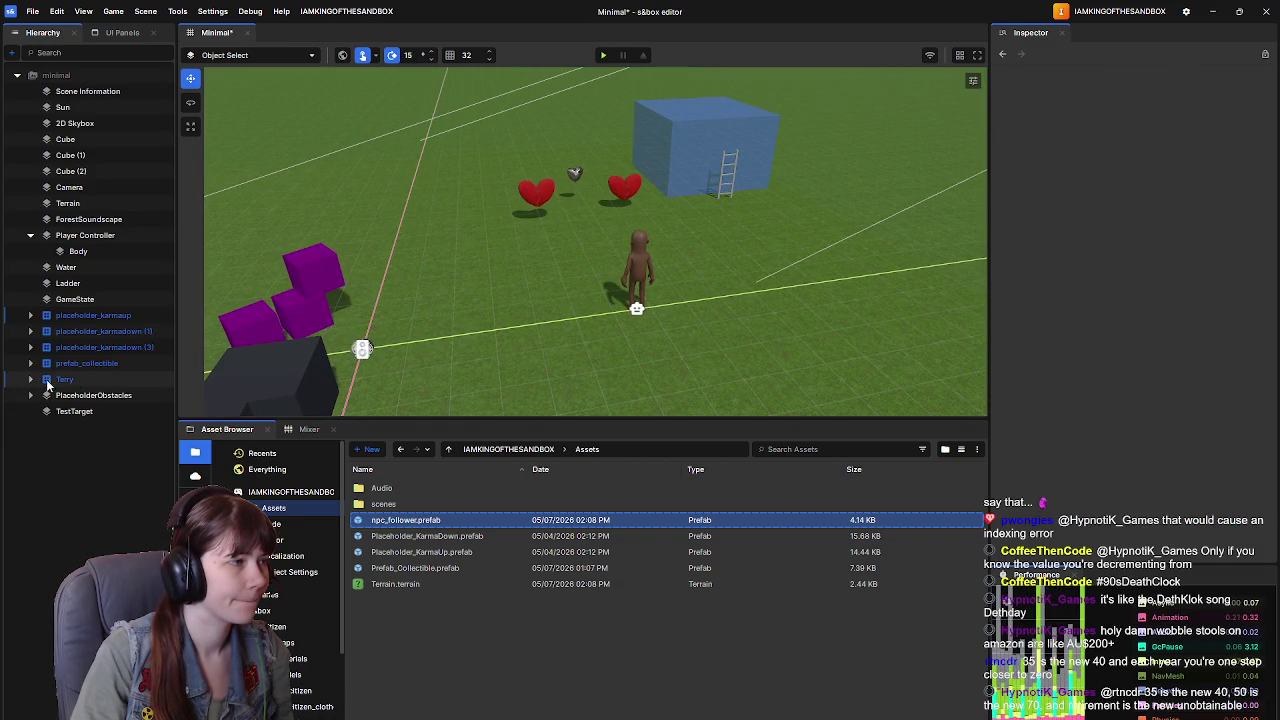
right_click(576, 318)
left_click(540, 305)
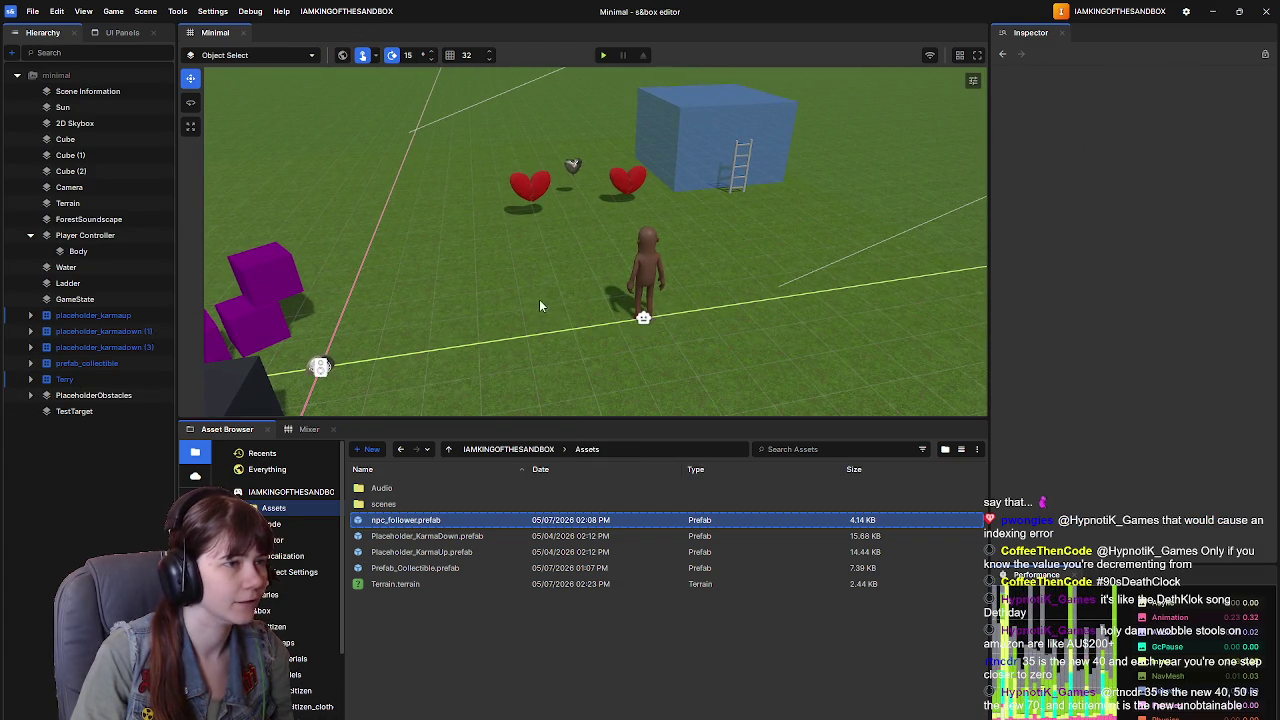
Step: Expand and collapse Terry in the Hierarchy, leaving it selected
left_click(30, 381)
left_click(80, 385)
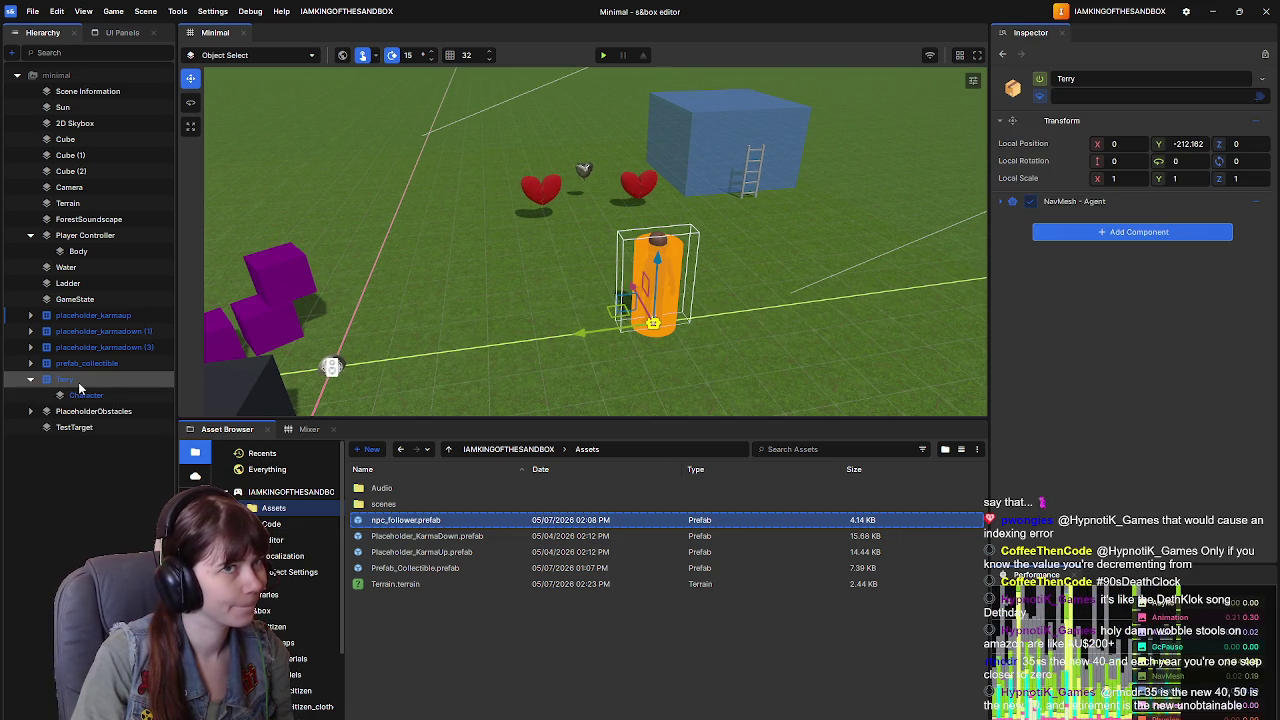
left_click(30, 379)
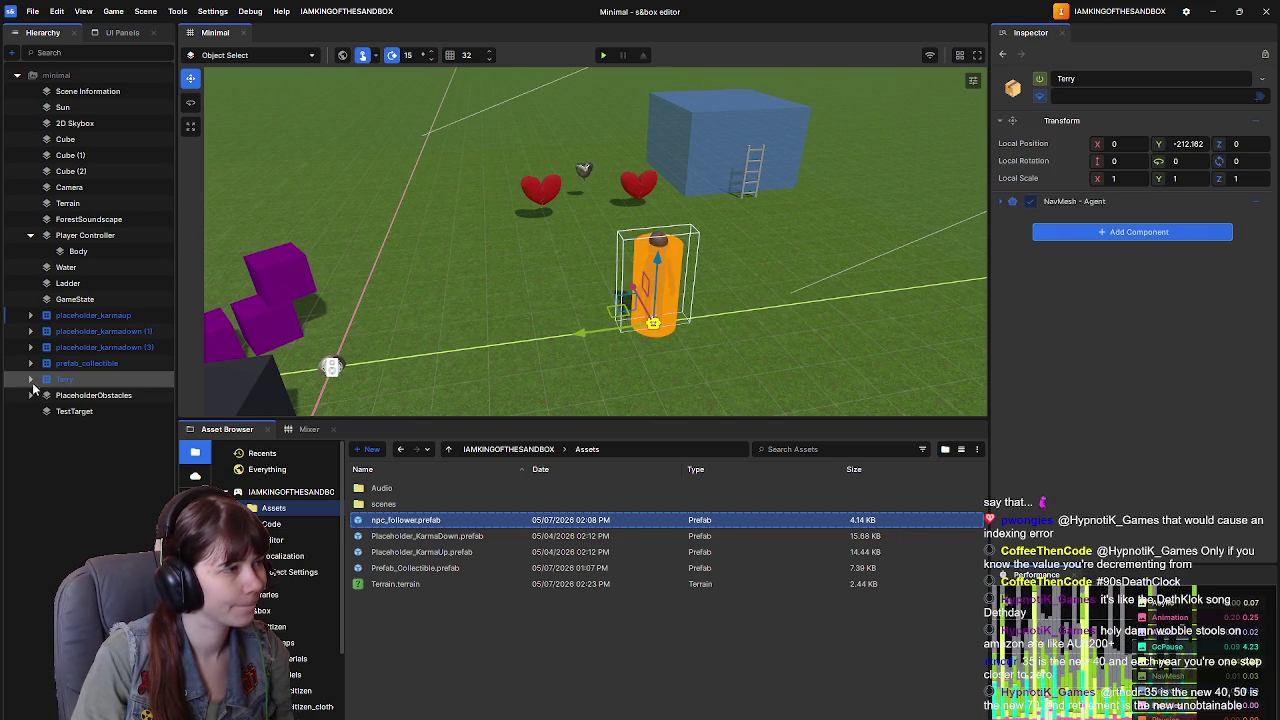
left_click(90, 380)
Step: Rename Terry to 'NPC_Terry', save the scene and resume the tutorial
left_click(1094, 82)
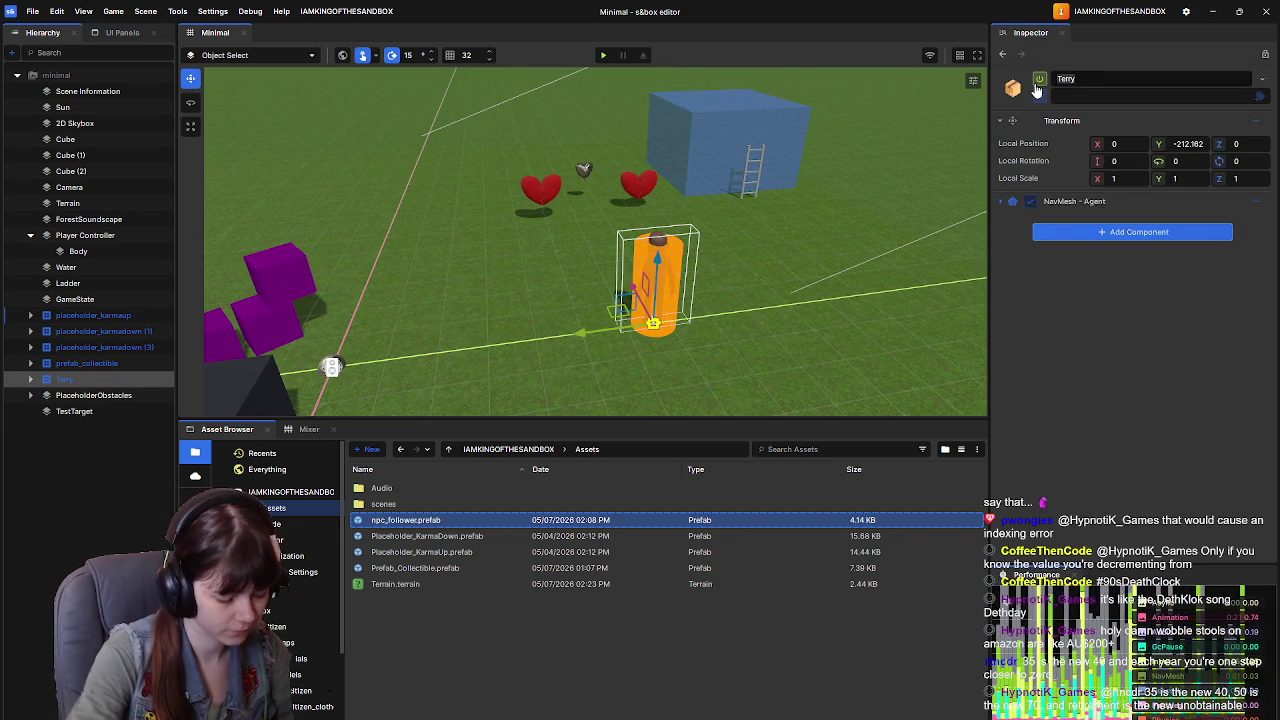
type("NPC_terr")
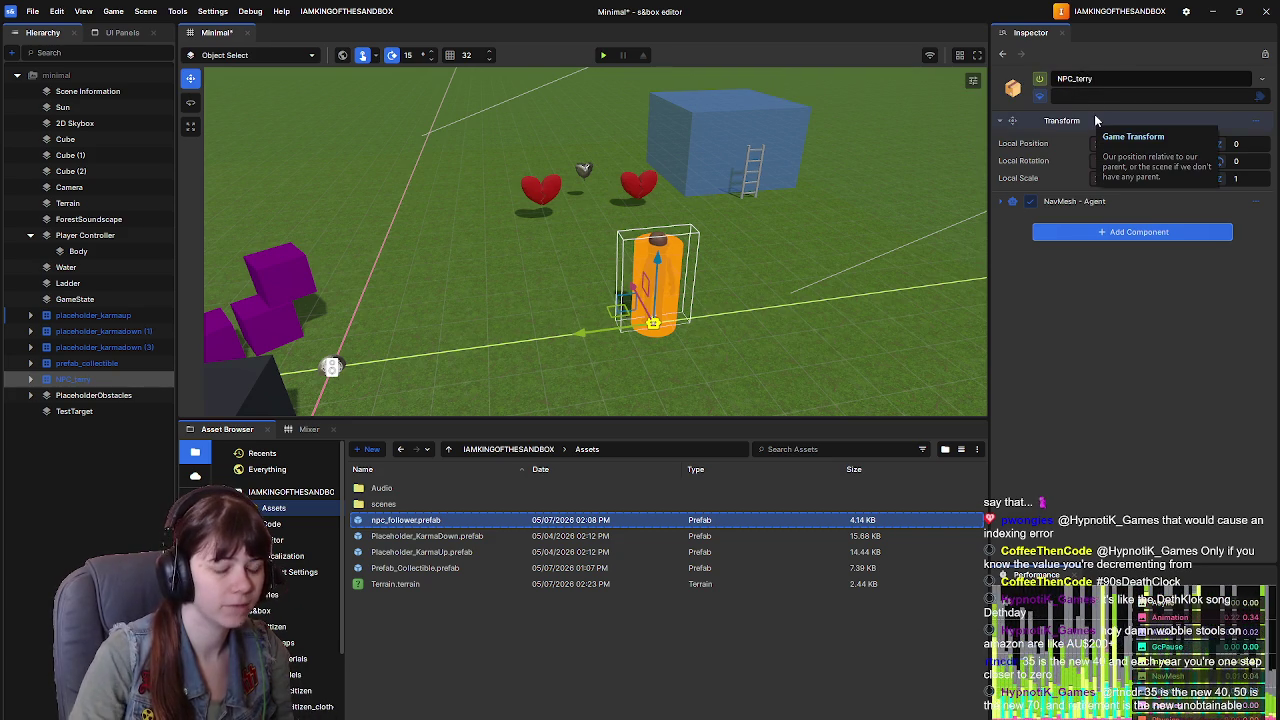
key("ctrl+s")
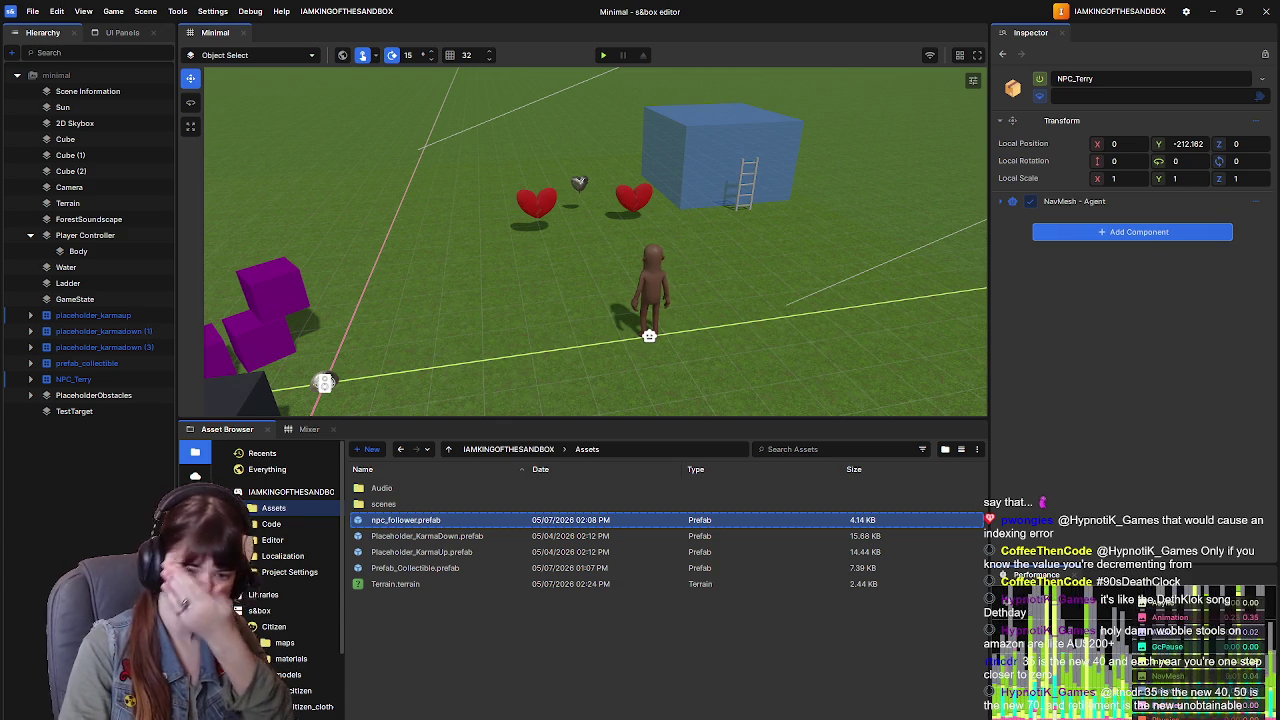
key("alt+Tab")
left_click(715, 339)
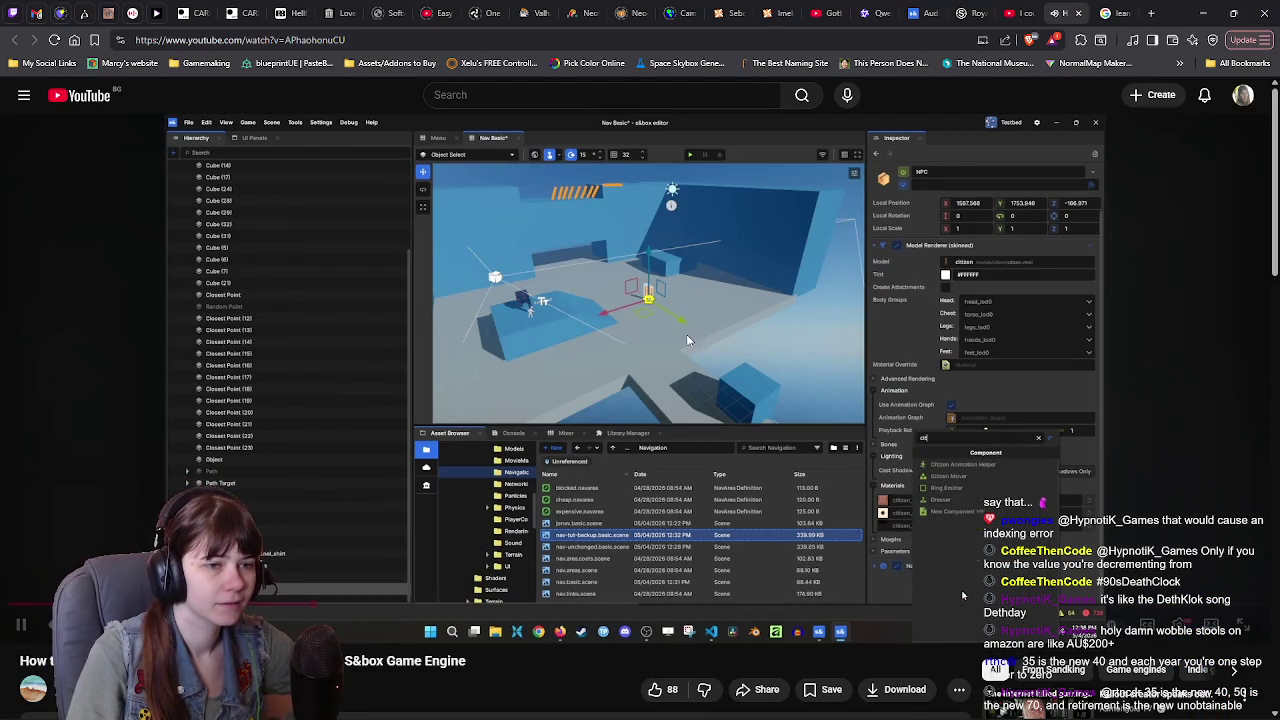
Step: Play the tutorial until Citizen Animation Helper appears in the Add Component list
left_click(634, 346)
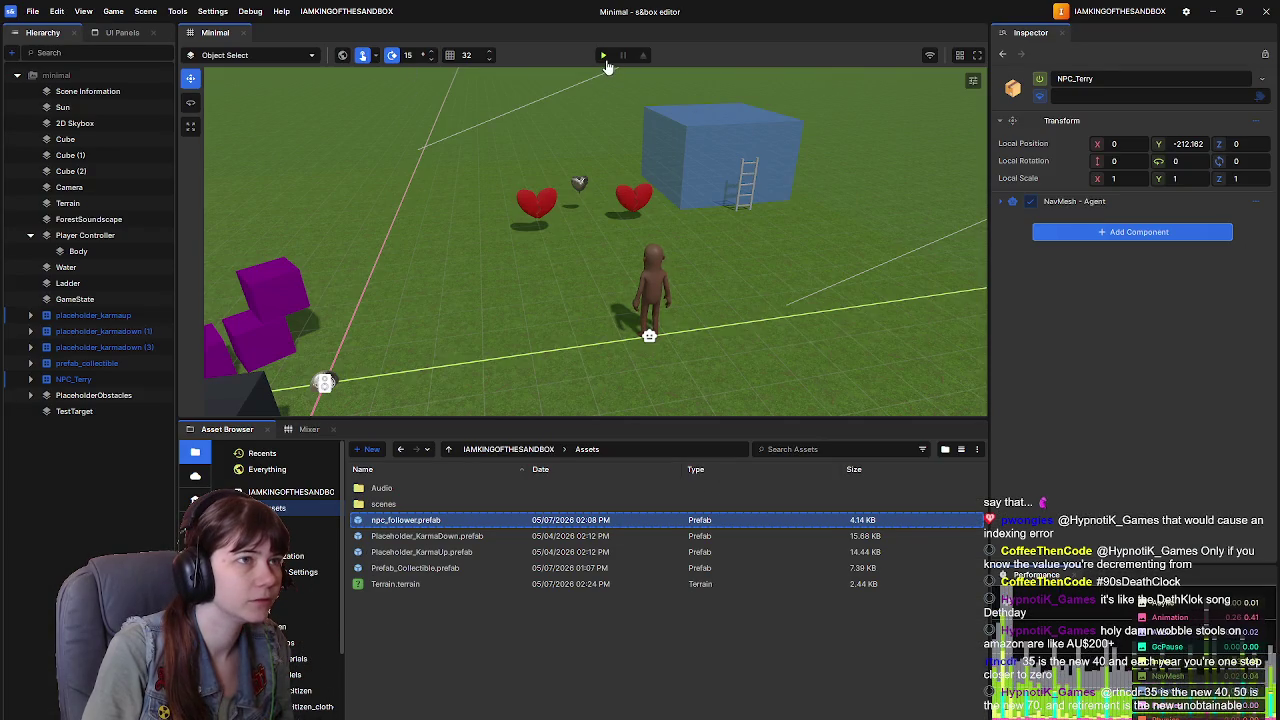
Step: Play-test the Minimal scene, walking forward, then leave back to the editor
left_click(604, 60)
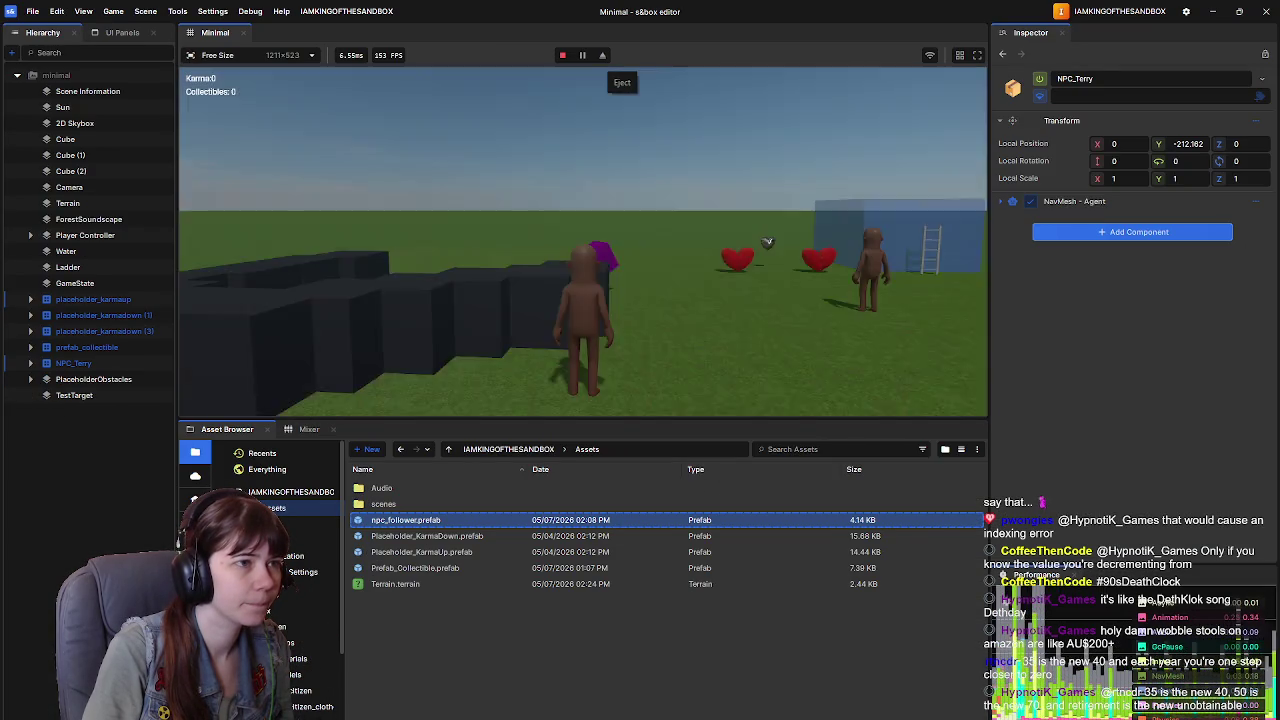
key("w")
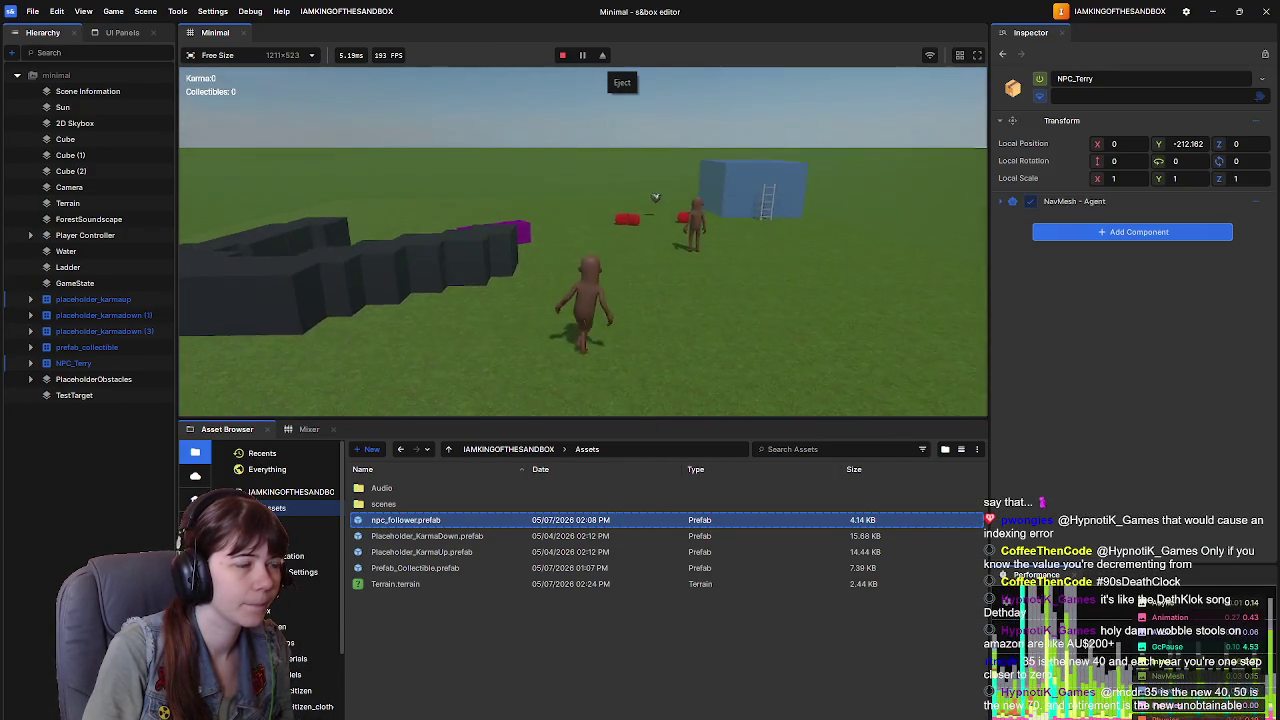
key("Escape")
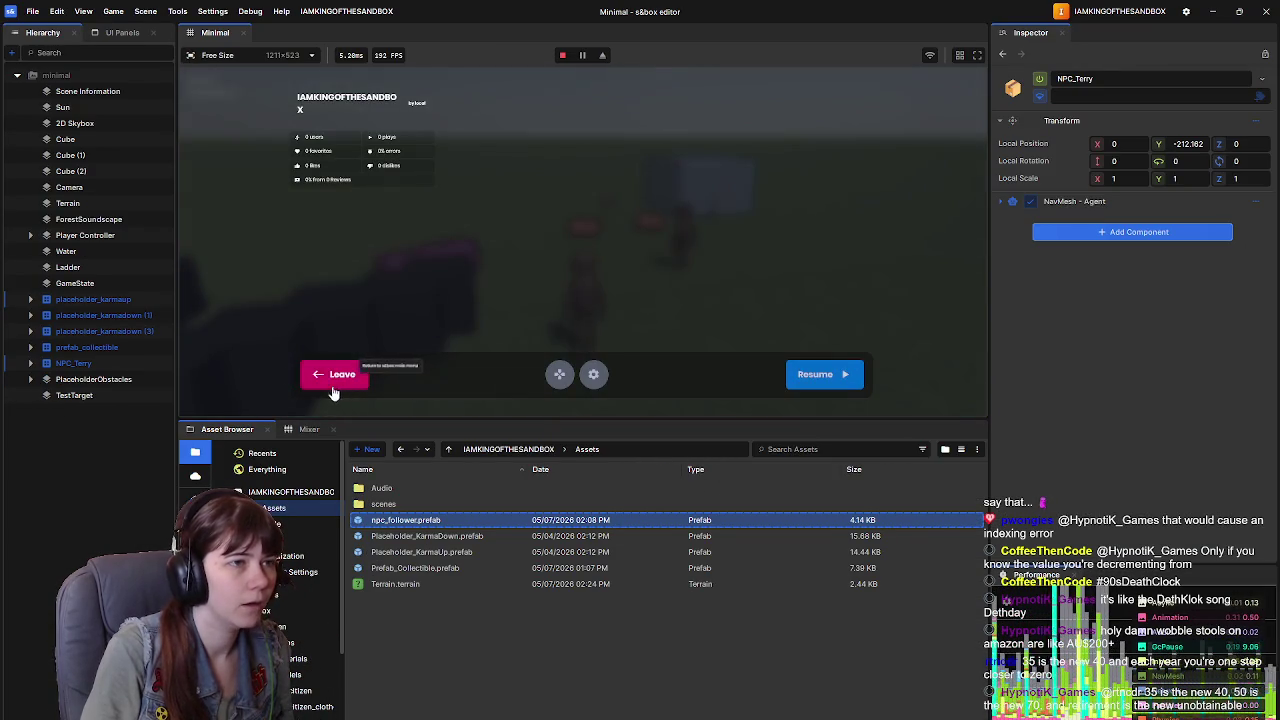
left_click(310, 376)
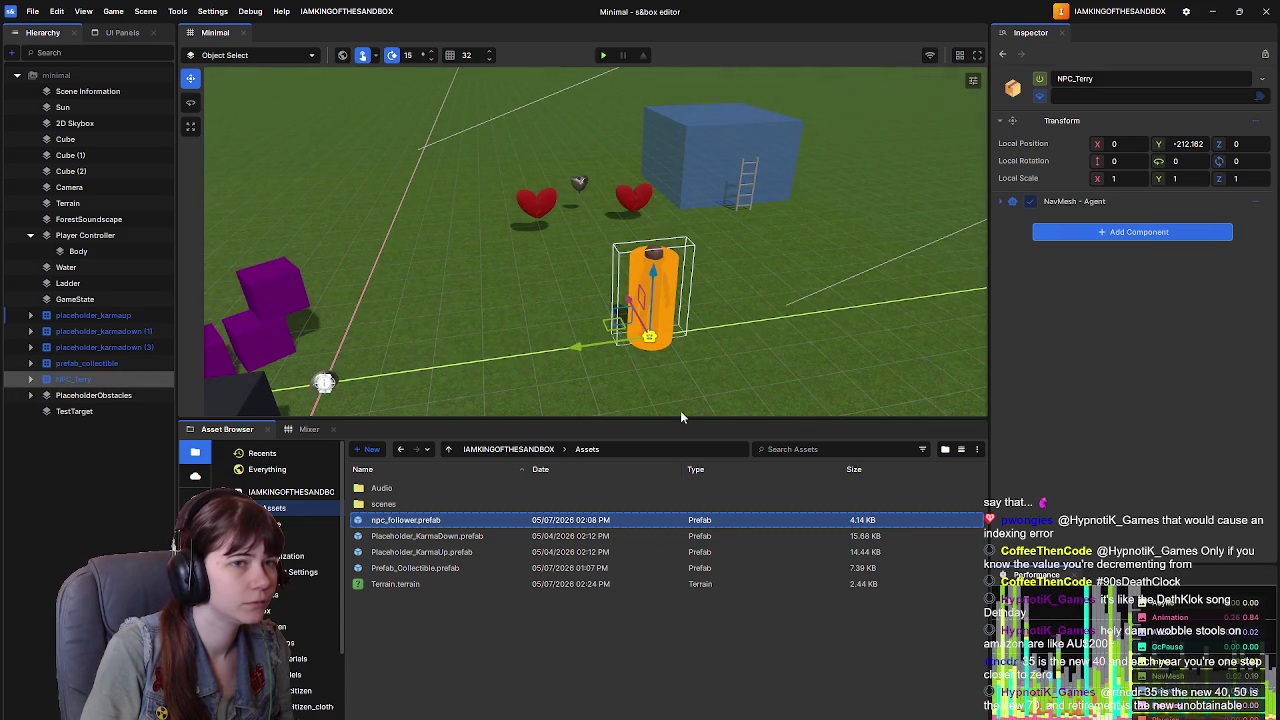
Step: Inspect the npc_follower prefab's Character model settings, return to Minimal and pause the tutorial
double_click(417, 520)
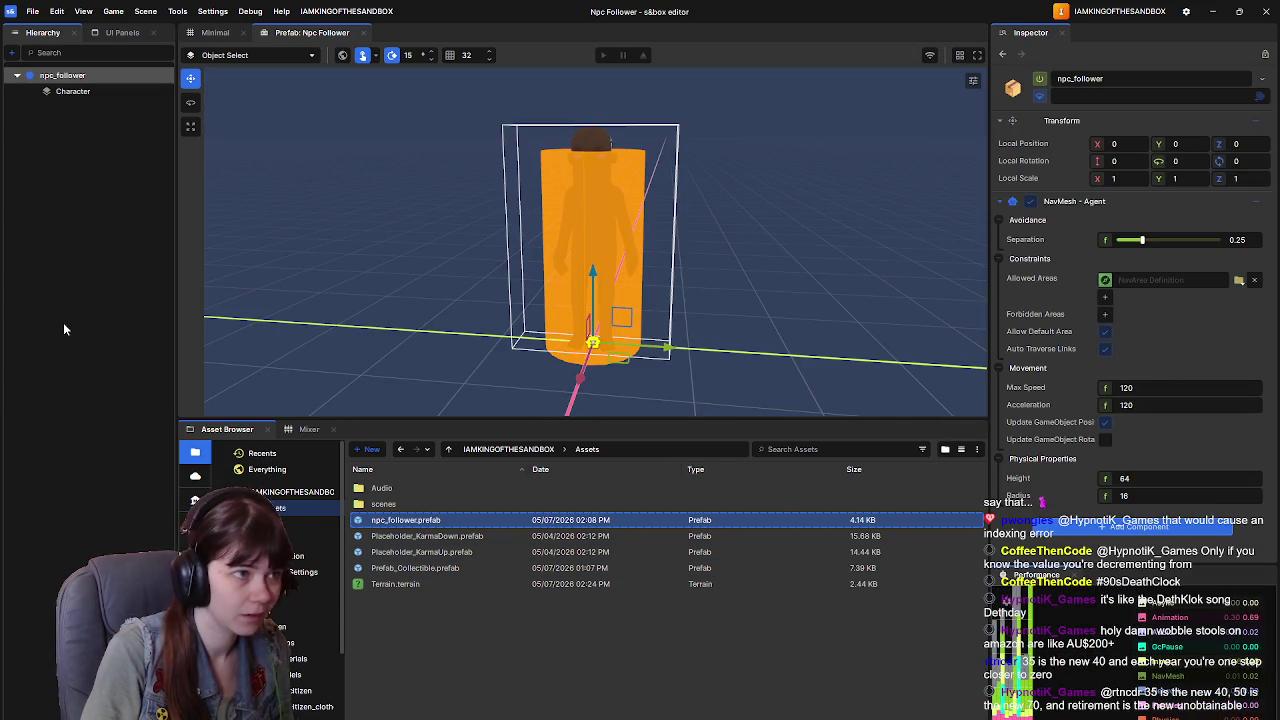
left_click(75, 91)
scroll(1063, 393, "down", 5)
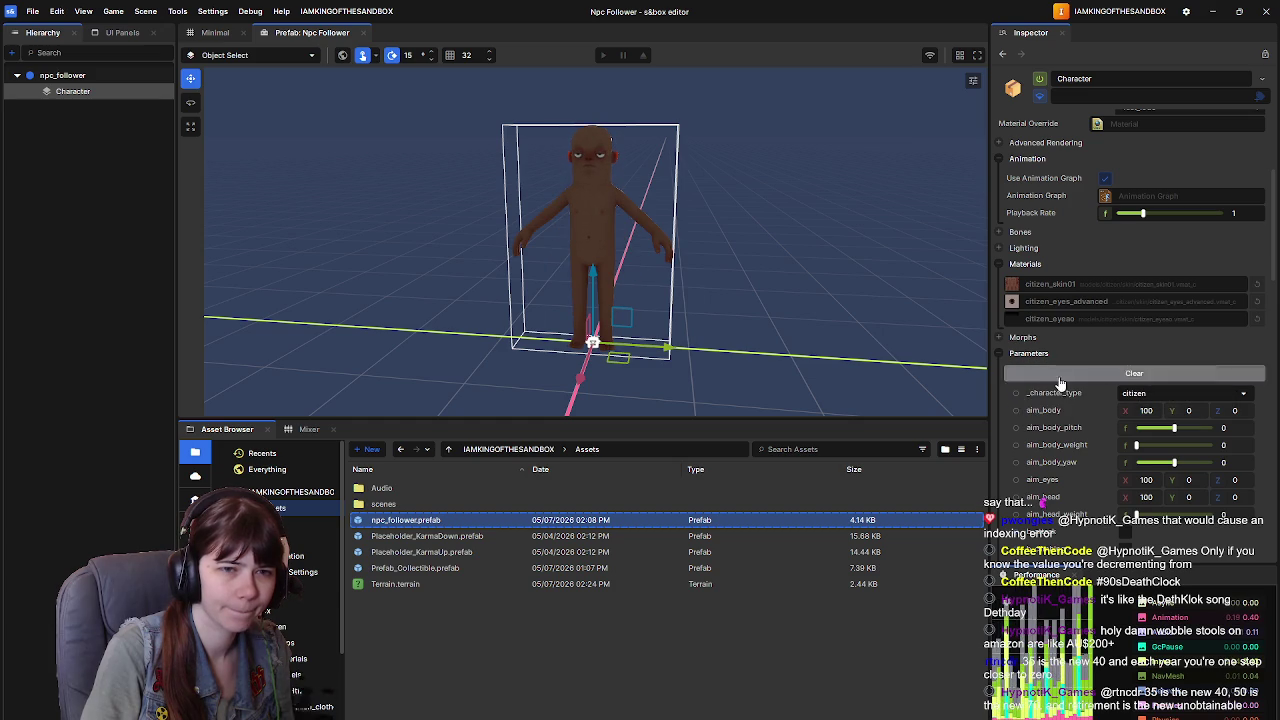
scroll(1040, 413, "up", 3)
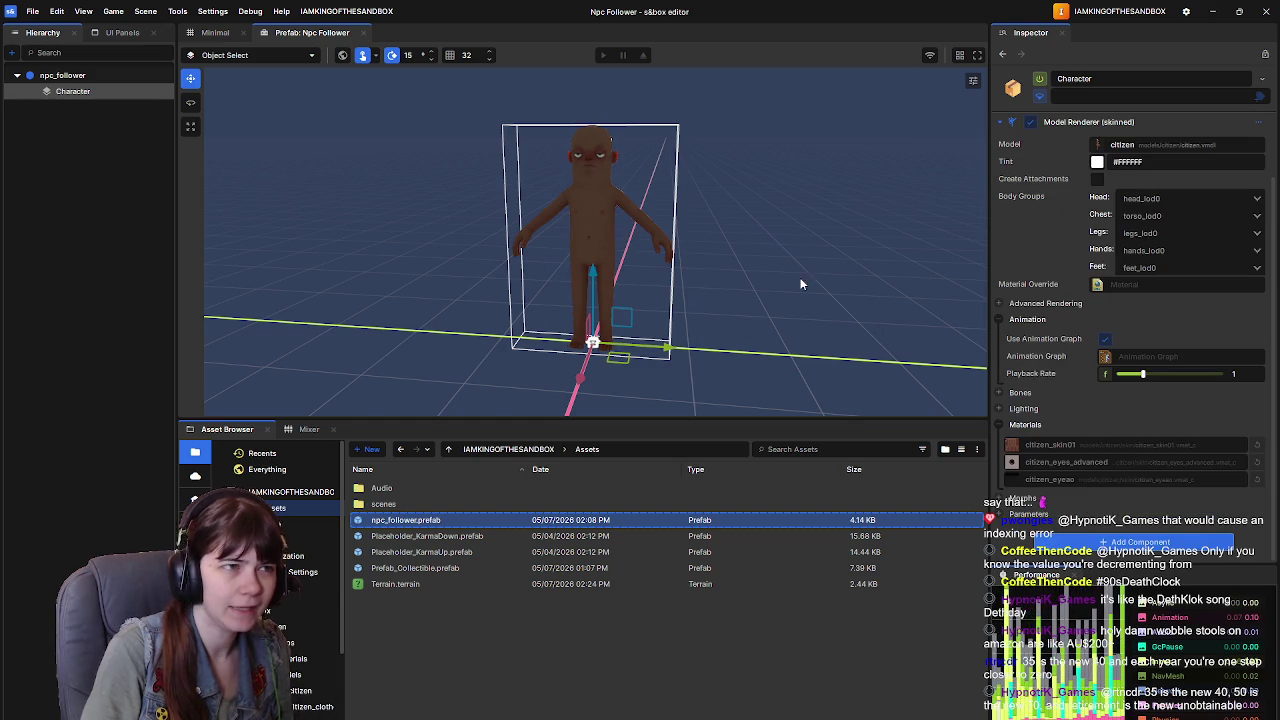
left_click(215, 32)
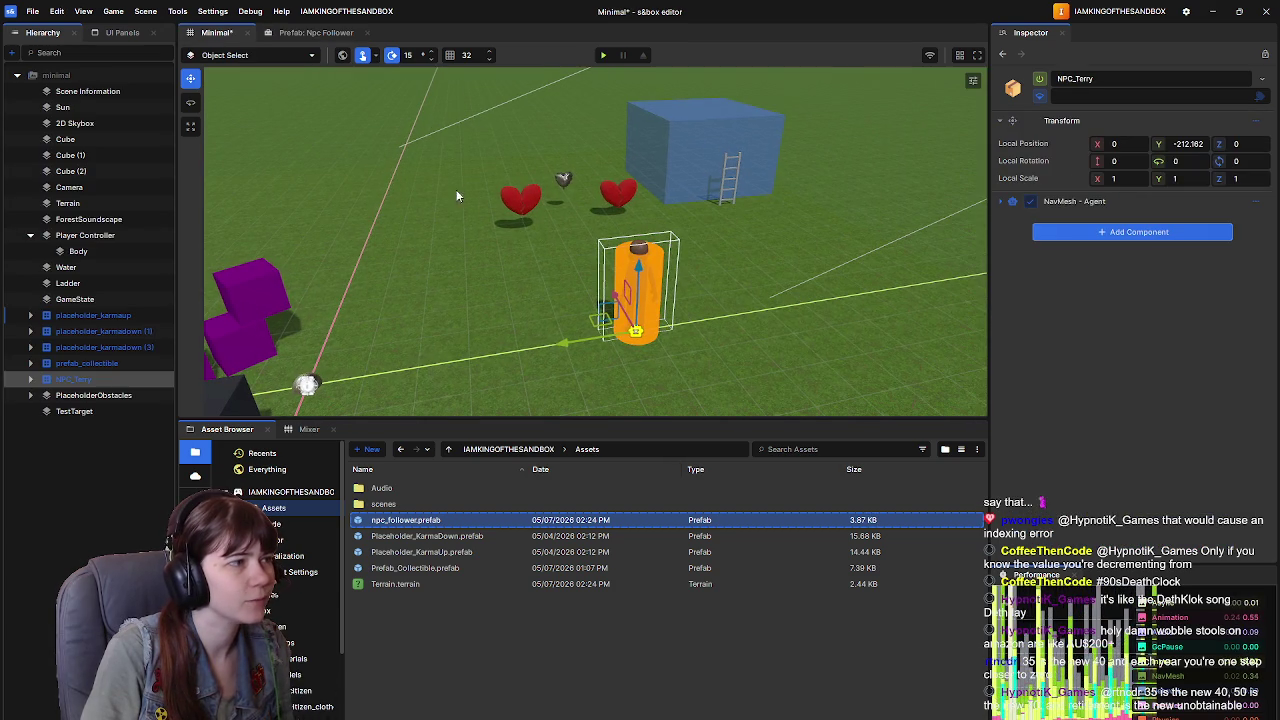
scroll(457, 270, "up", 3)
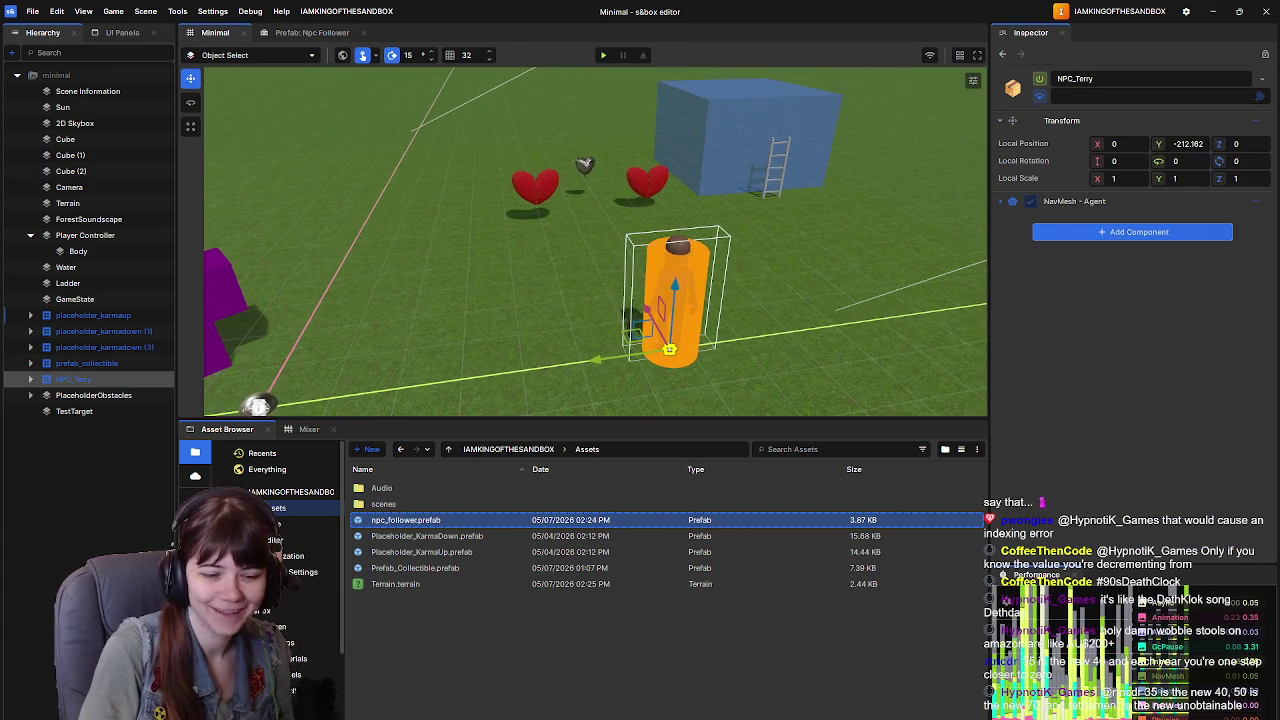
key("alt+Tab")
left_click(832, 431)
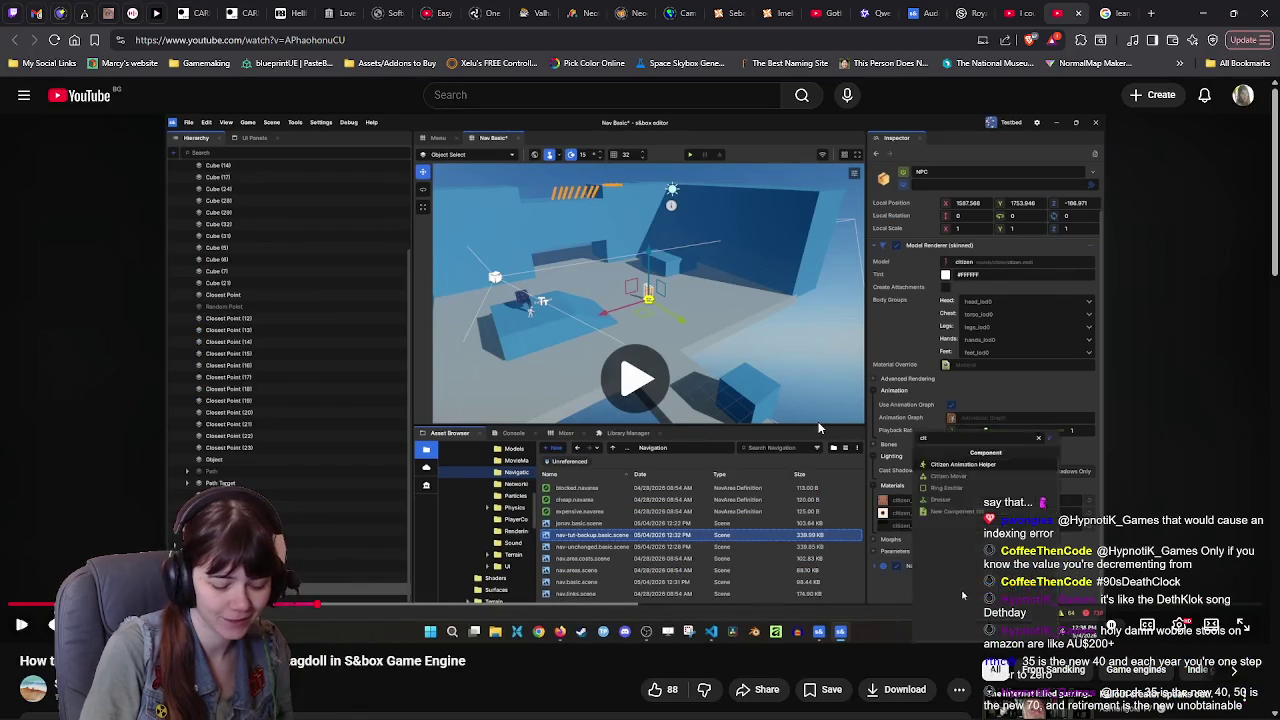
Step: Rewind the tutorial 5 seconds and pause on the Citizen Animation Helper setup
key("Left")
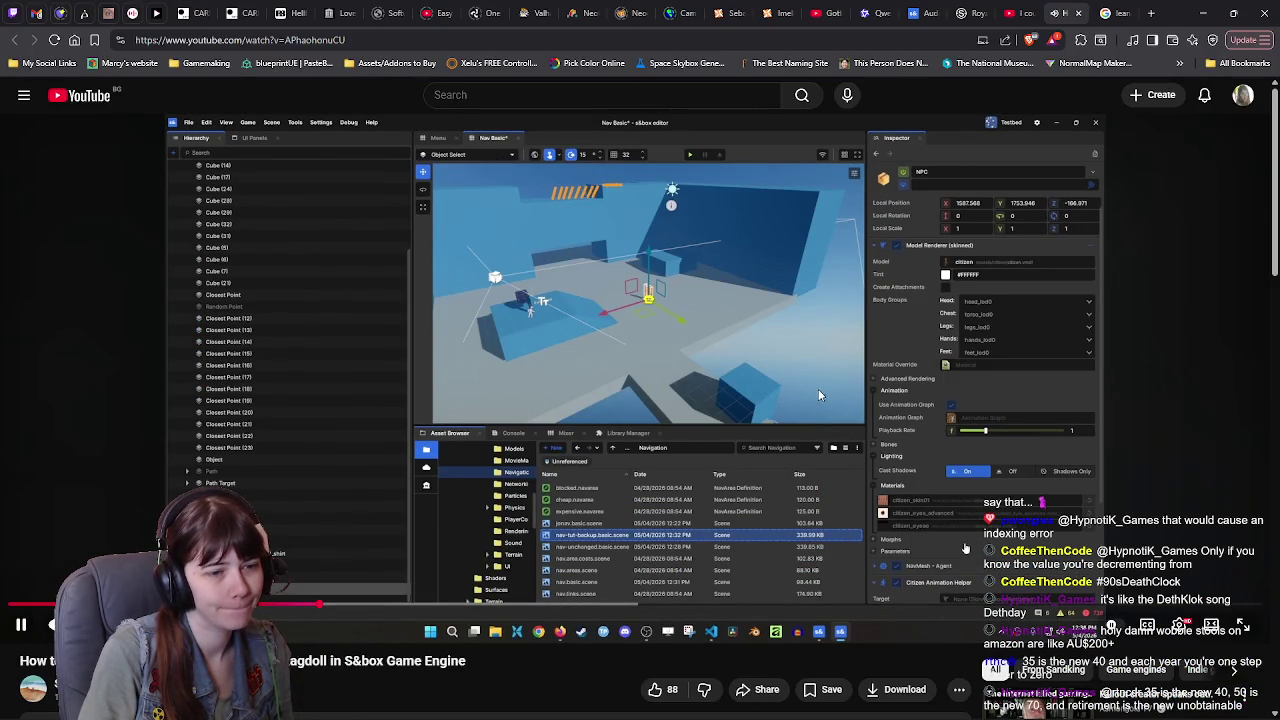
left_click(791, 382)
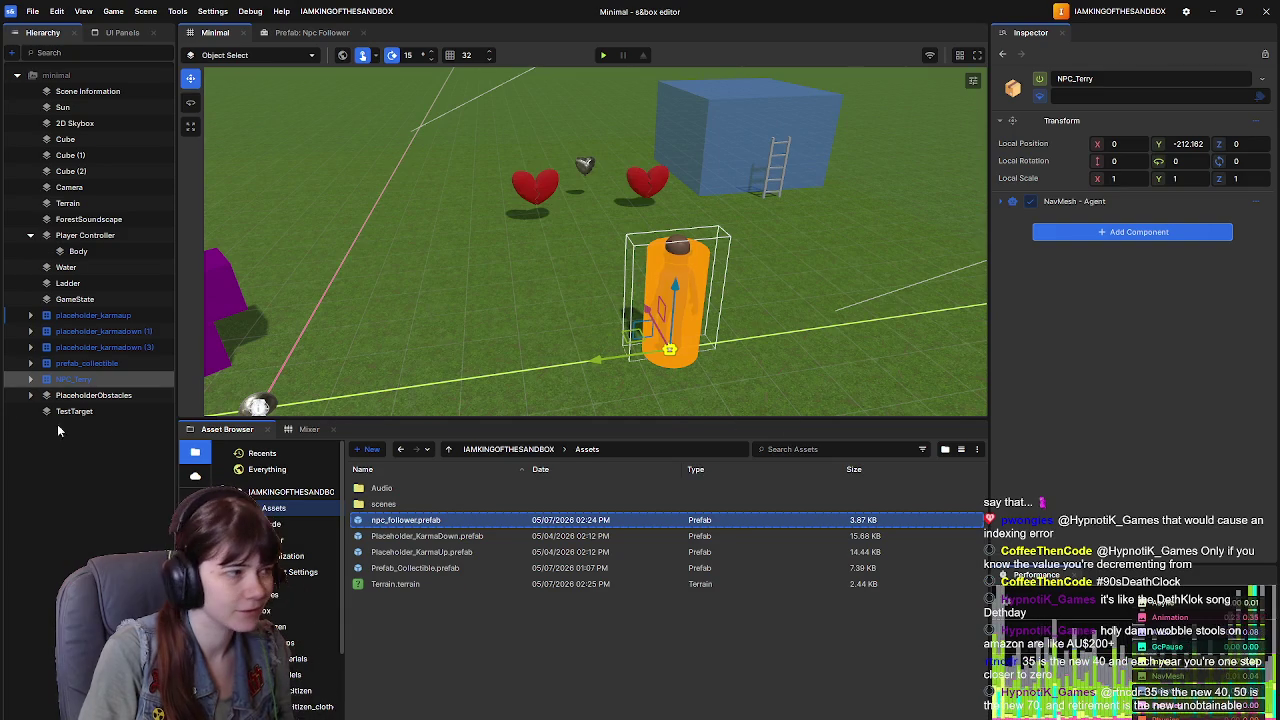
Step: Add a Citizen Animation Helper to the npc_follower prefab's Character via a 'citi' search
double_click(486, 521)
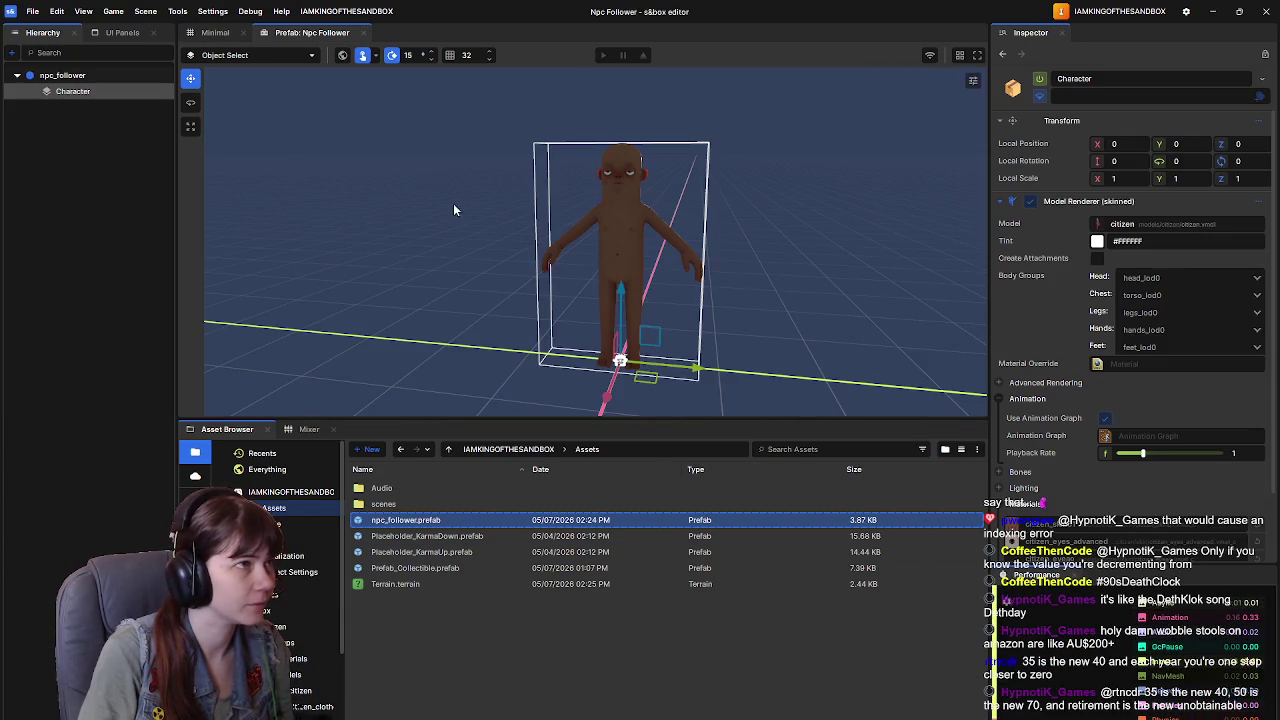
scroll(1090, 405, "down", 2)
scroll(1066, 409, "up", 2)
left_click(1001, 200)
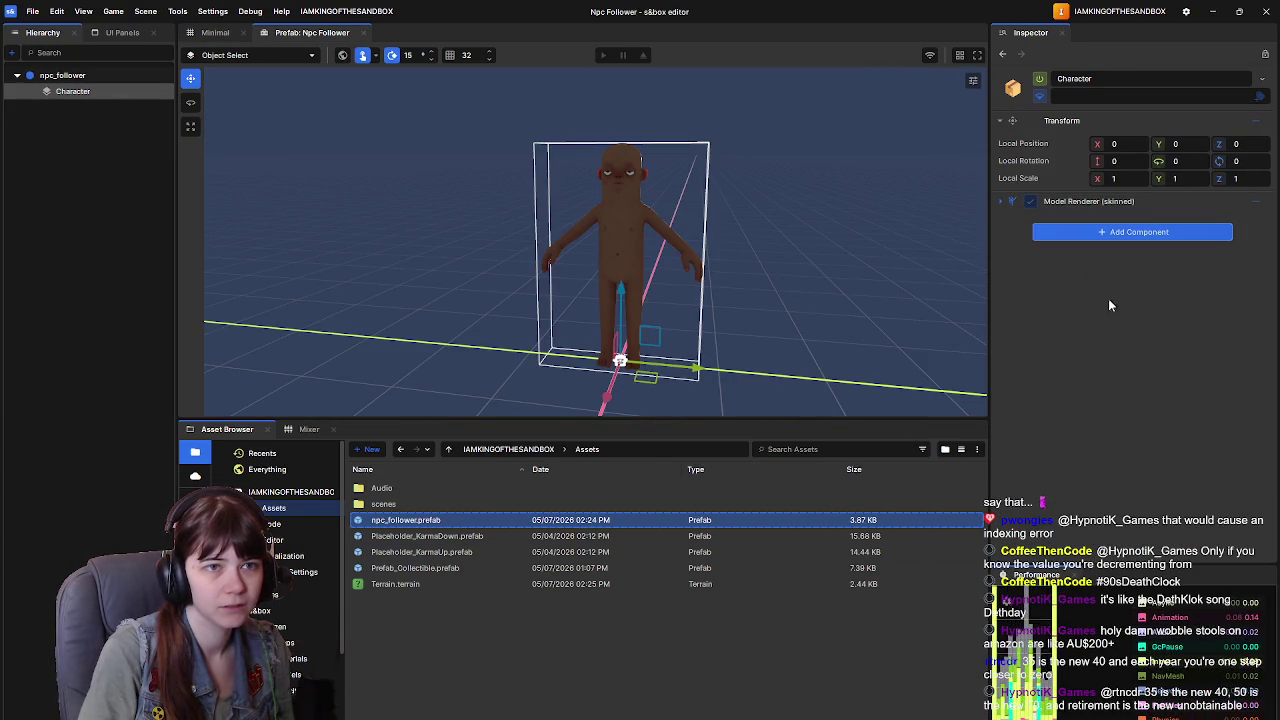
left_click(1110, 235)
type("citi")
left_click(1095, 297)
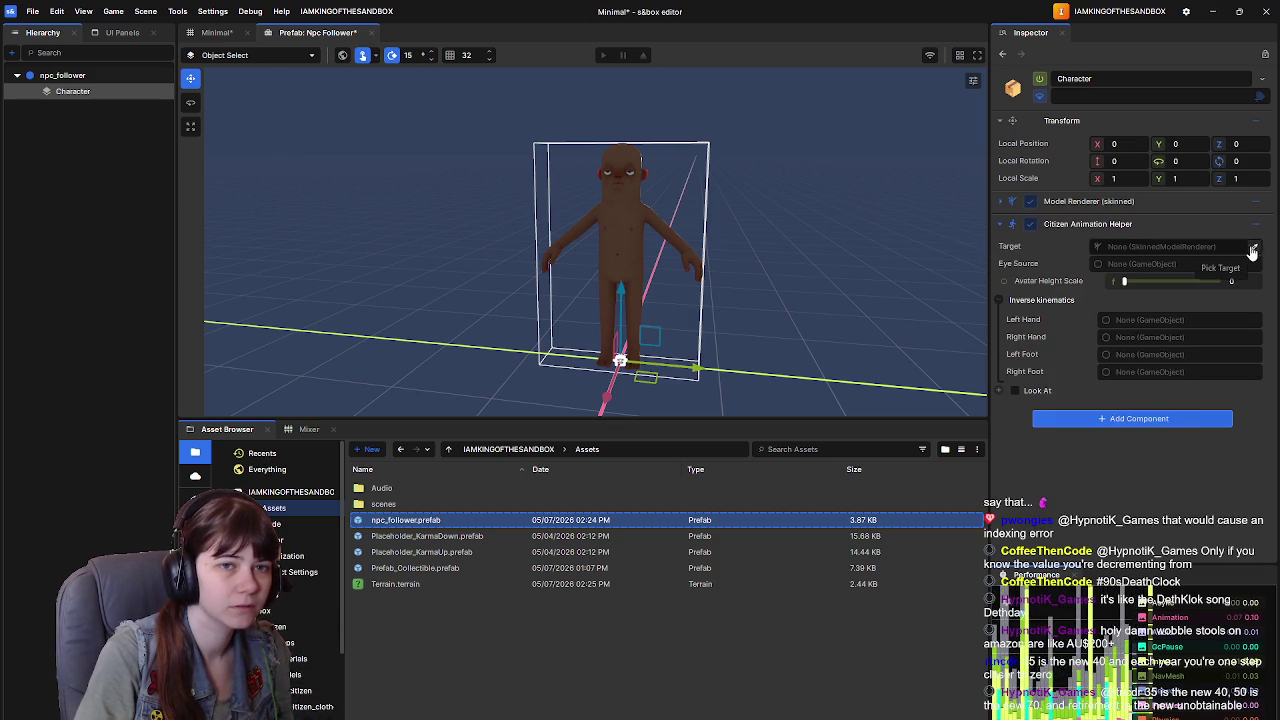
Step: Target the helper at Character's skinned Model Renderer, save the prefab, and resume the tutorial
left_click(1132, 248)
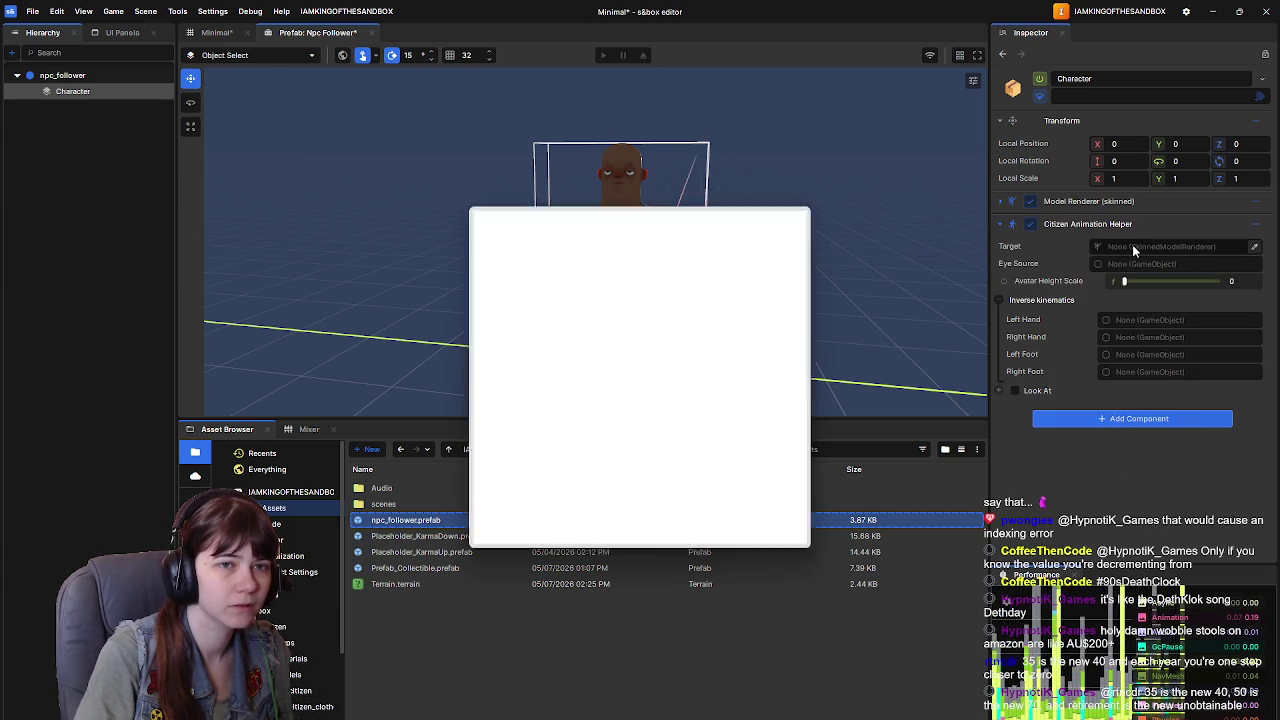
left_click(716, 275)
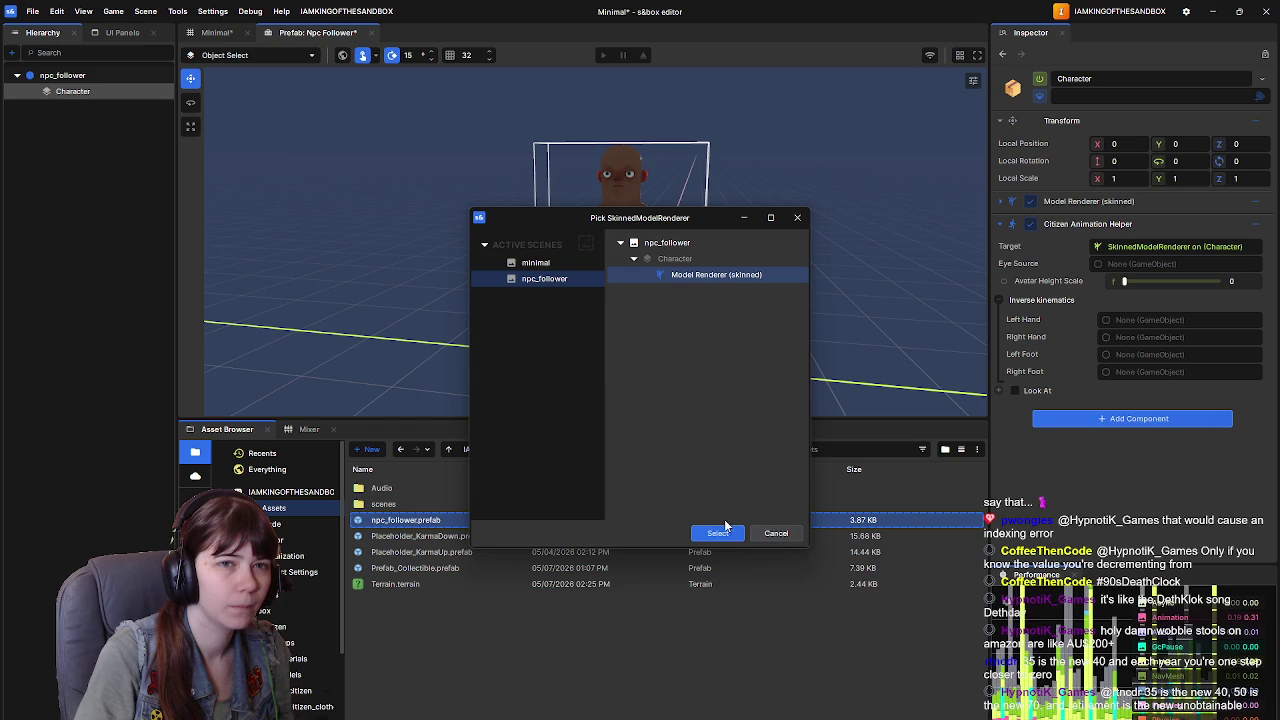
left_click(718, 532)
right_click(761, 280)
key("ctrl+s")
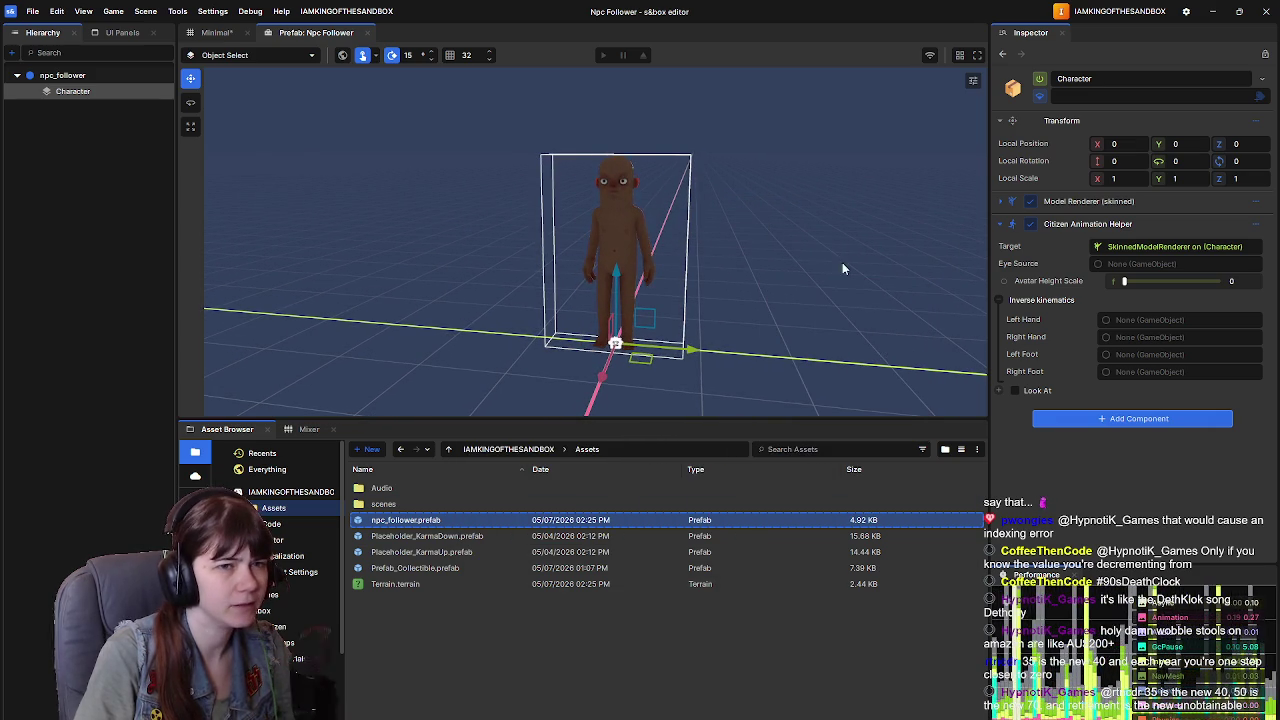
key("alt+Tab")
key("space")
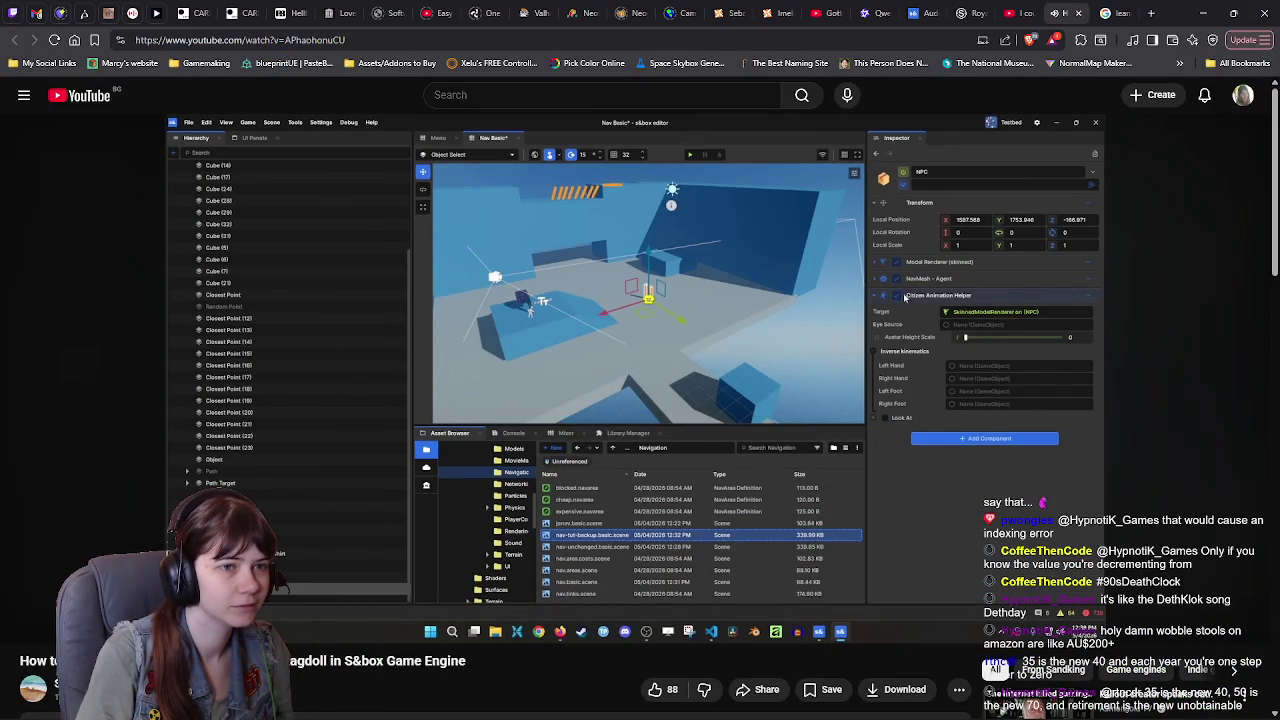
Step: Watch the tutorial fullscreen, pausing and resuming through the NPC component setup, then return to the editor
double_click(773, 344)
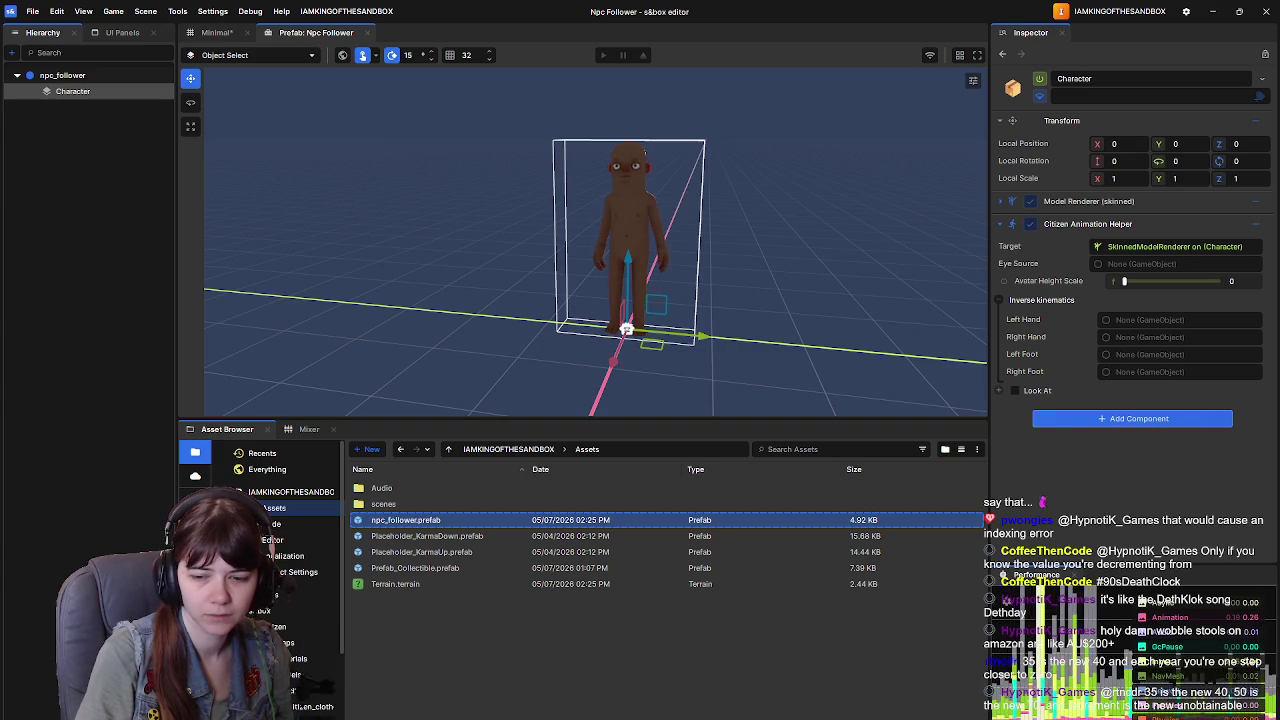
key("alt+Tab")
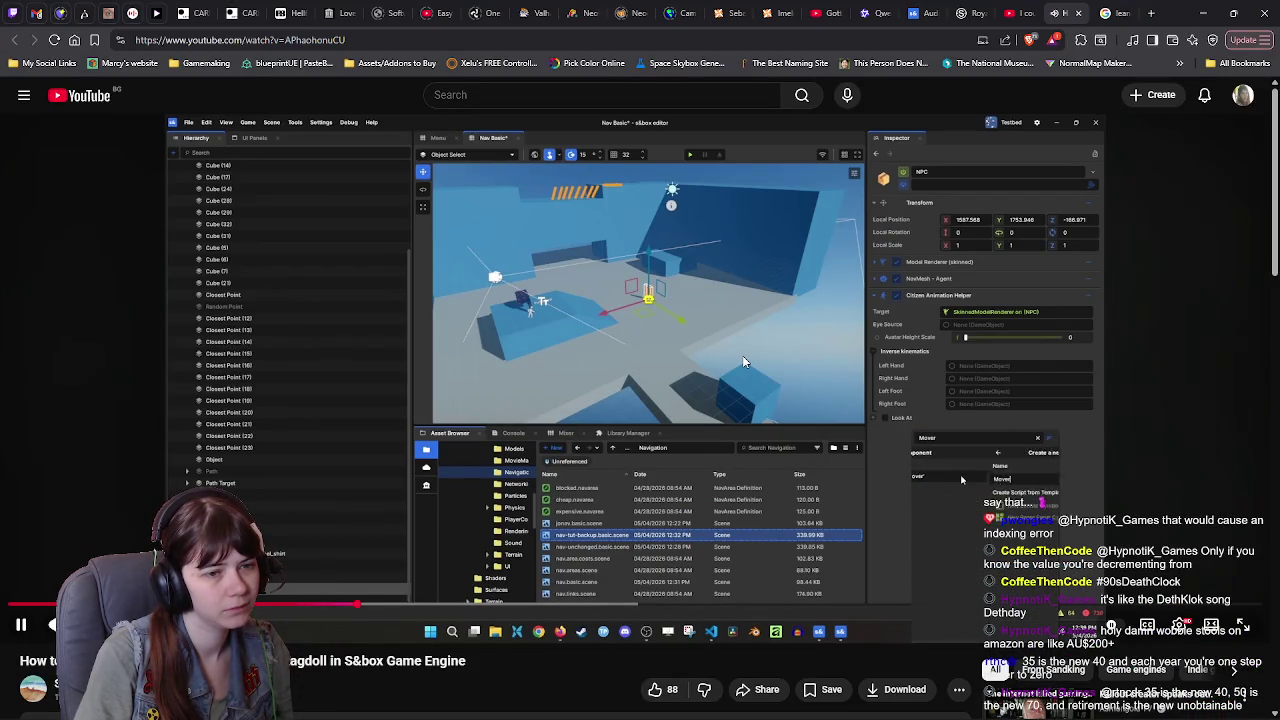
left_click(742, 355)
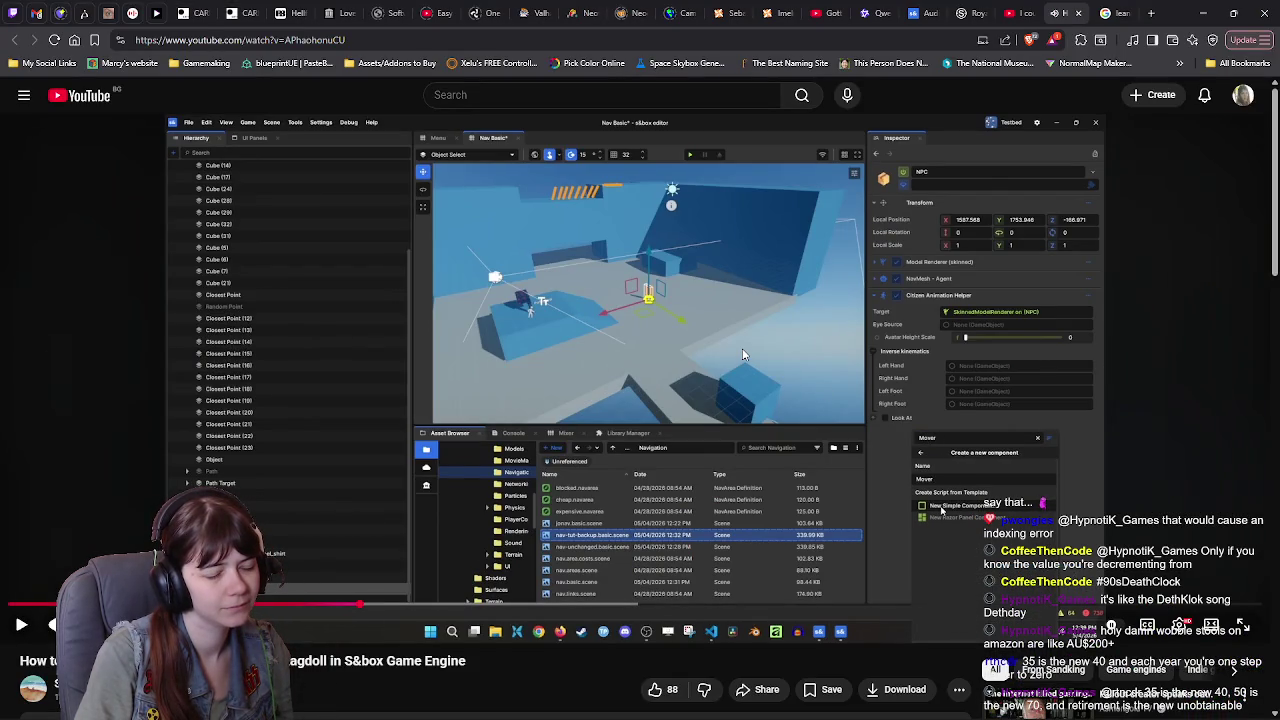
left_click(742, 355)
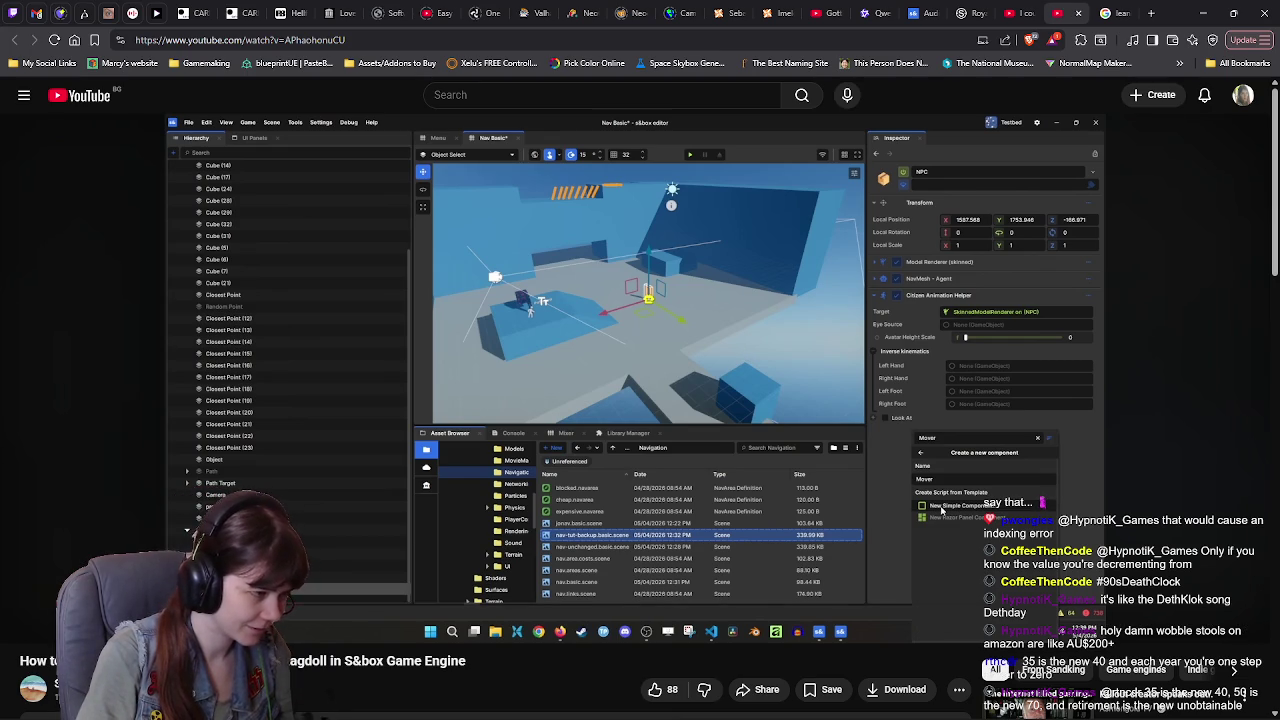
left_click(746, 350)
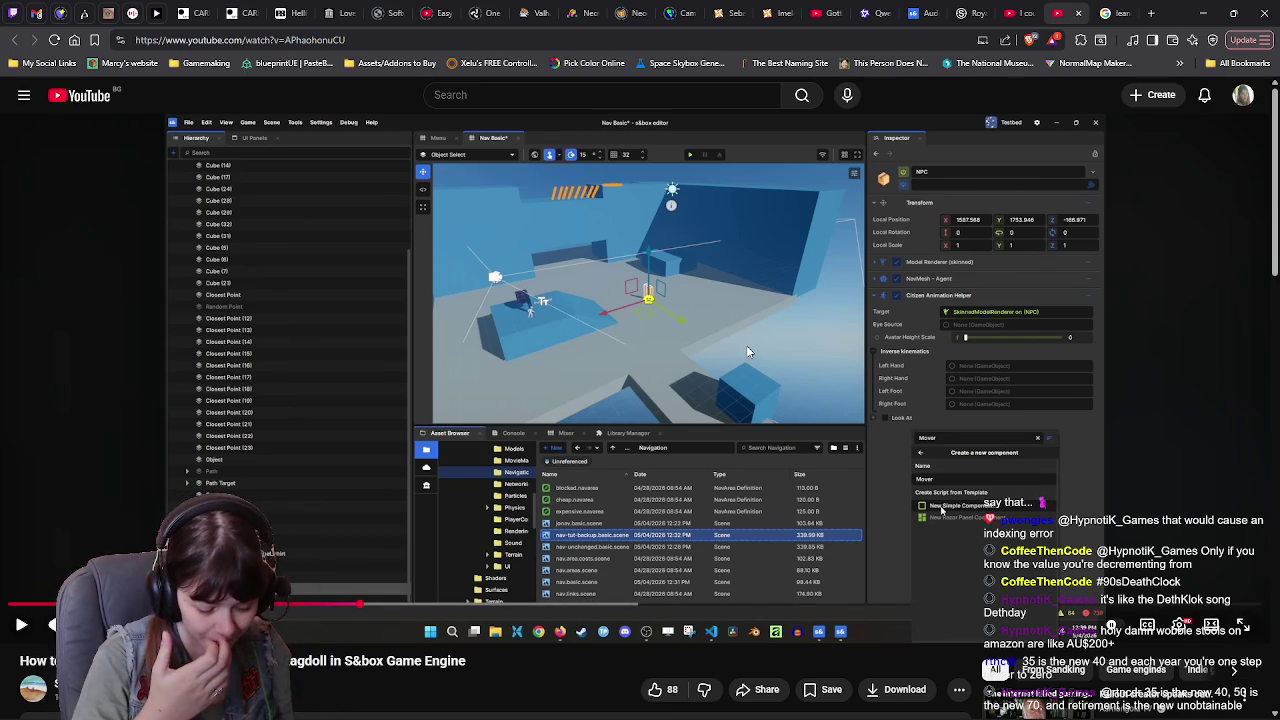
left_click(746, 350)
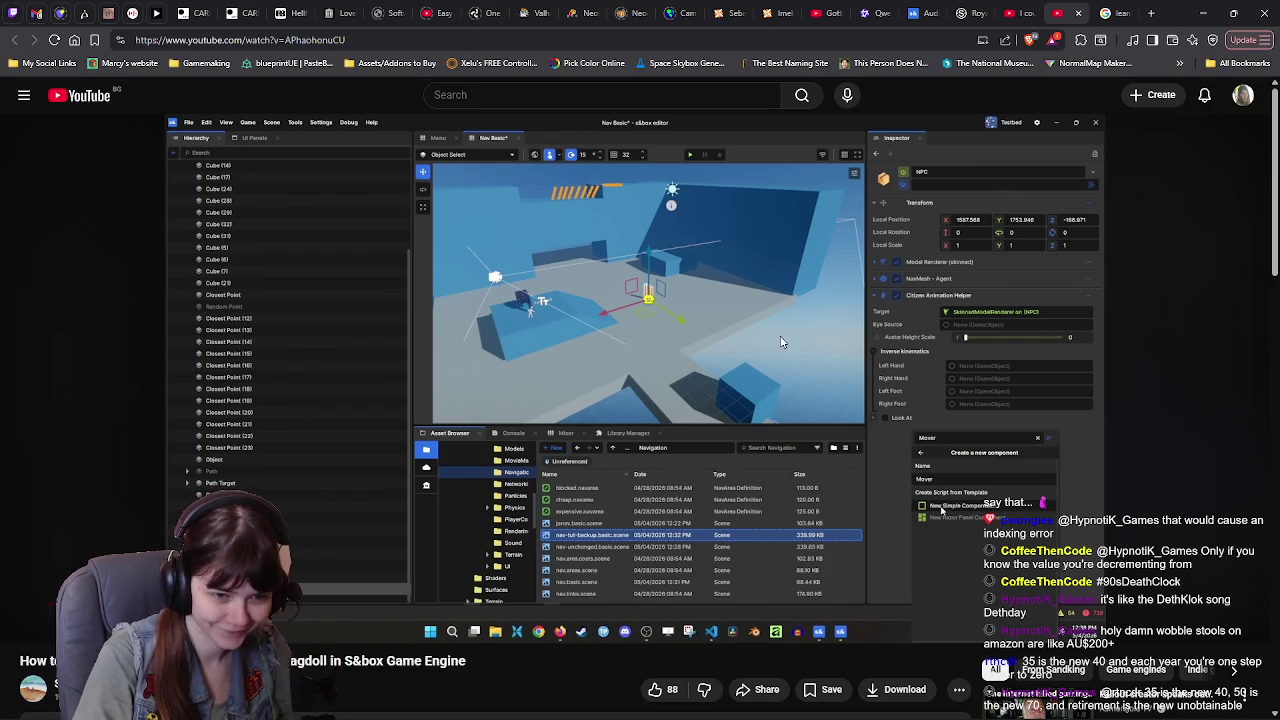
key("alt+Tab")
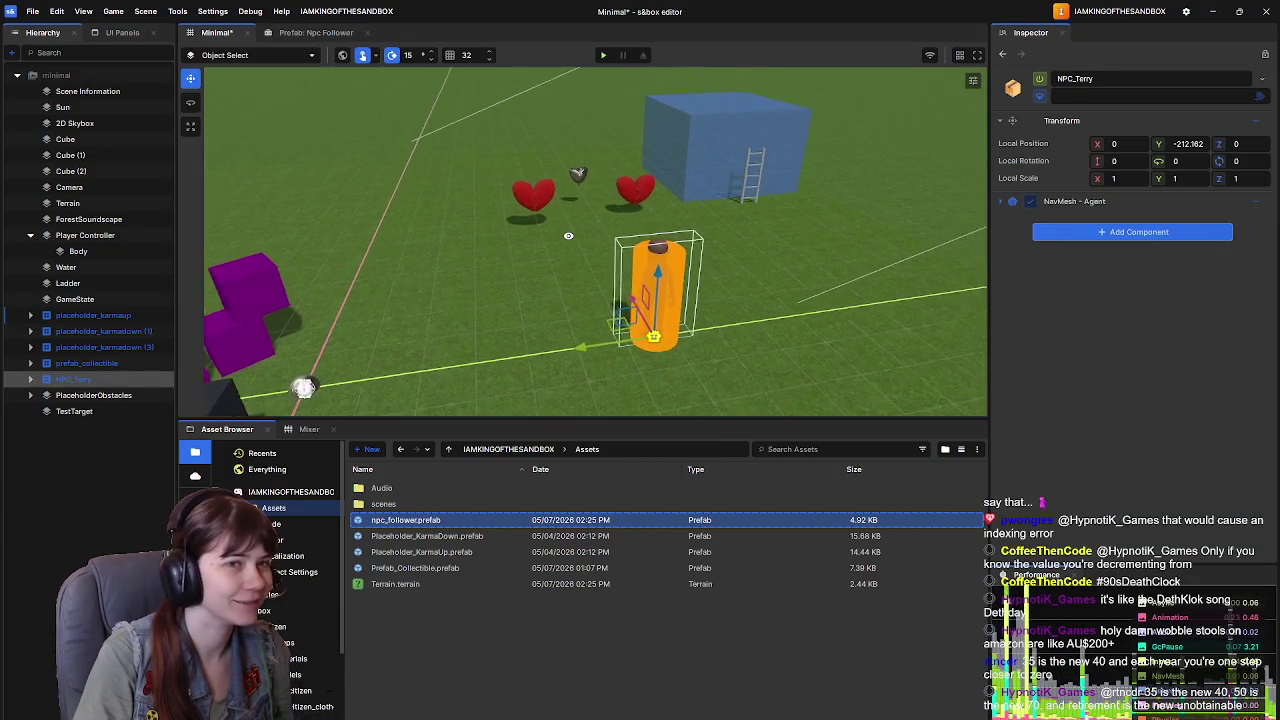
Step: Check NPC_Terry's Character components and the Npc Follower prefab root, then return to Minimal
left_click(31, 379)
left_click(80, 395)
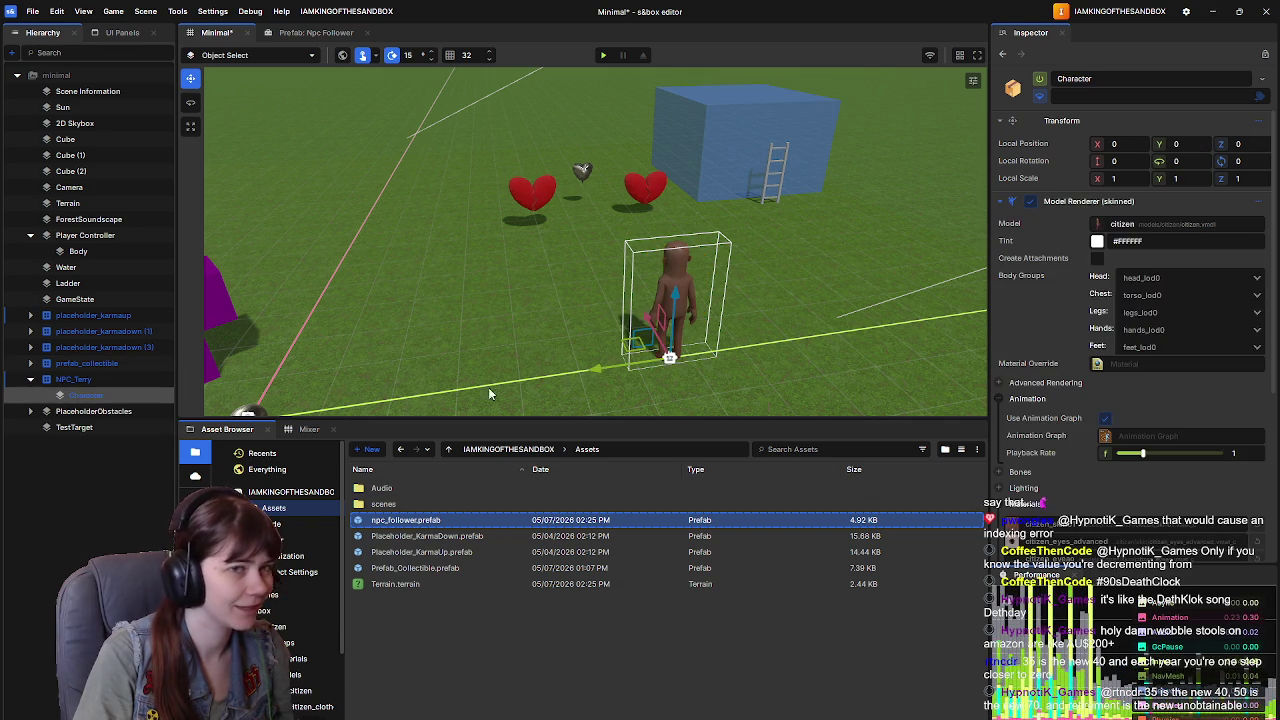
scroll(1100, 420, "down", 5)
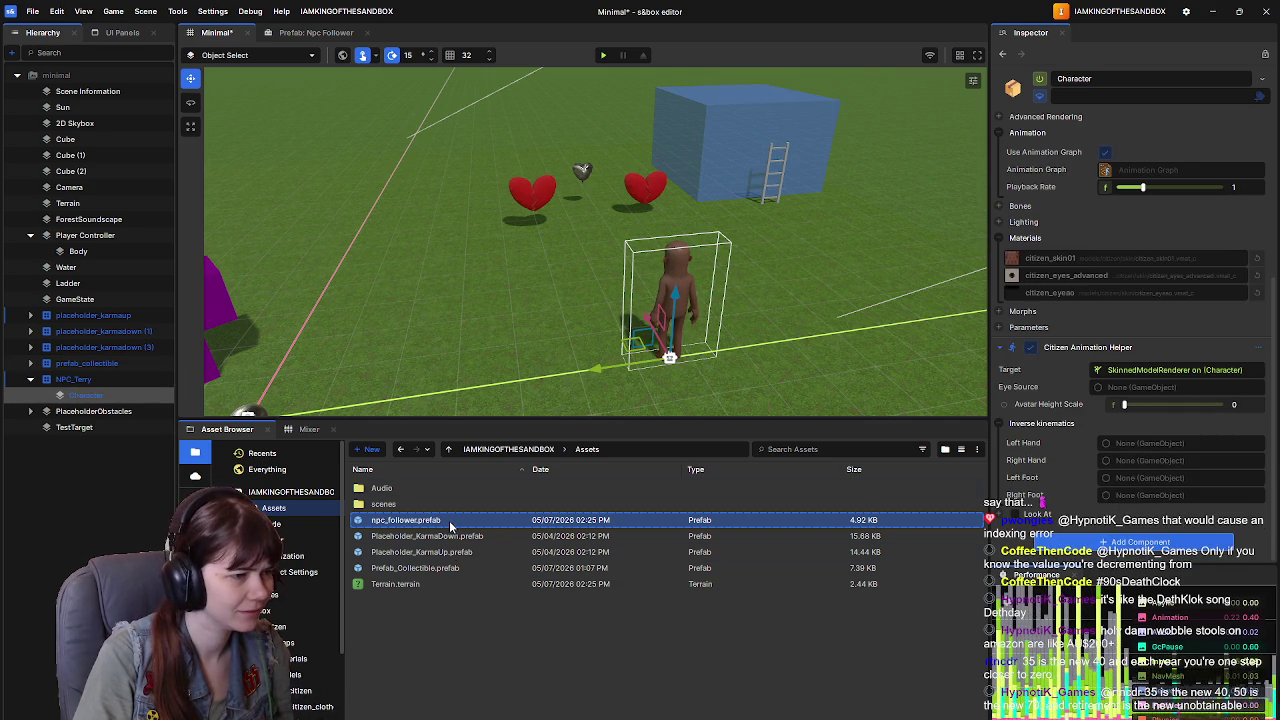
left_click(550, 520)
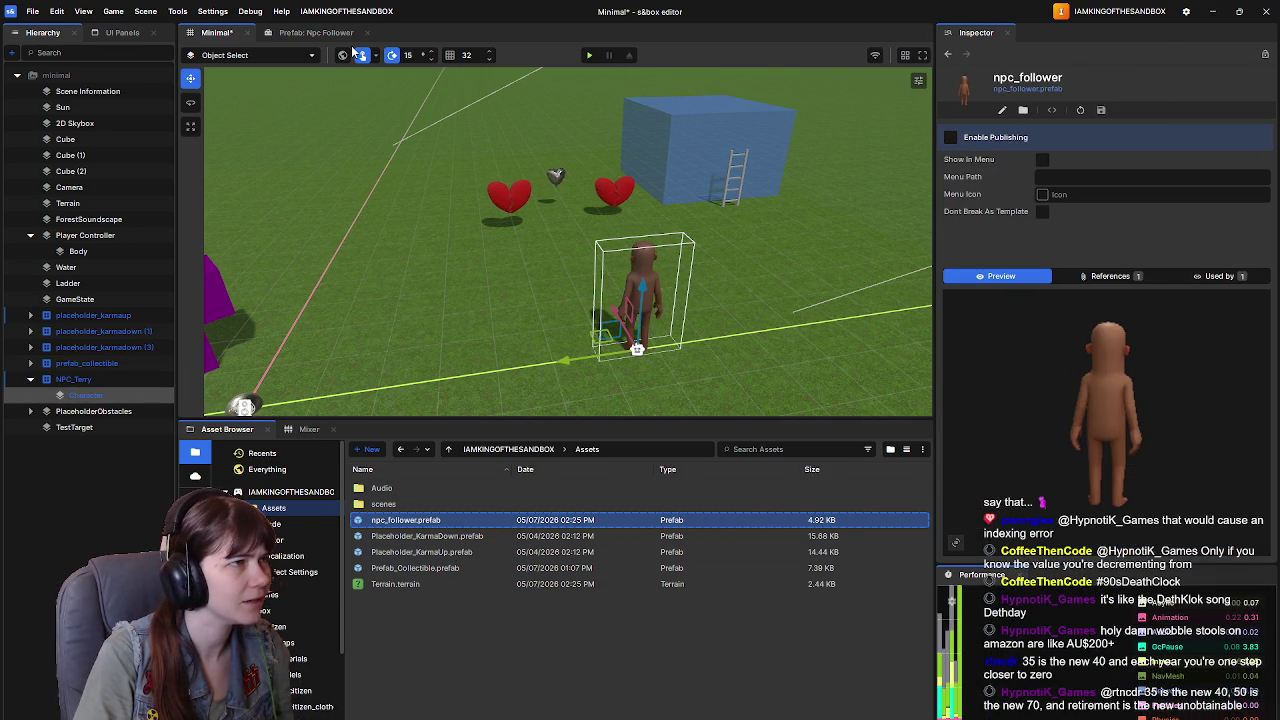
left_click(80, 381)
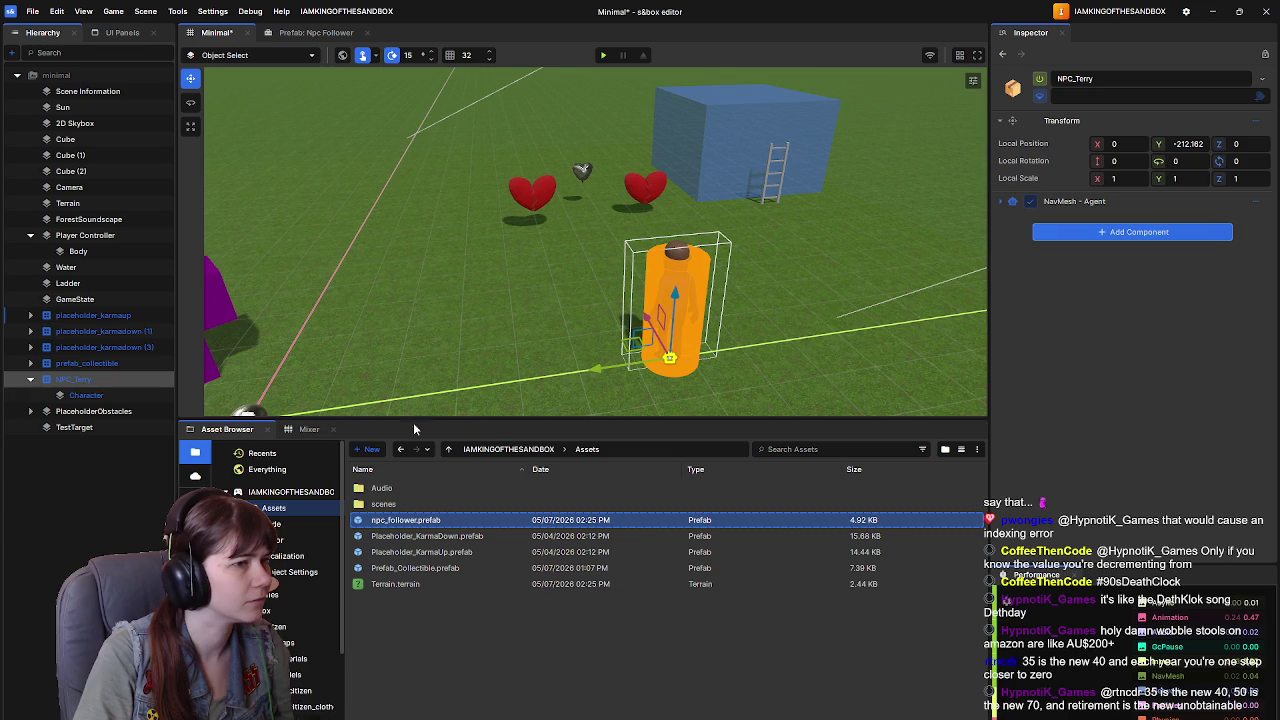
double_click(429, 521)
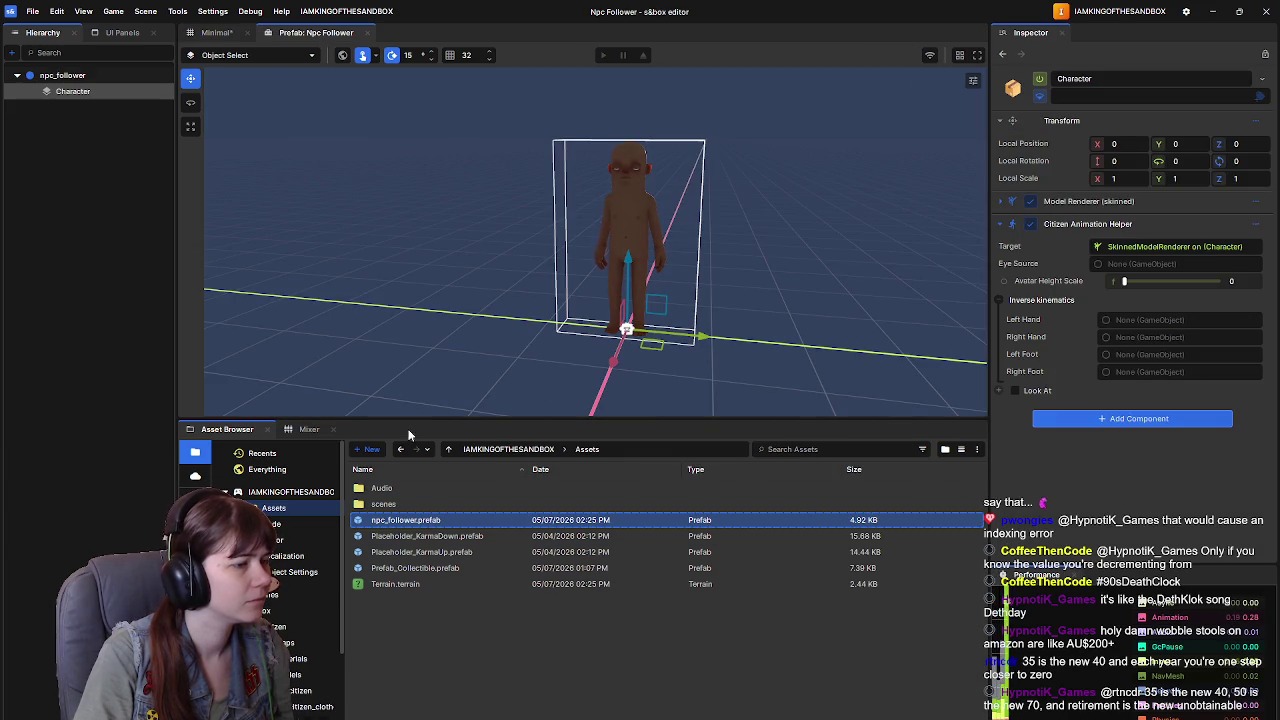
left_click(100, 76)
left_click(999, 201)
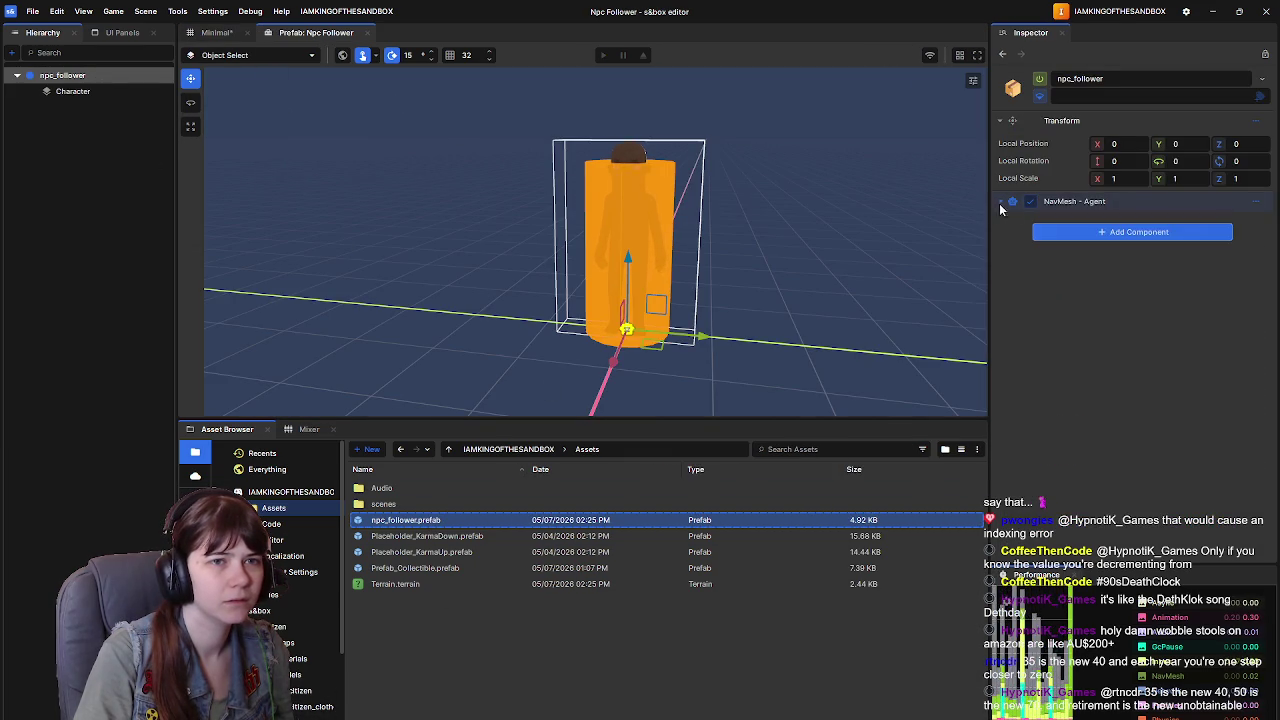
left_click(216, 32)
Step: Orbit the view, select NPC_Terry and open its Add Component list
left_click_drag(530, 262, 364, 305)
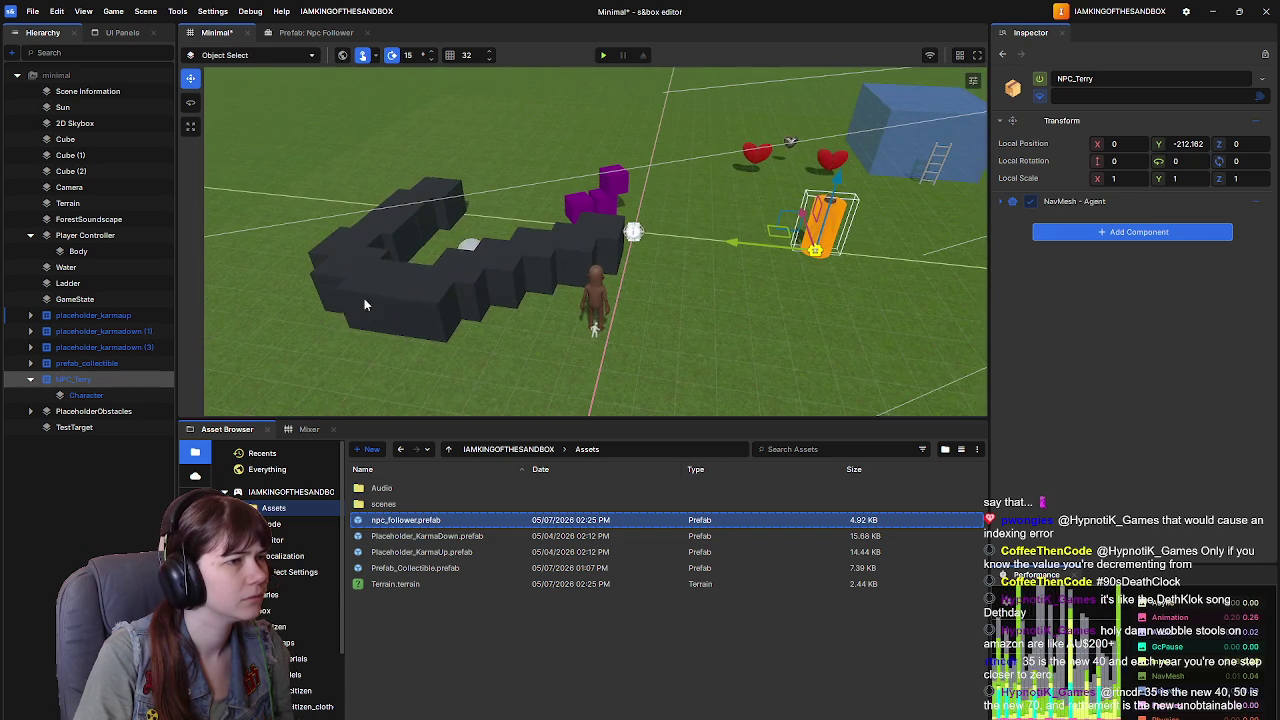
left_click(473, 247)
mouse_move(473, 247)
left_mouse_down()
mouse_move(606, 288)
mouse_move(709, 243)
left_mouse_up()
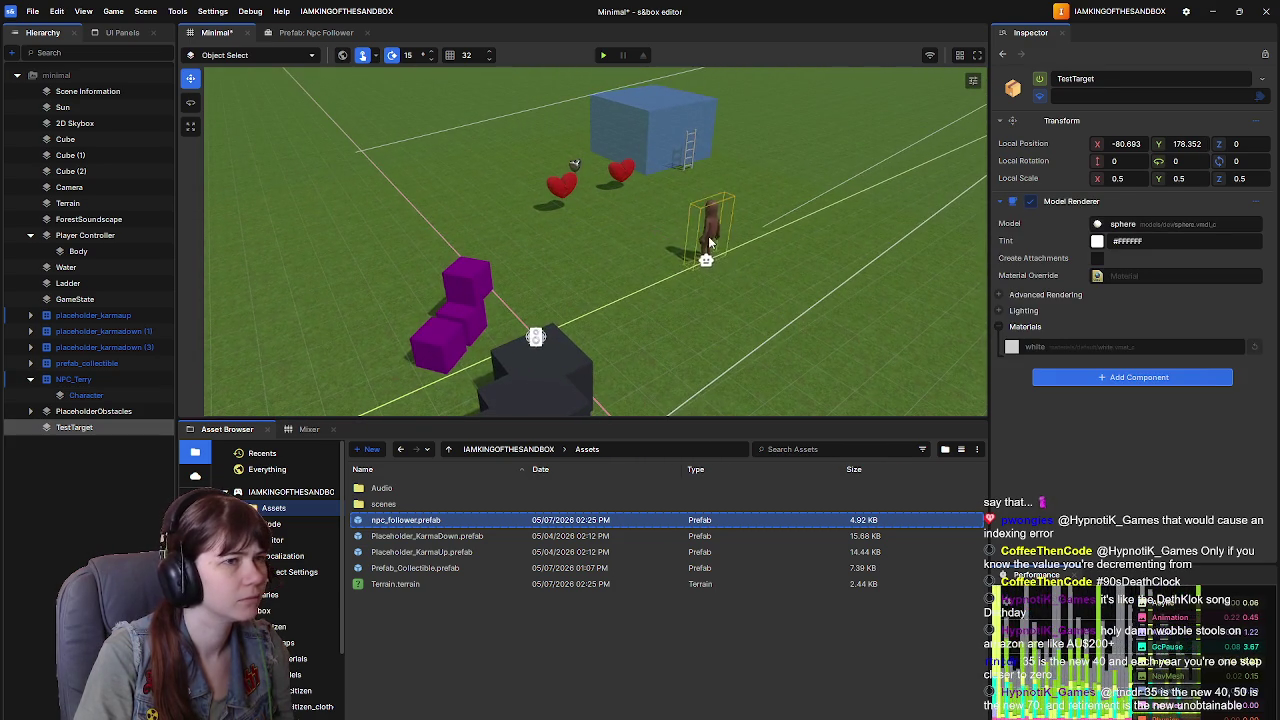
left_click(709, 243)
left_click(1090, 232)
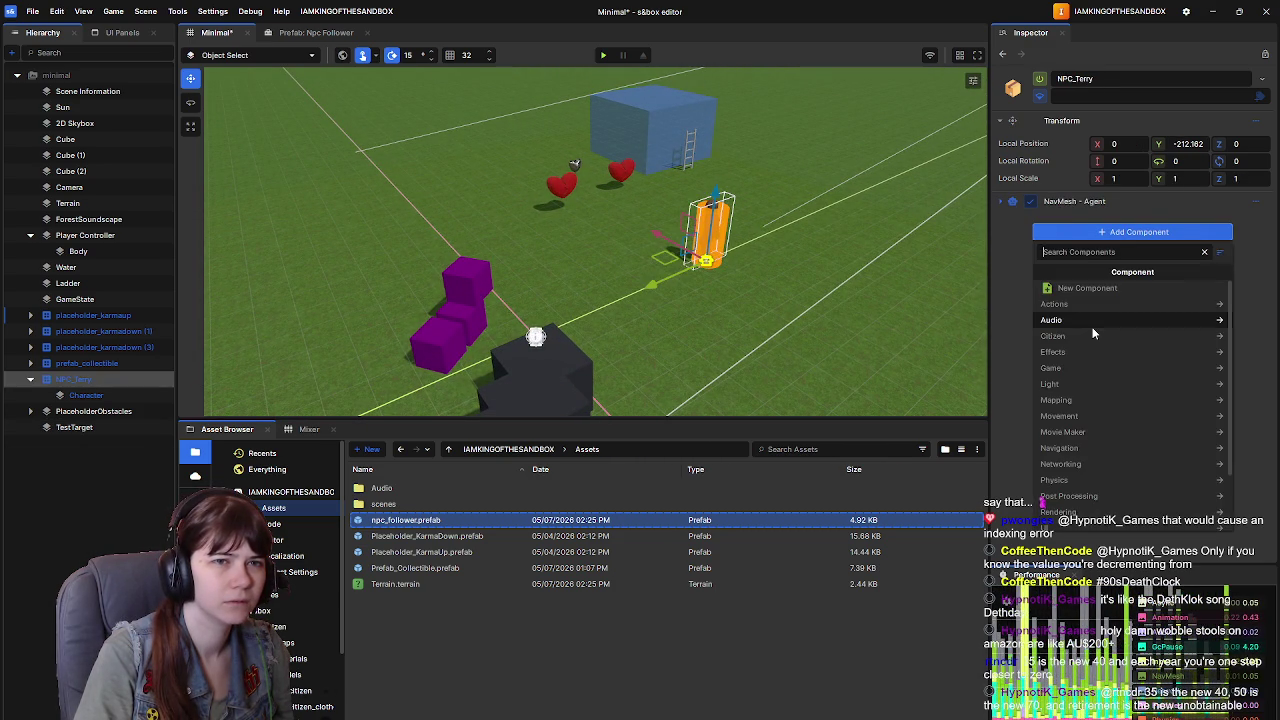
Step: Add a Mover component to NPC_Terry targeting TestTarget, and save the Minimal scene
type("mover")
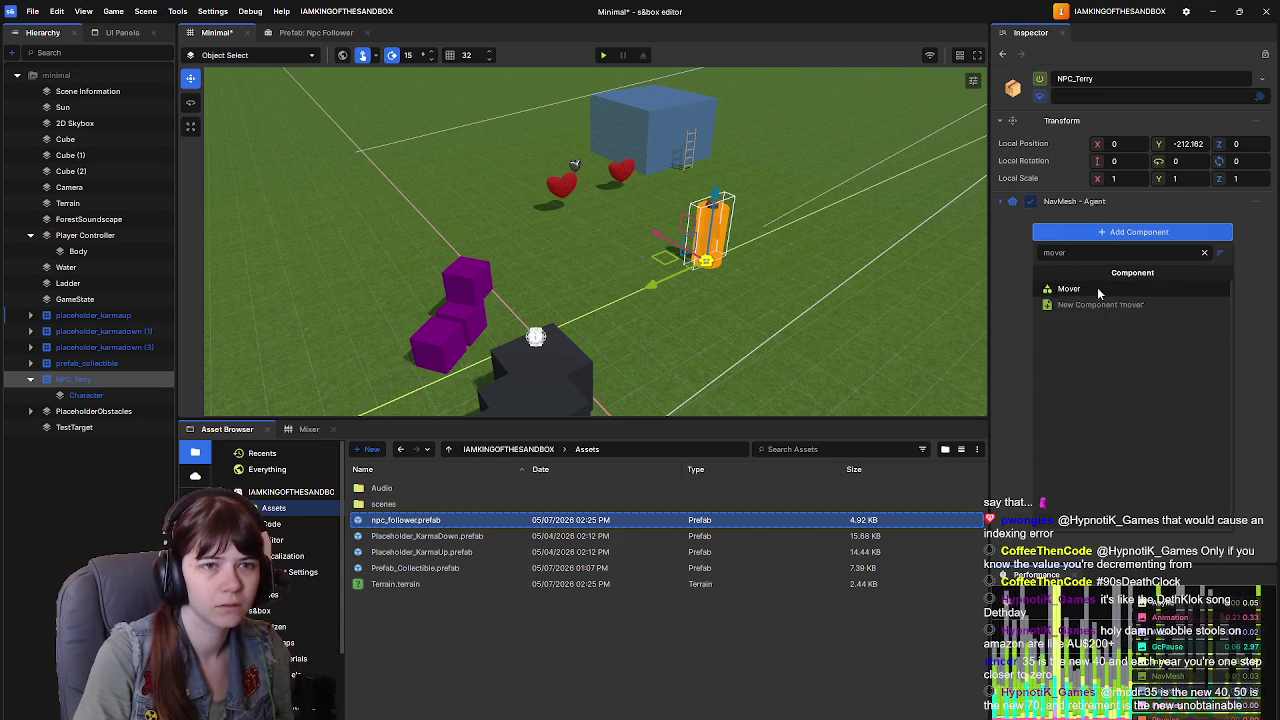
left_click(1097, 287)
left_click_drag(804, 372, 815, 358)
left_click_drag(669, 355, 570, 347)
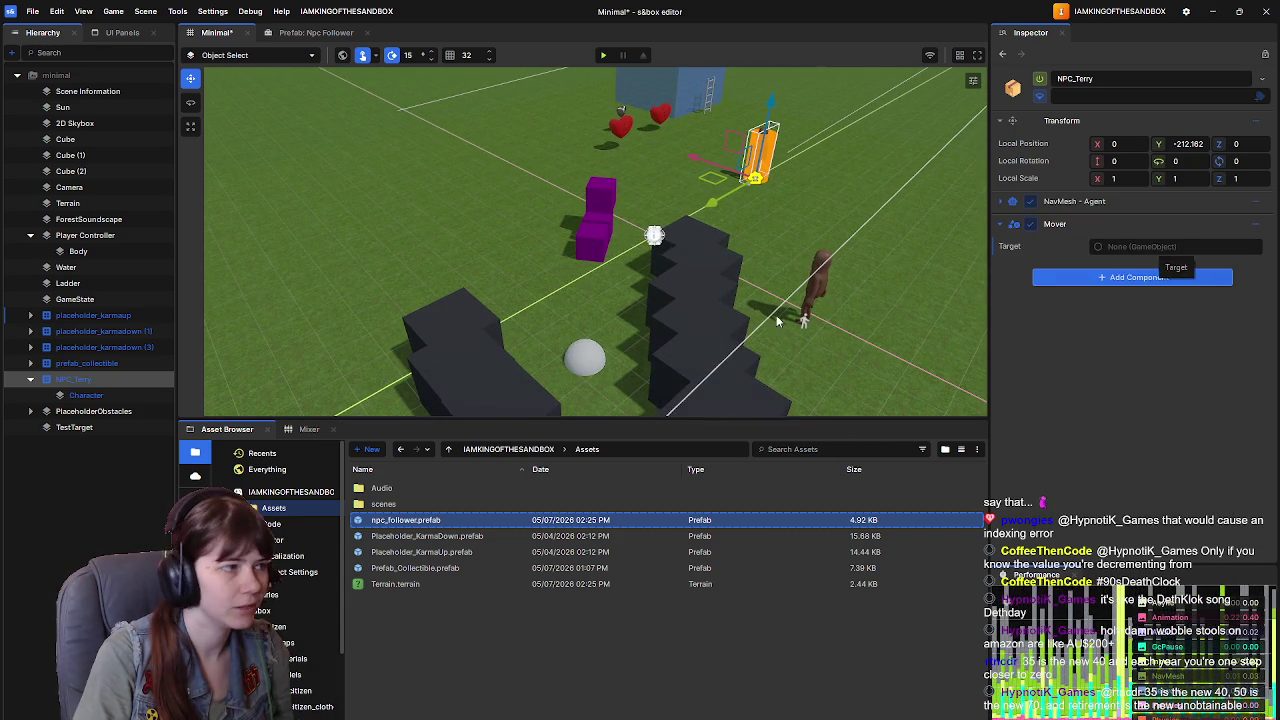
mouse_move(612, 266)
left_mouse_down()
mouse_move(602, 284)
mouse_move(616, 278)
left_mouse_up()
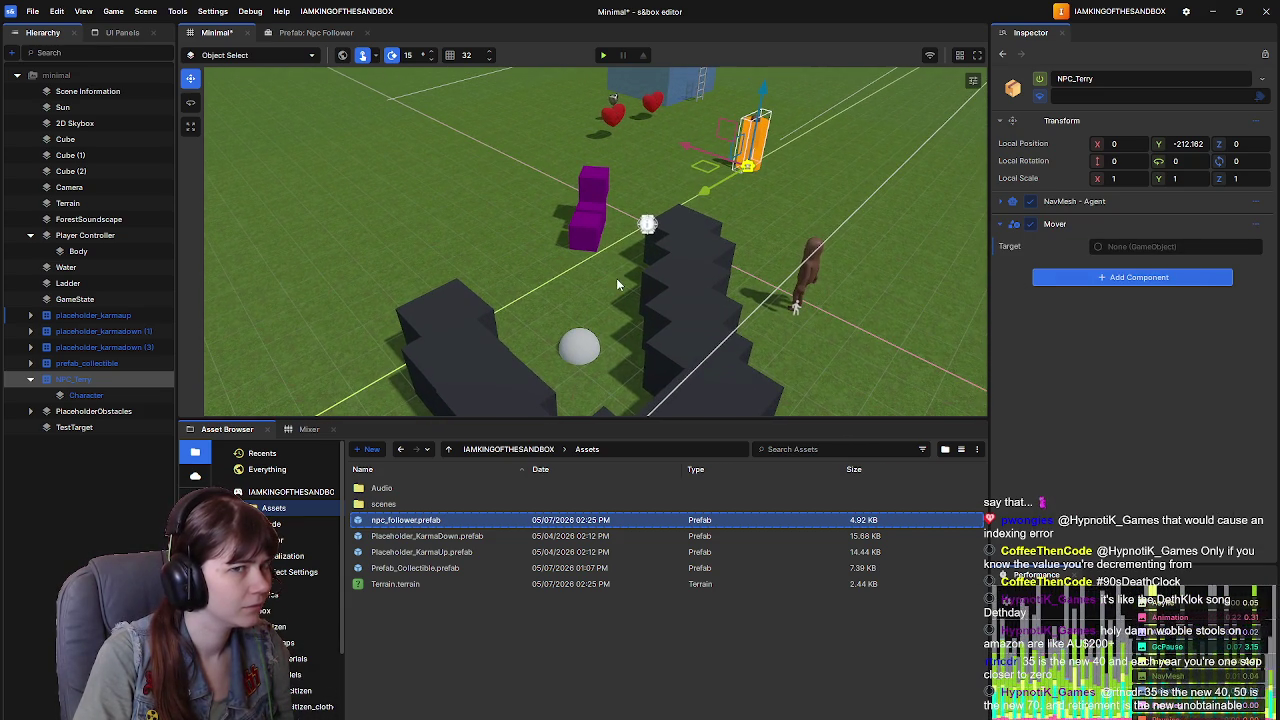
mouse_move(91, 428)
left_mouse_down()
mouse_move(1034, 246)
mouse_move(1130, 246)
left_mouse_up()
left_click_drag(665, 300, 640, 297)
key("ctrl+s")
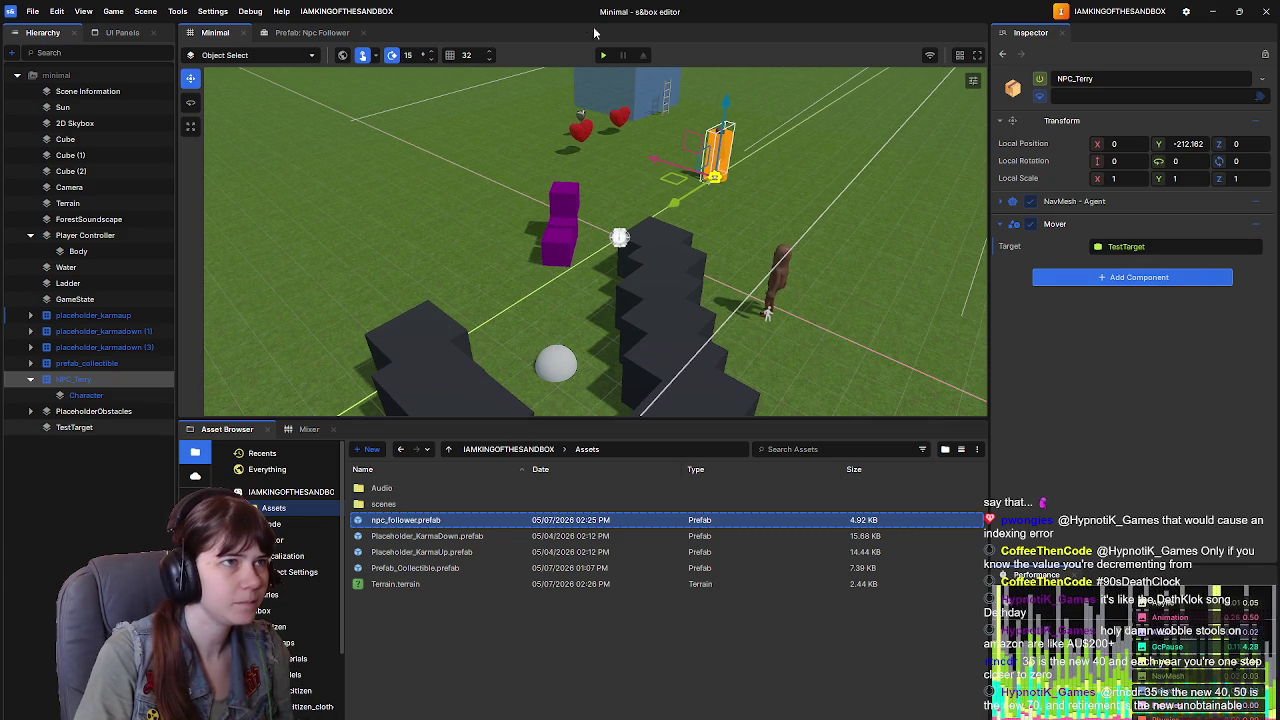
Step: Play-test the scene, then stop and return to editing
left_click(604, 56)
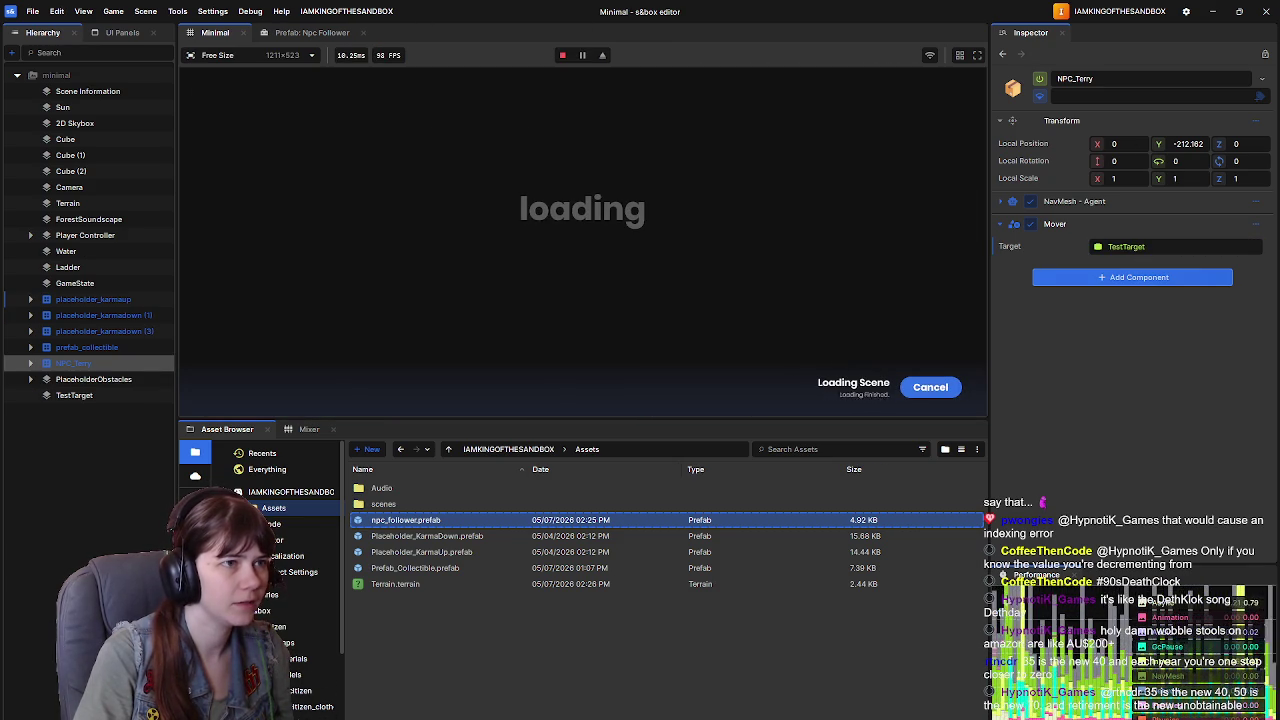
key("Escape")
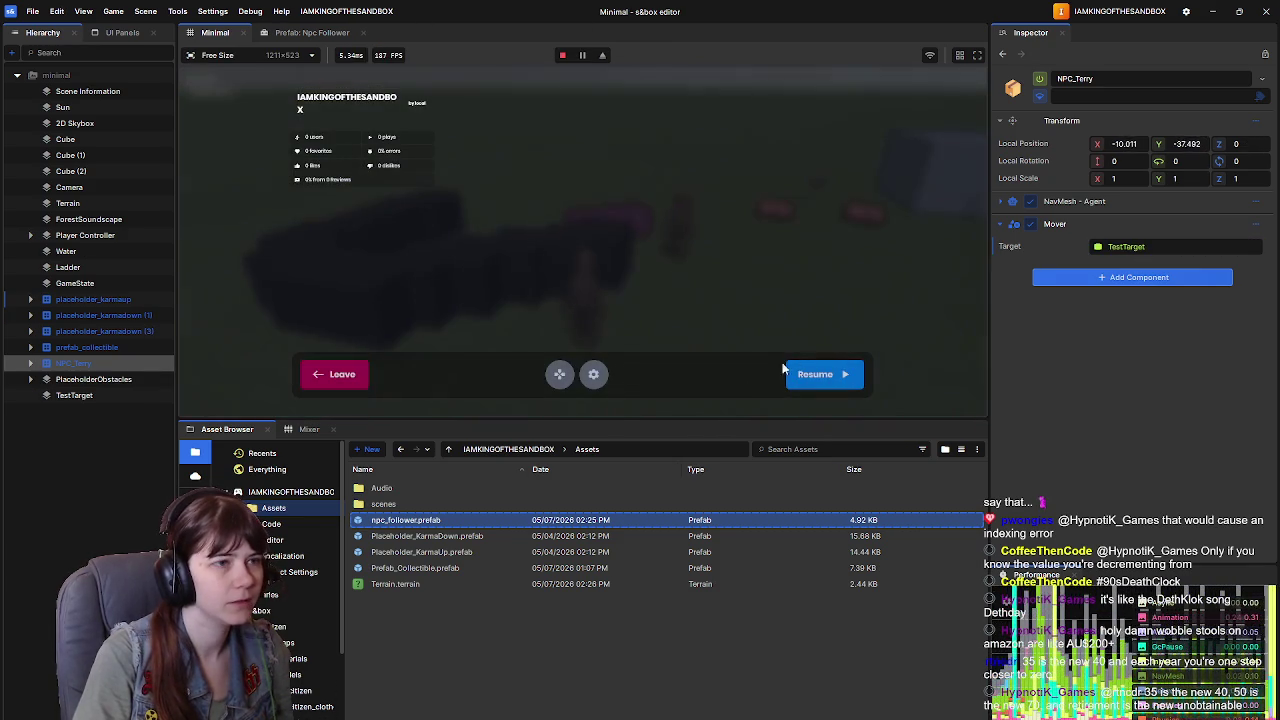
left_click(319, 377)
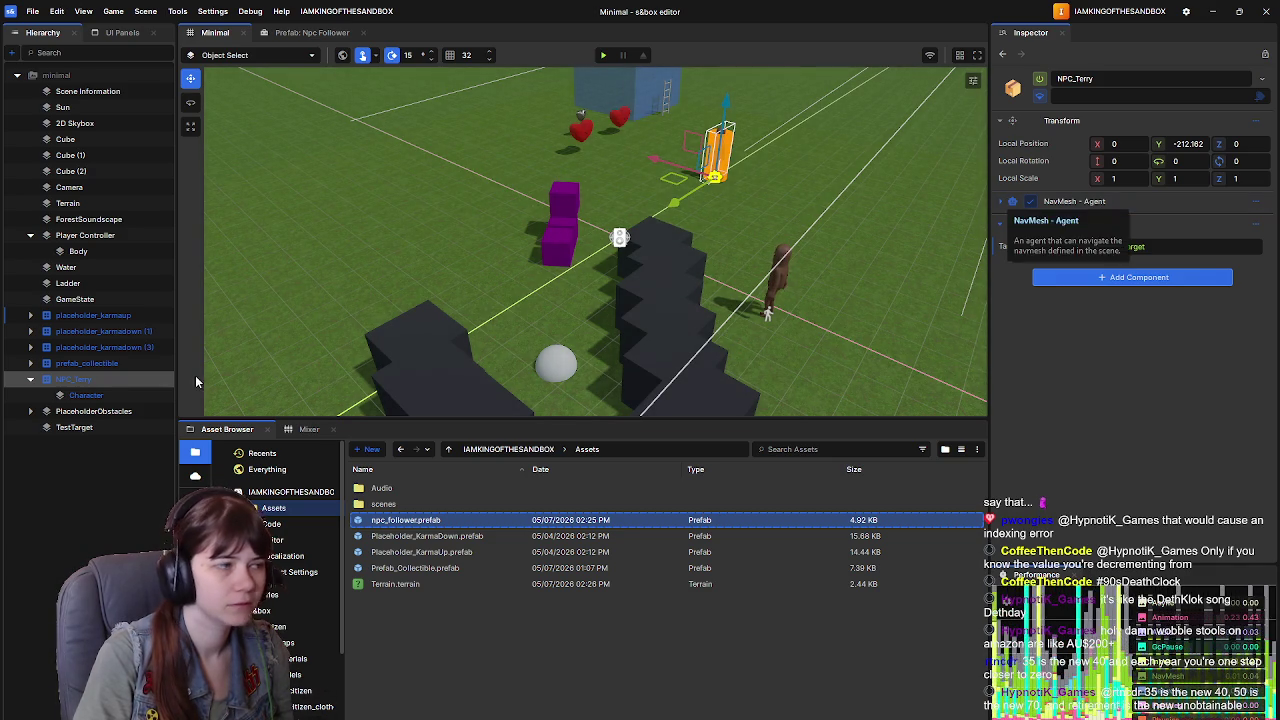
Step: Review NPC_Terry's Character components and the Npc Follower prefab, then go back to the tutorial
left_click(134, 393)
scroll(1070, 373, "down", 3)
scroll(1070, 373, "down", 2)
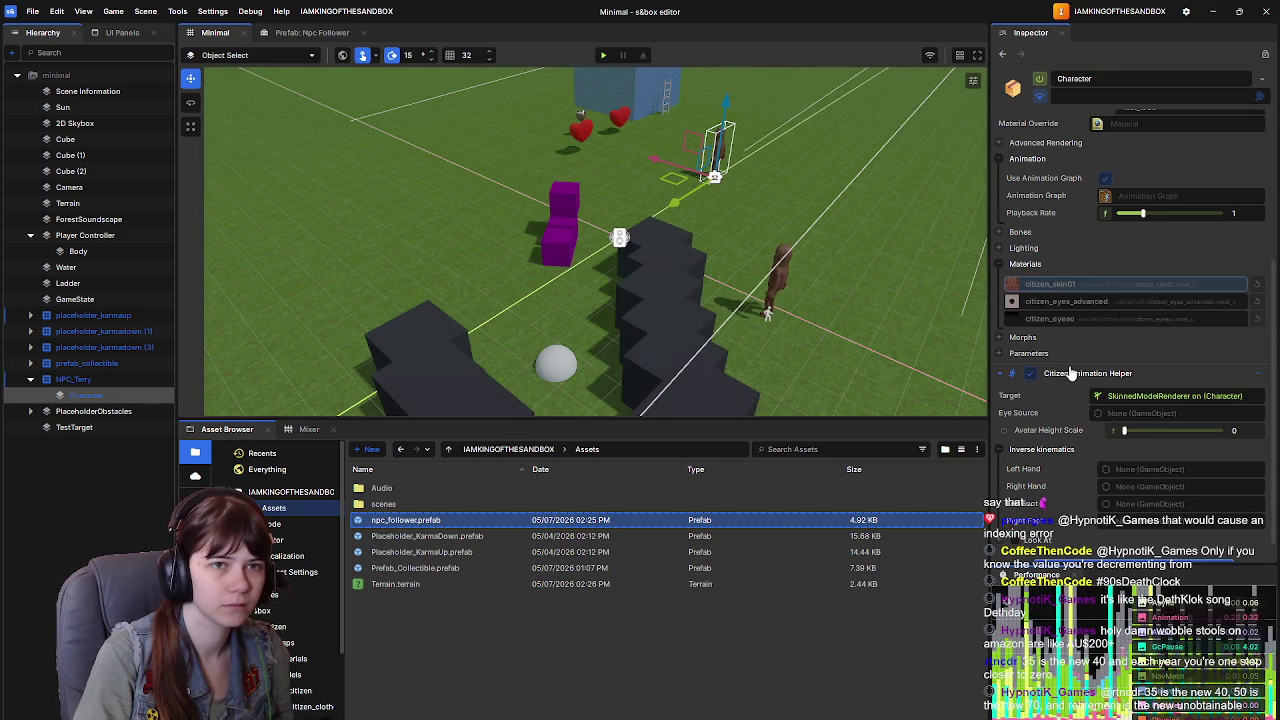
scroll(1054, 406, "down", 1)
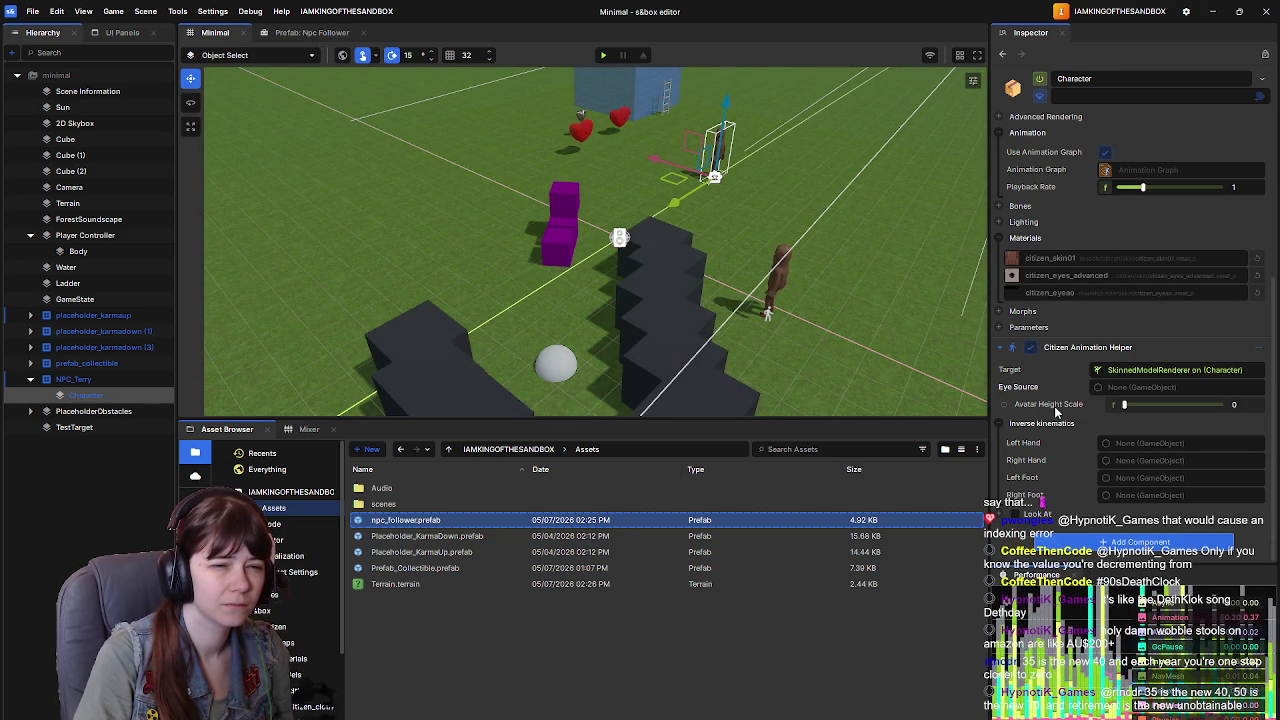
left_click(325, 32)
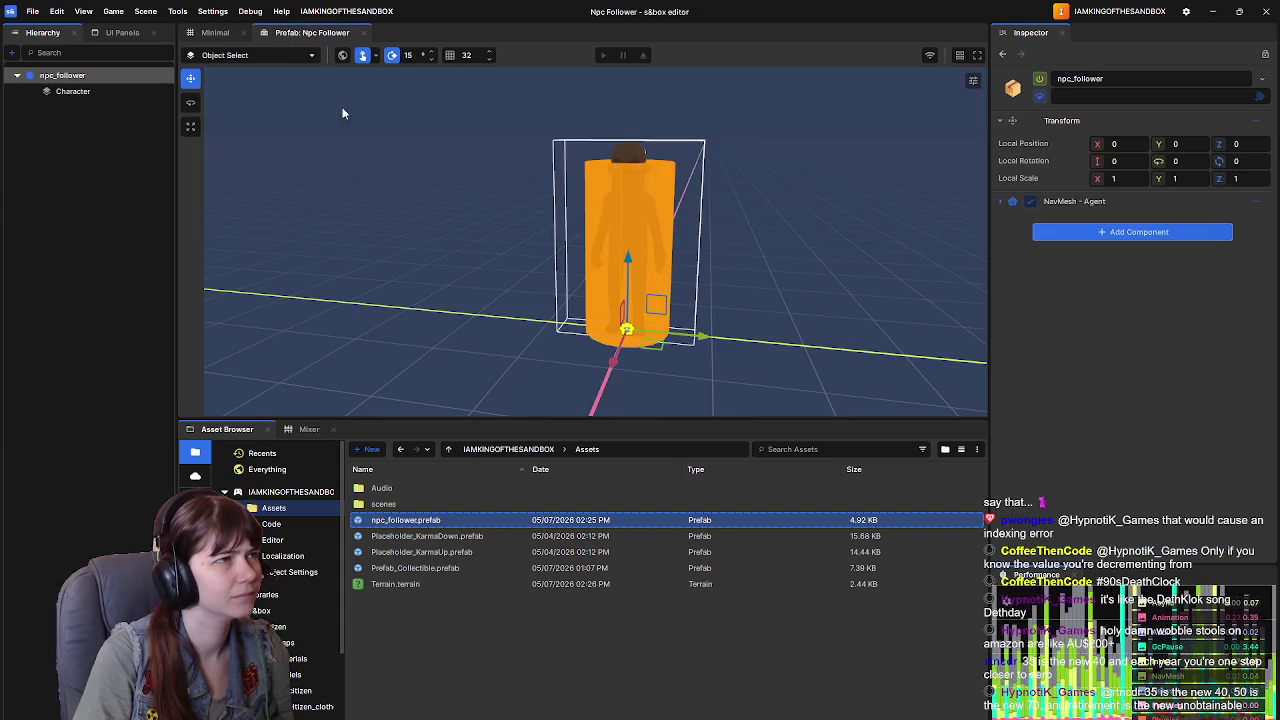
left_click(215, 32)
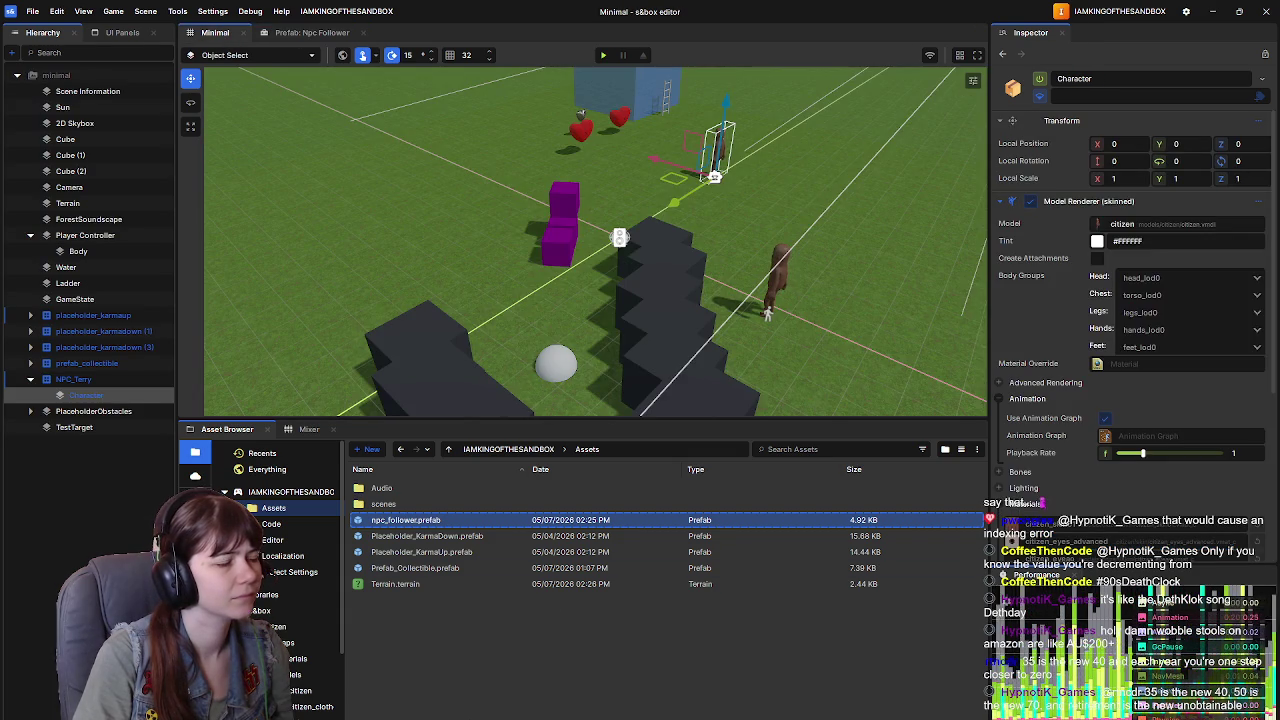
key("alt+Tab")
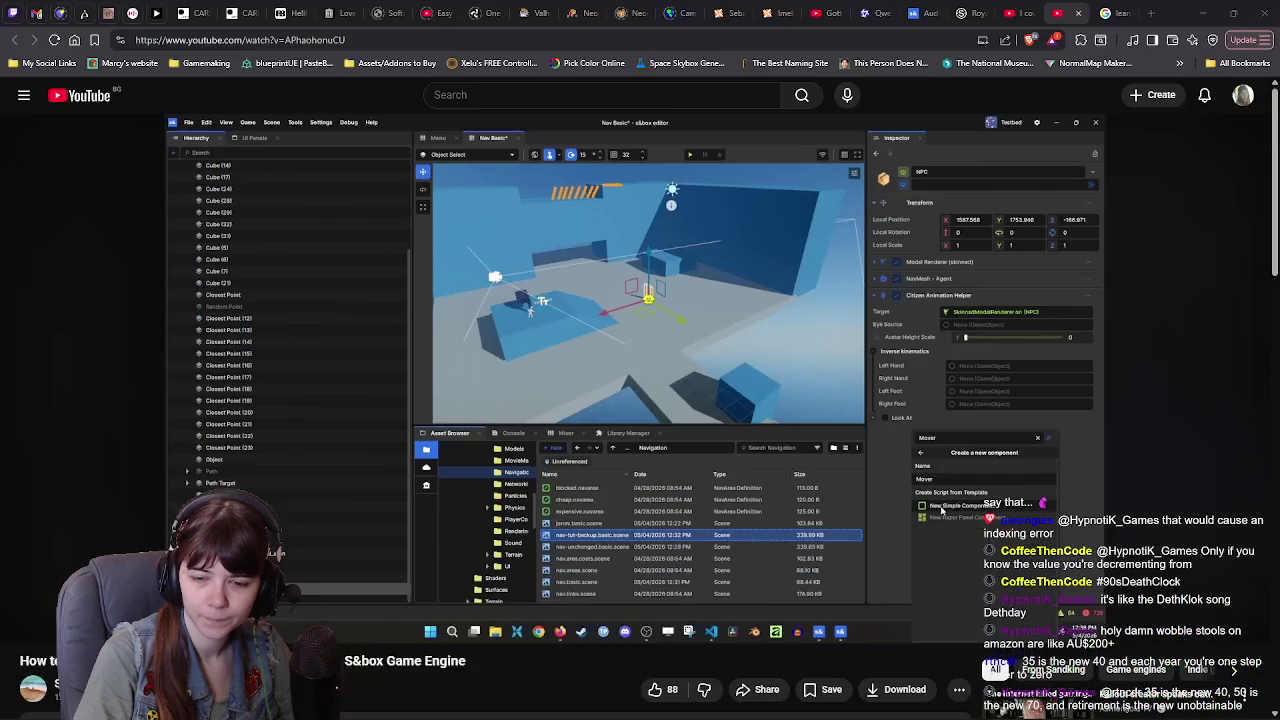
Step: Play the tutorial through creating the new Mover component and opening its code, then pause
left_click(812, 381)
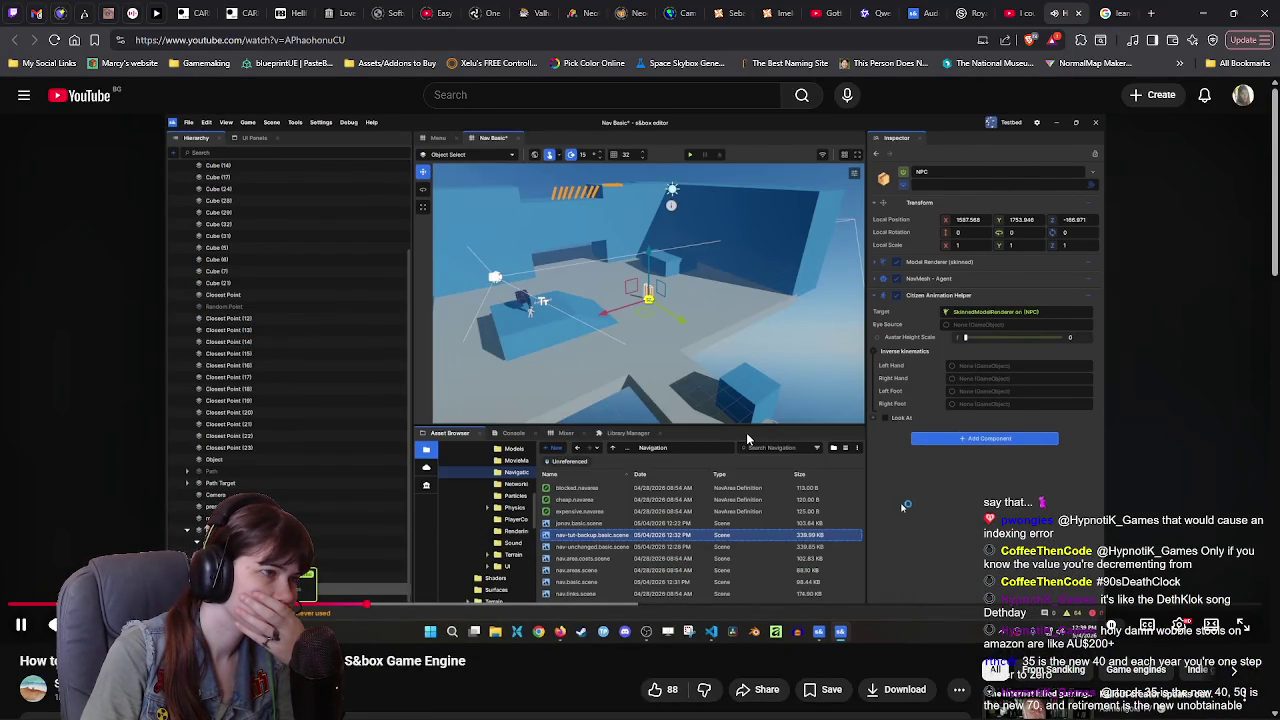
key("space")
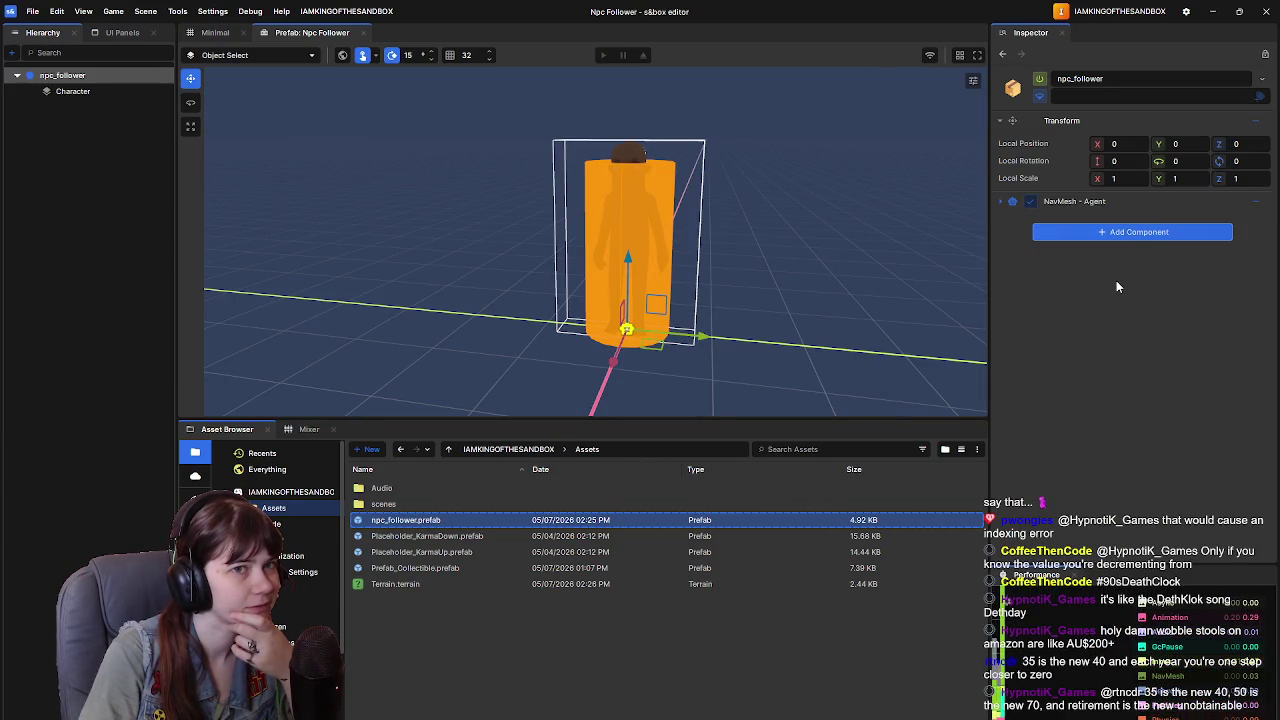
Step: Add the Mover component to the npc_follower root and save the prefab
left_click(72, 91)
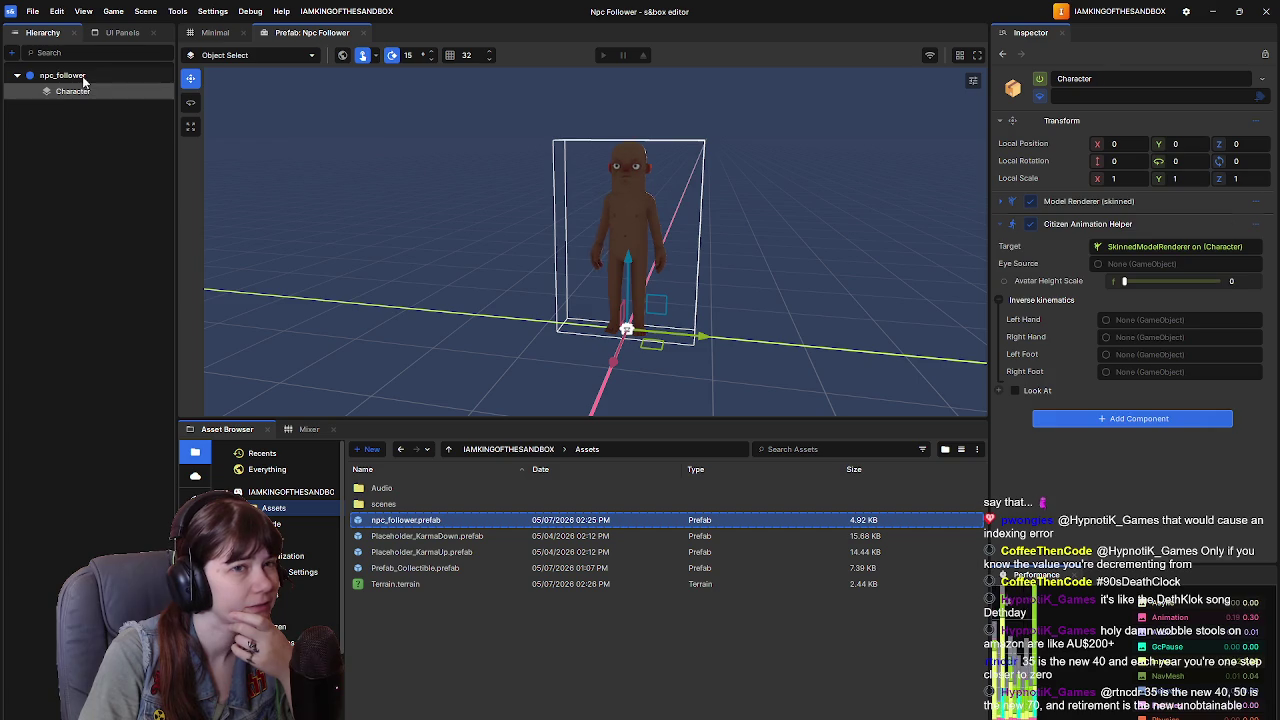
left_click(84, 80)
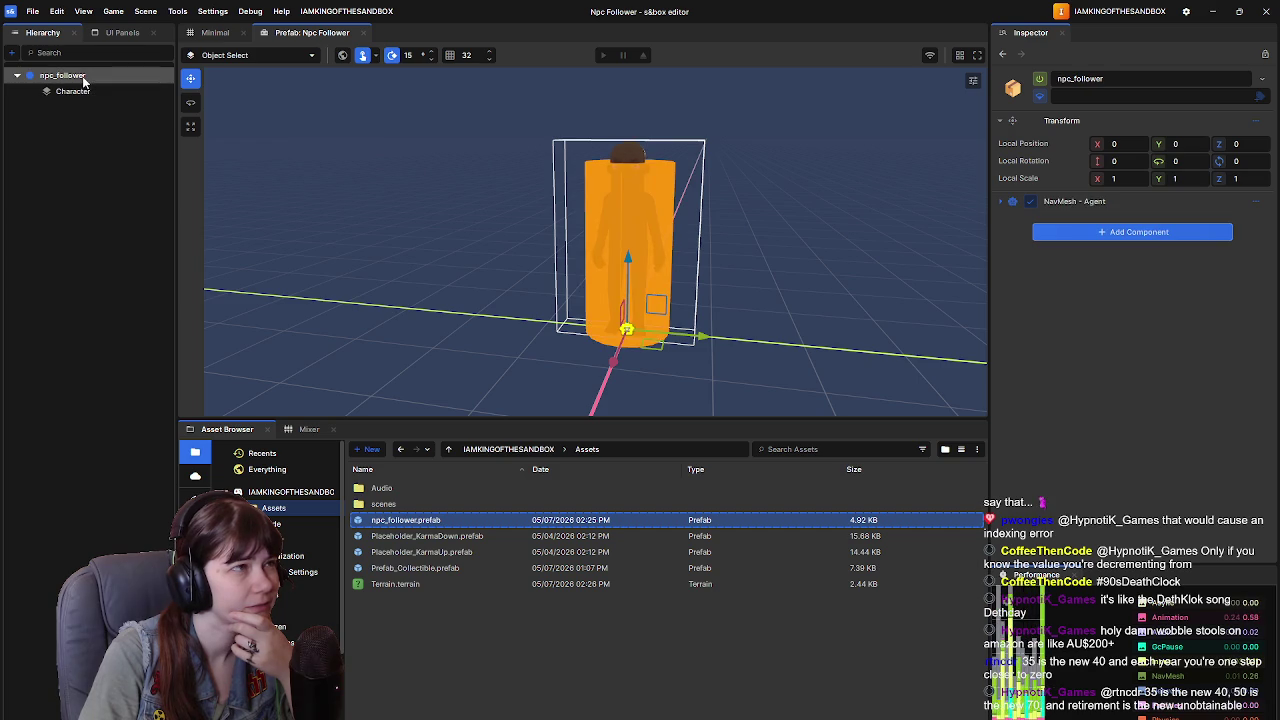
left_click(1150, 233)
type("move")
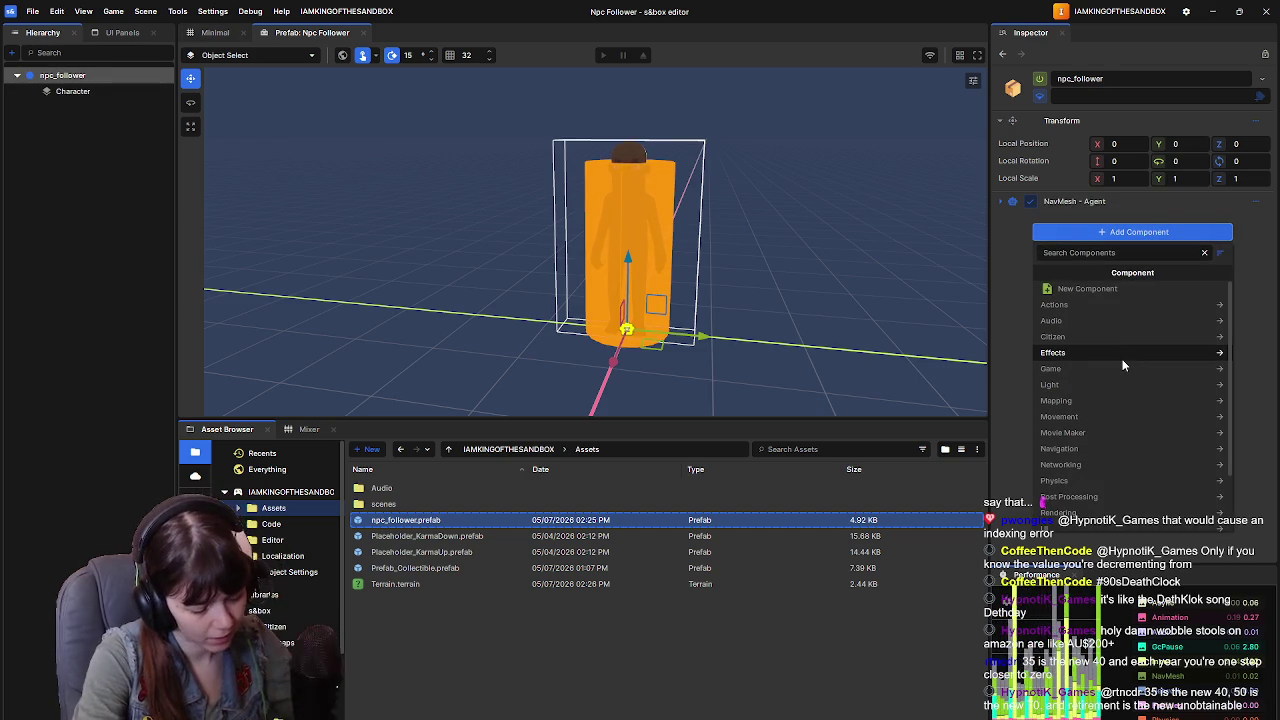
type("r")
left_click(1100, 288)
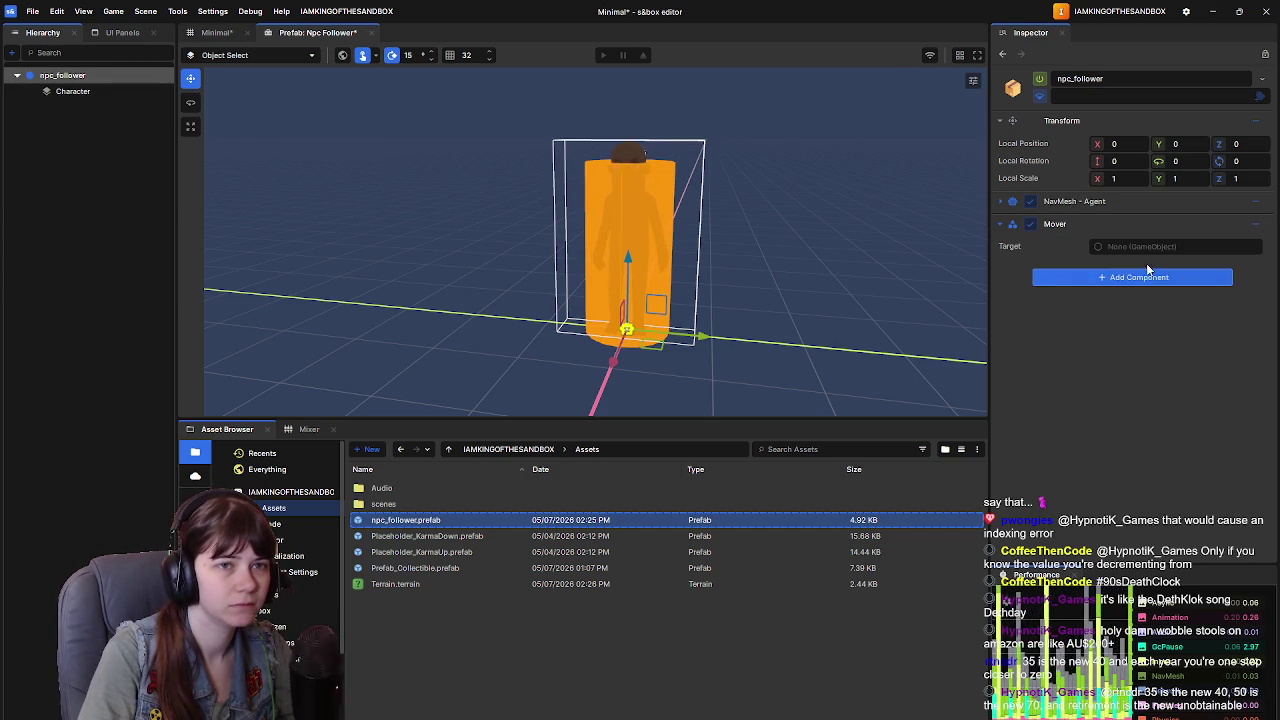
key("ctrl+s")
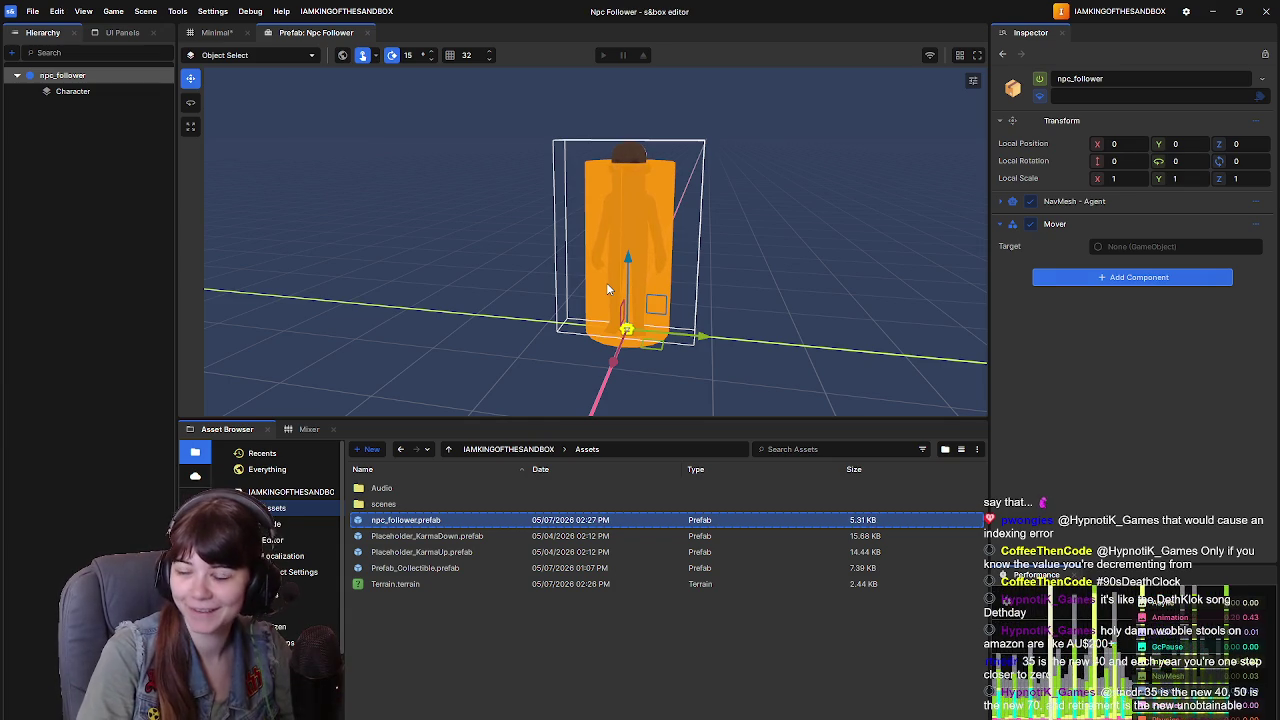
Step: Start and abandon a new component named 'over2', then resume the tutorial video
left_click(1132, 279)
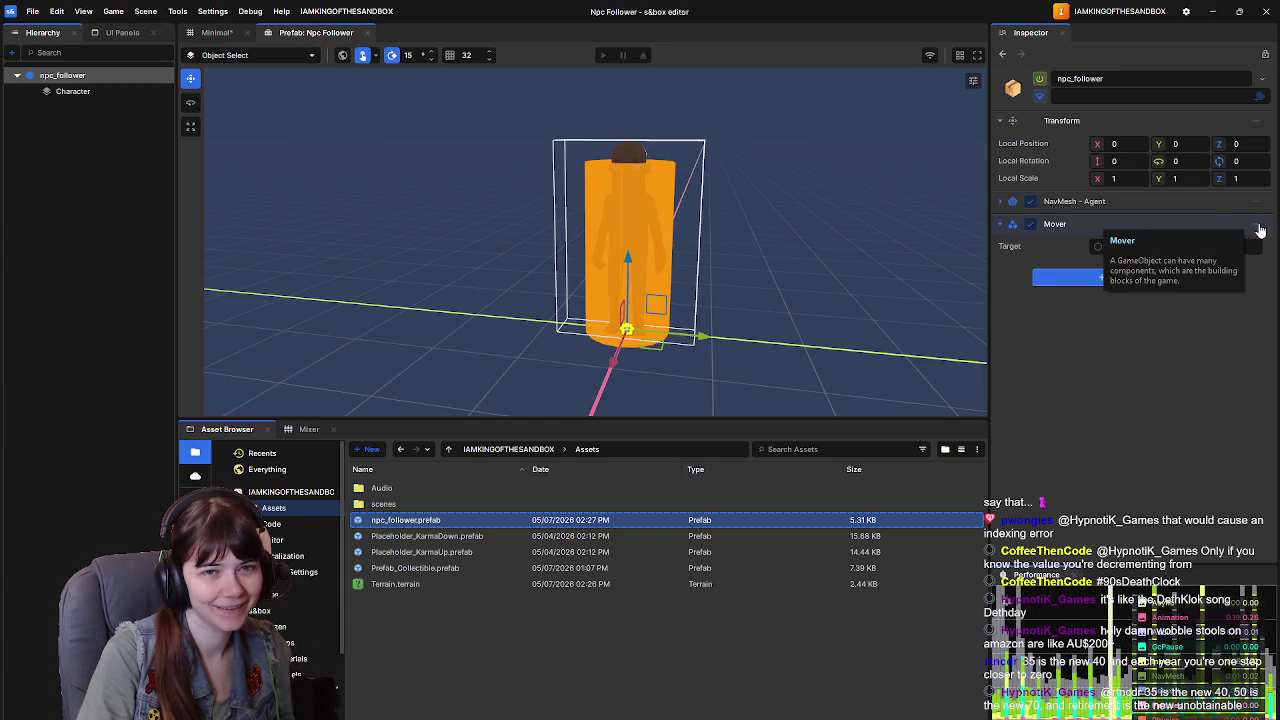
left_click(1257, 226)
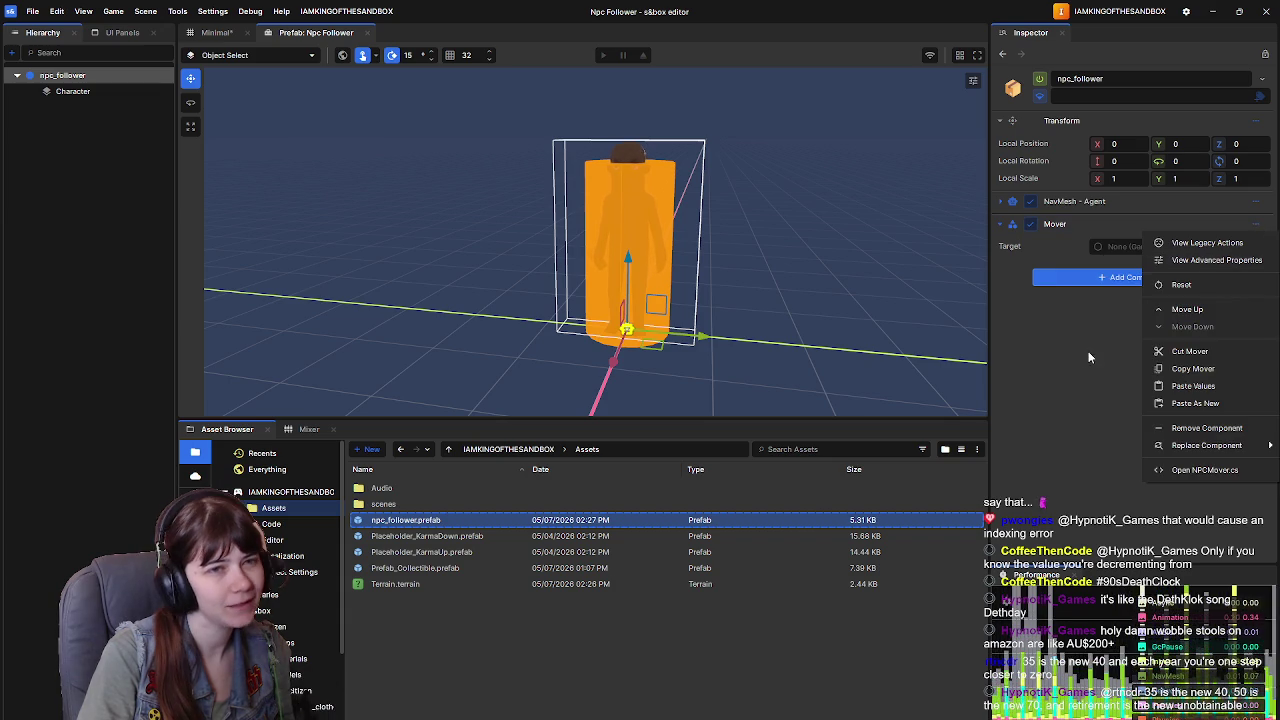
left_click(1088, 354)
left_click(1100, 277)
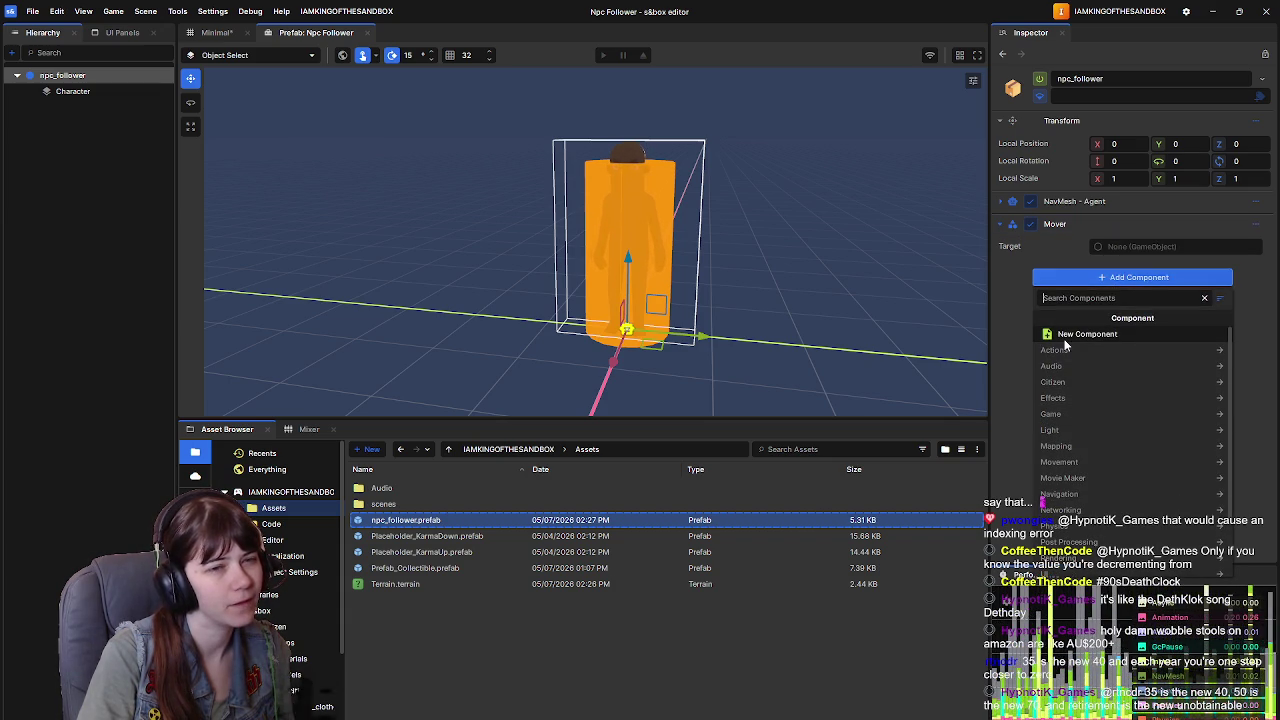
left_click(1066, 340)
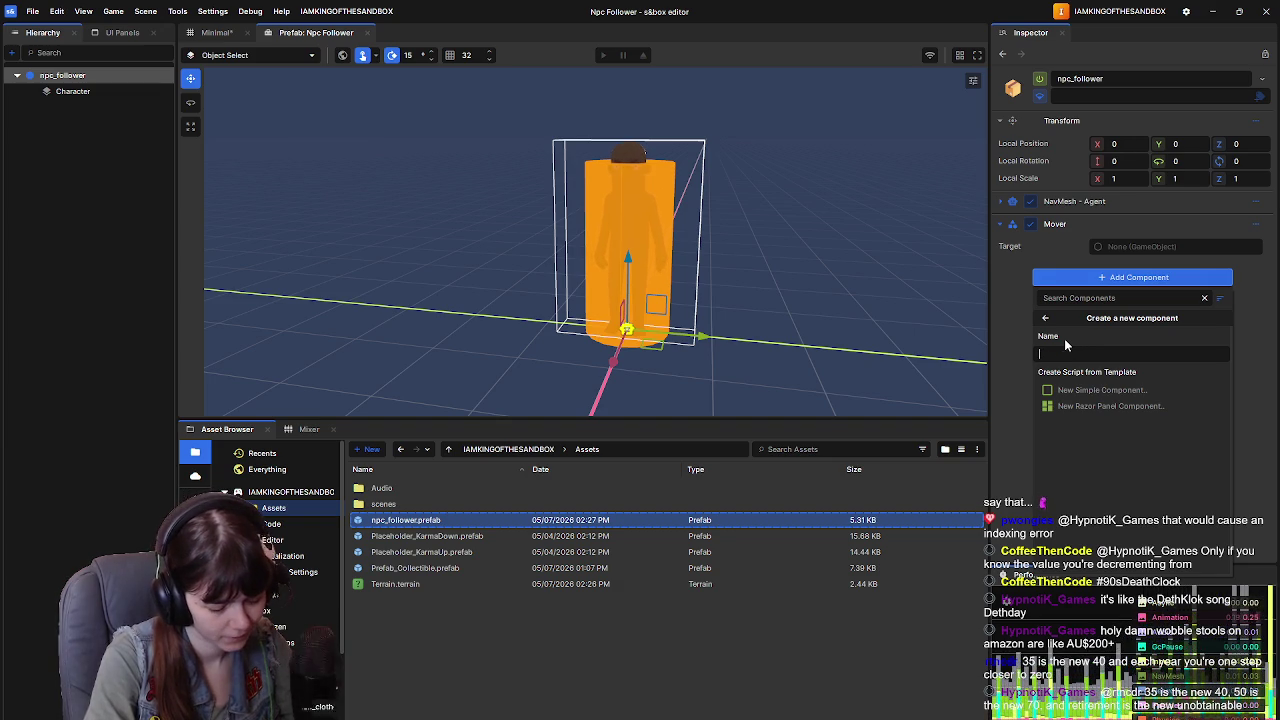
type("Mover2")
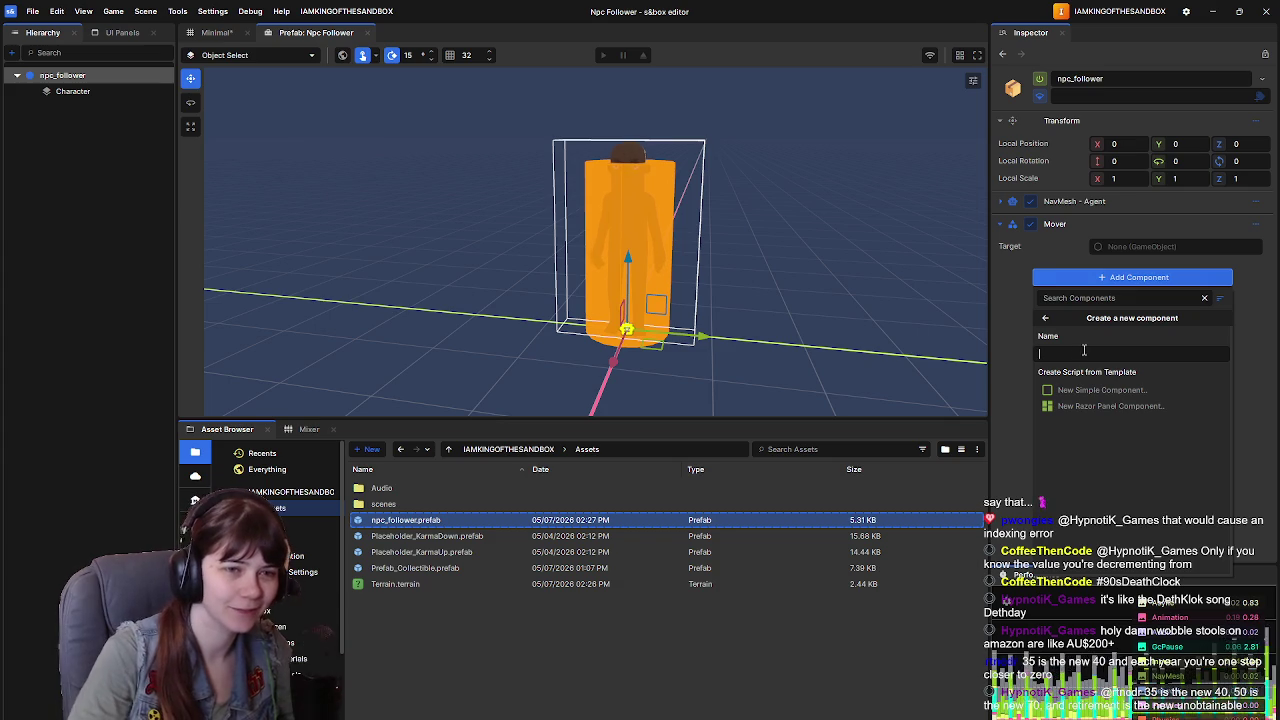
left_click(1006, 339)
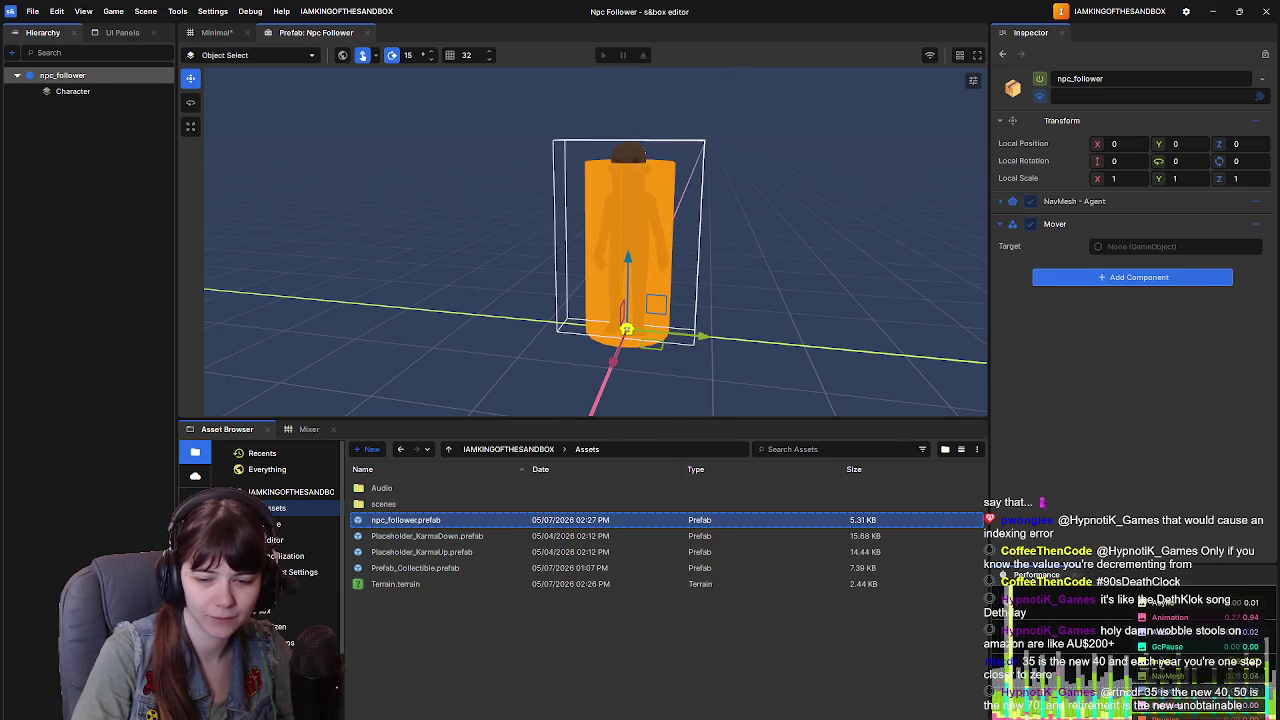
key("alt+Tab")
left_click(575, 358)
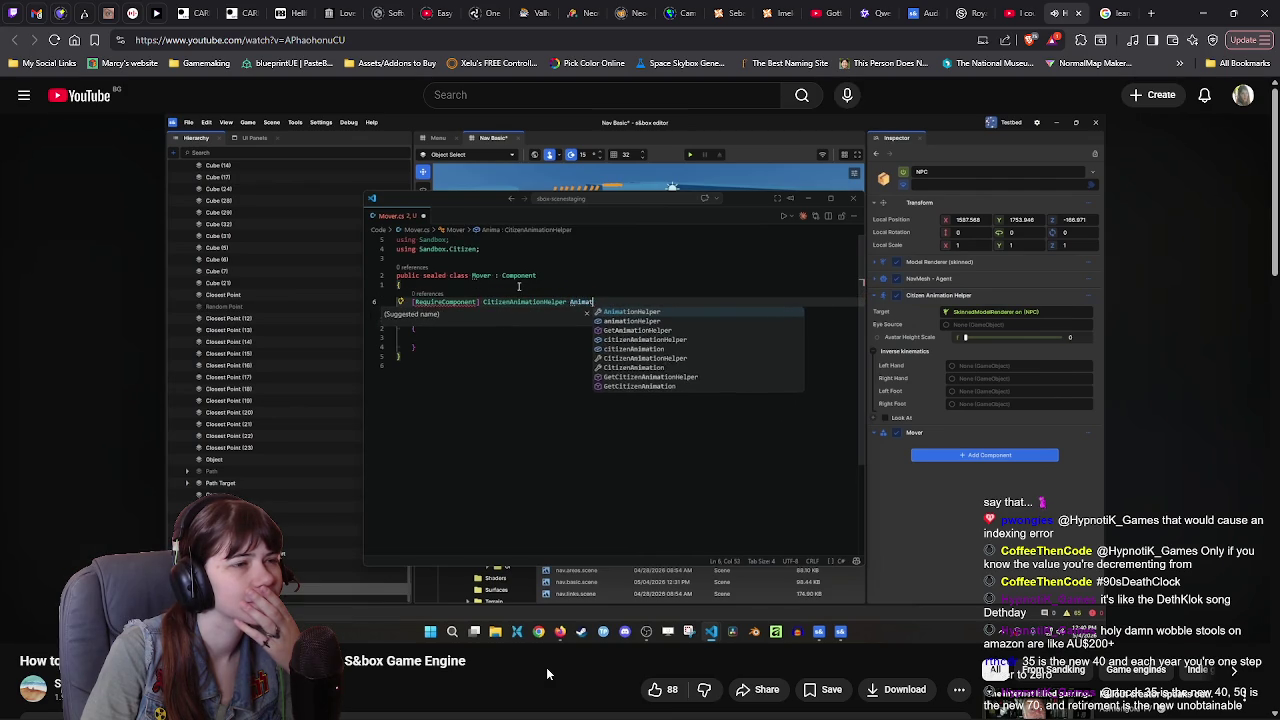
Step: Play the tutorial to the required CitizenAnimationHelper Animator line, pause it, and return to the editor
left_click(590, 452)
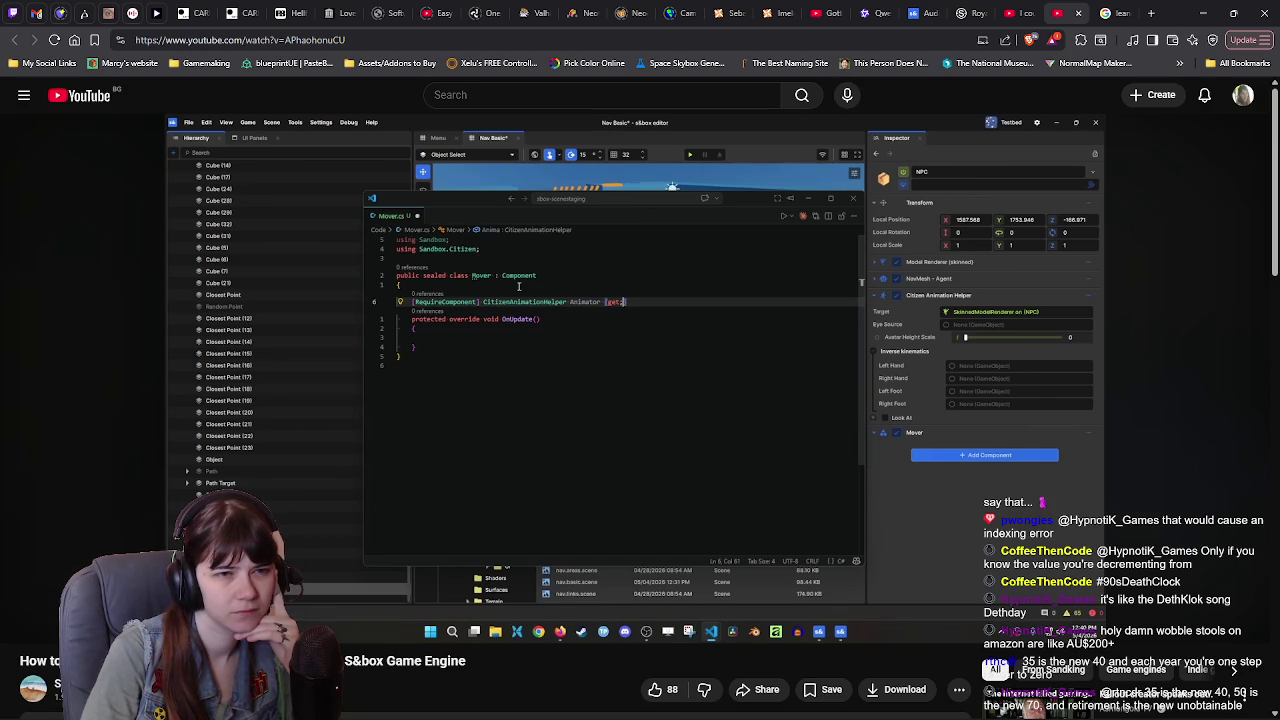
left_click(290, 350)
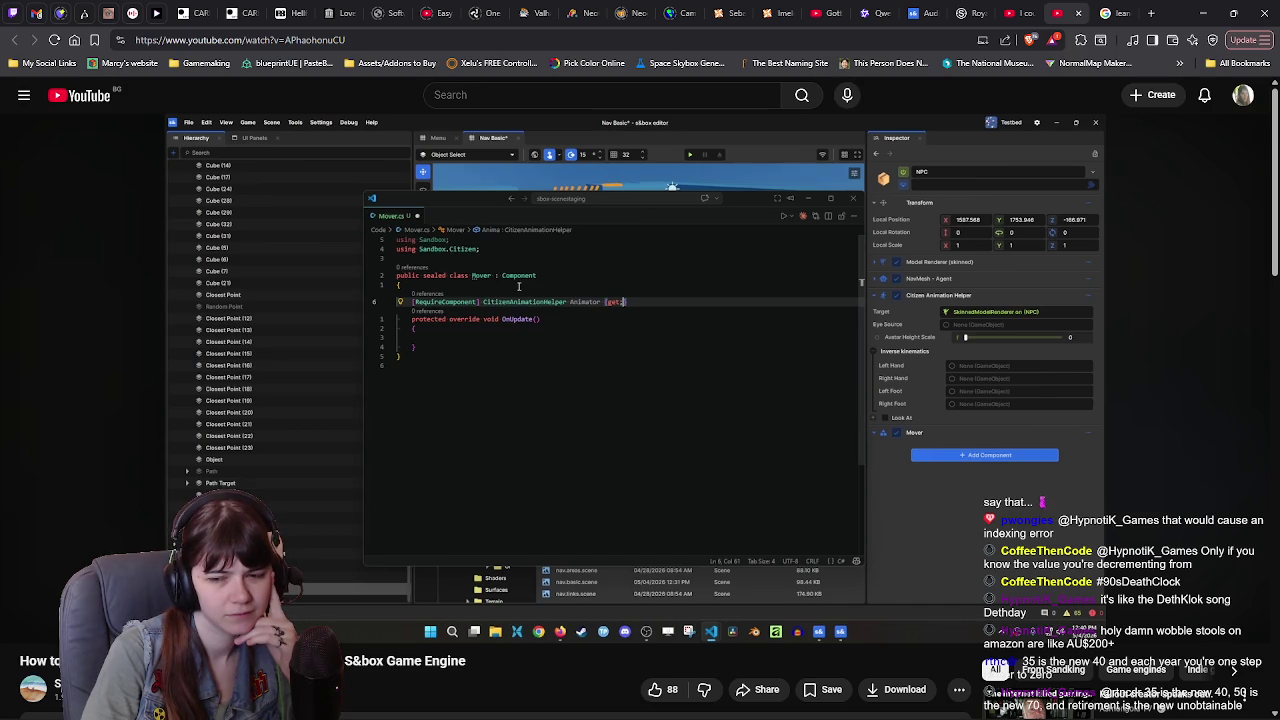
key("alt+Tab")
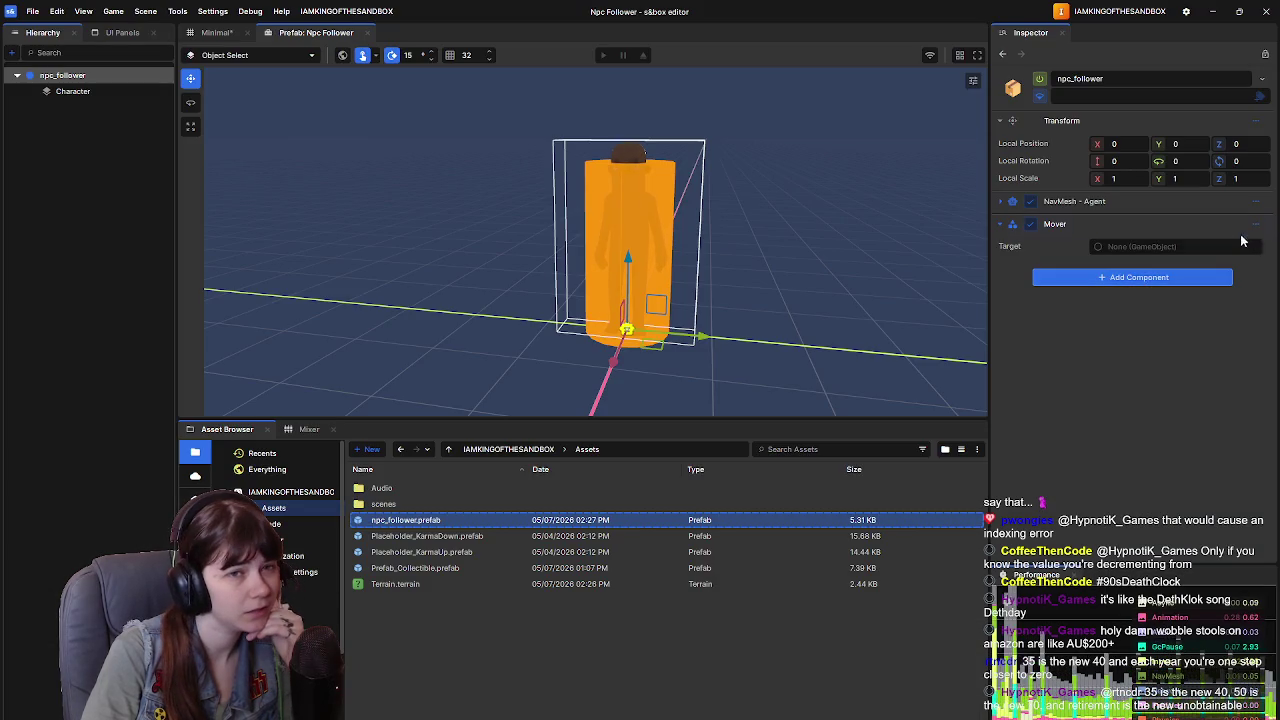
Step: Create a new component named Animator and save its script as NPCAnimator.cs
right_click(1241, 241)
left_click(1132, 277)
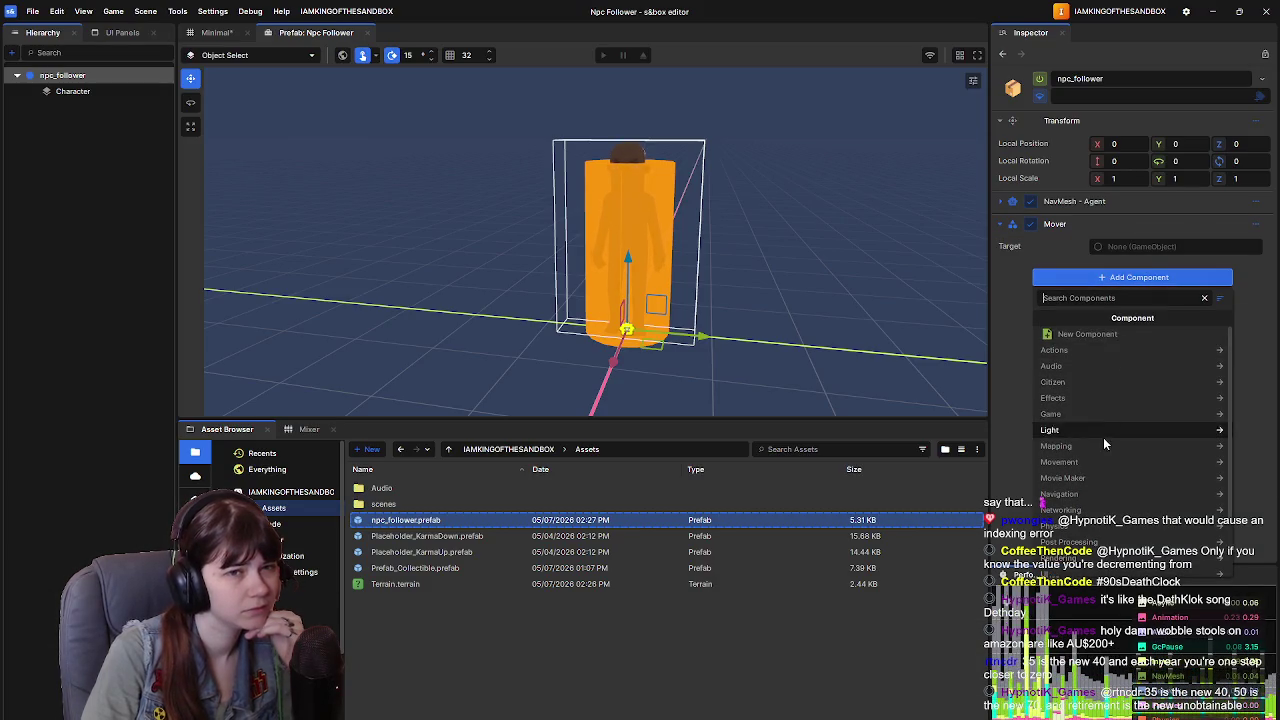
left_click(1103, 335)
key("ctrl+BackSpace")
type("Animator")
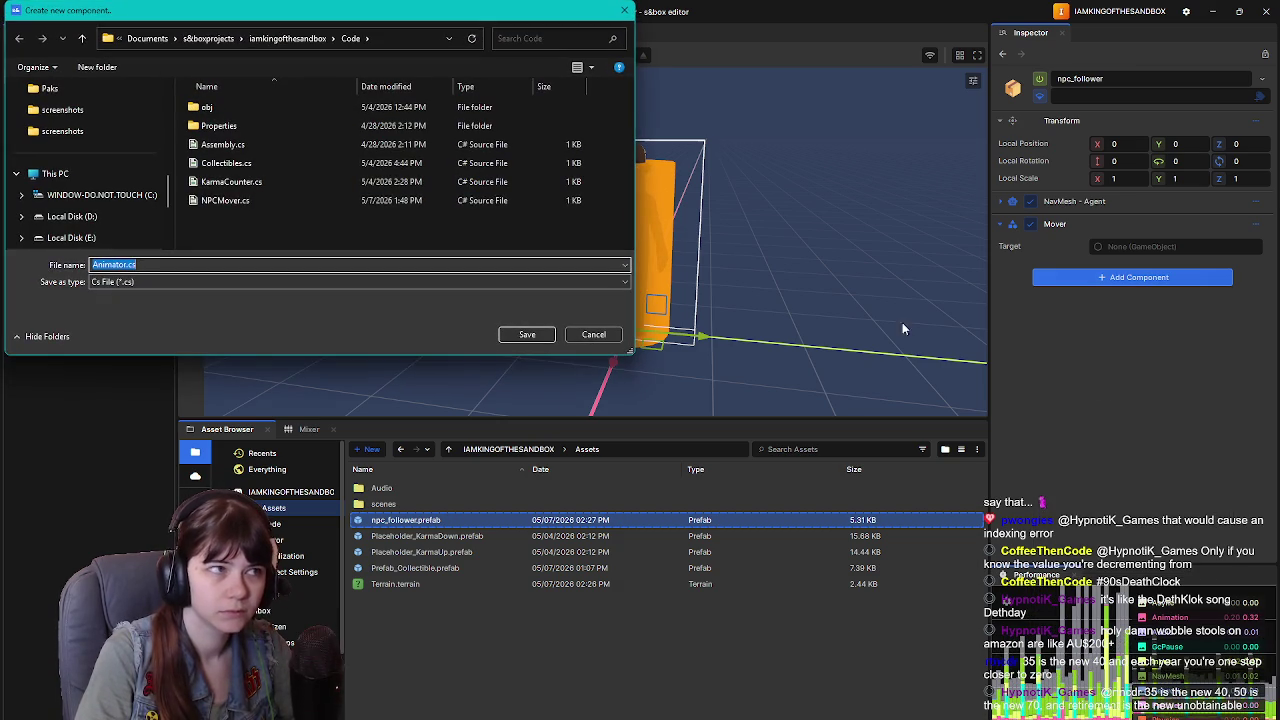
left_click(93, 264)
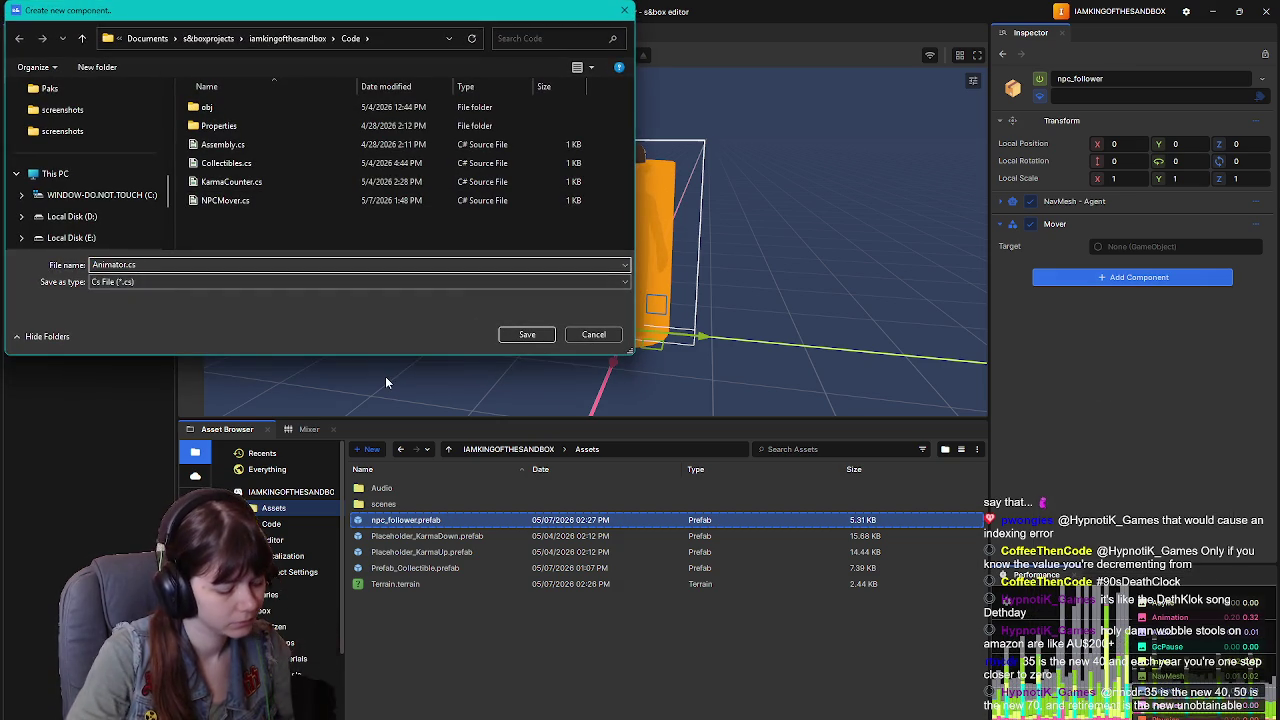
type("NPC_")
key("BackSpace")
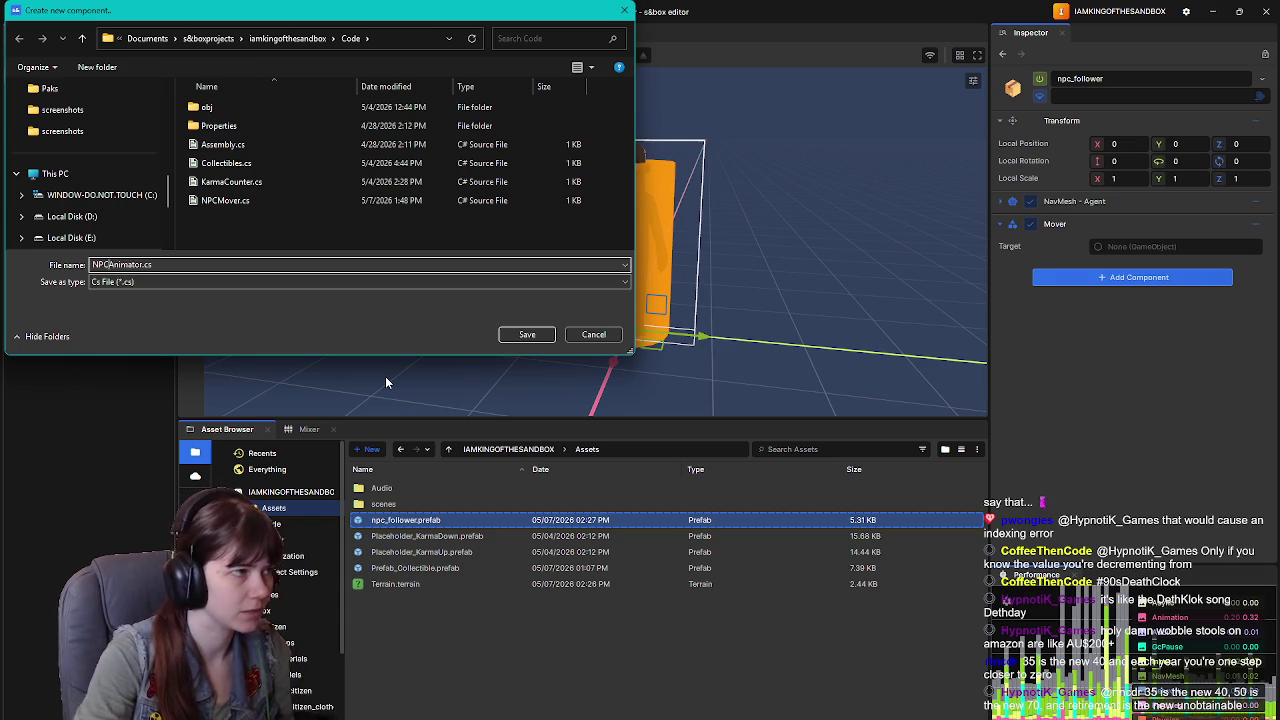
left_click(544, 334)
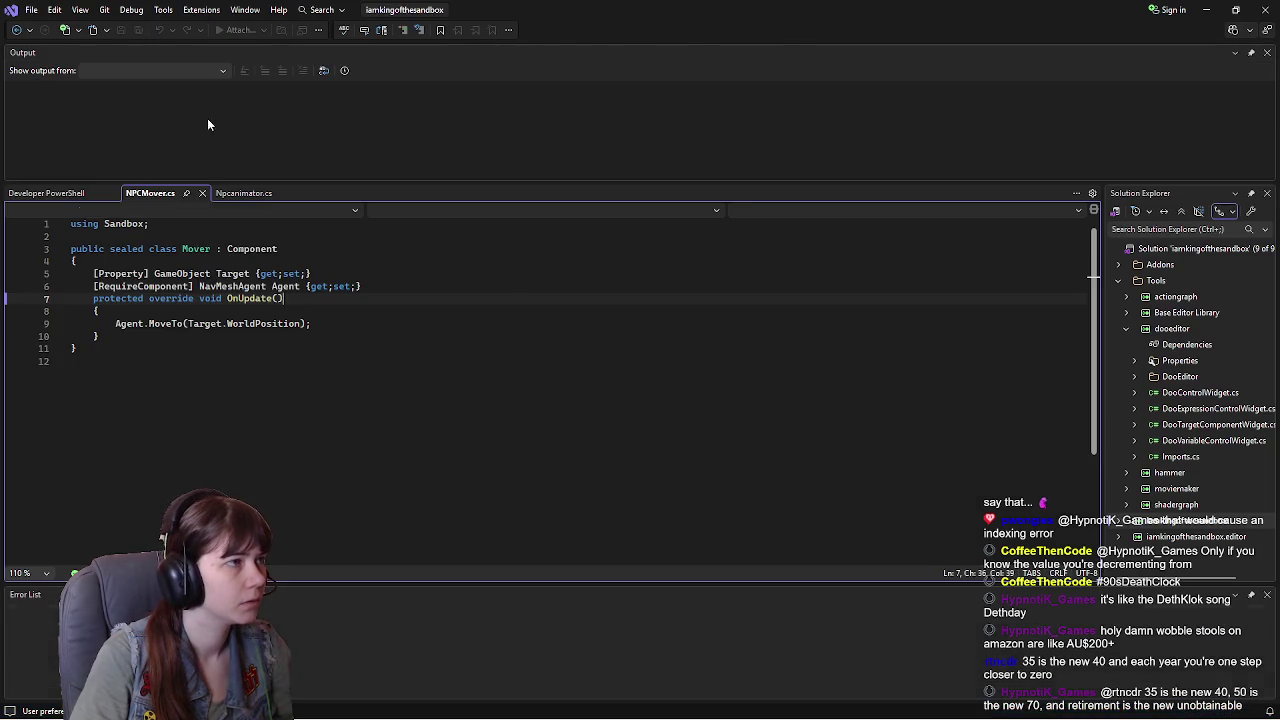
Step: Open Npcanimator.cs and capitalize its class name to NpcAnimator
left_click(241, 194)
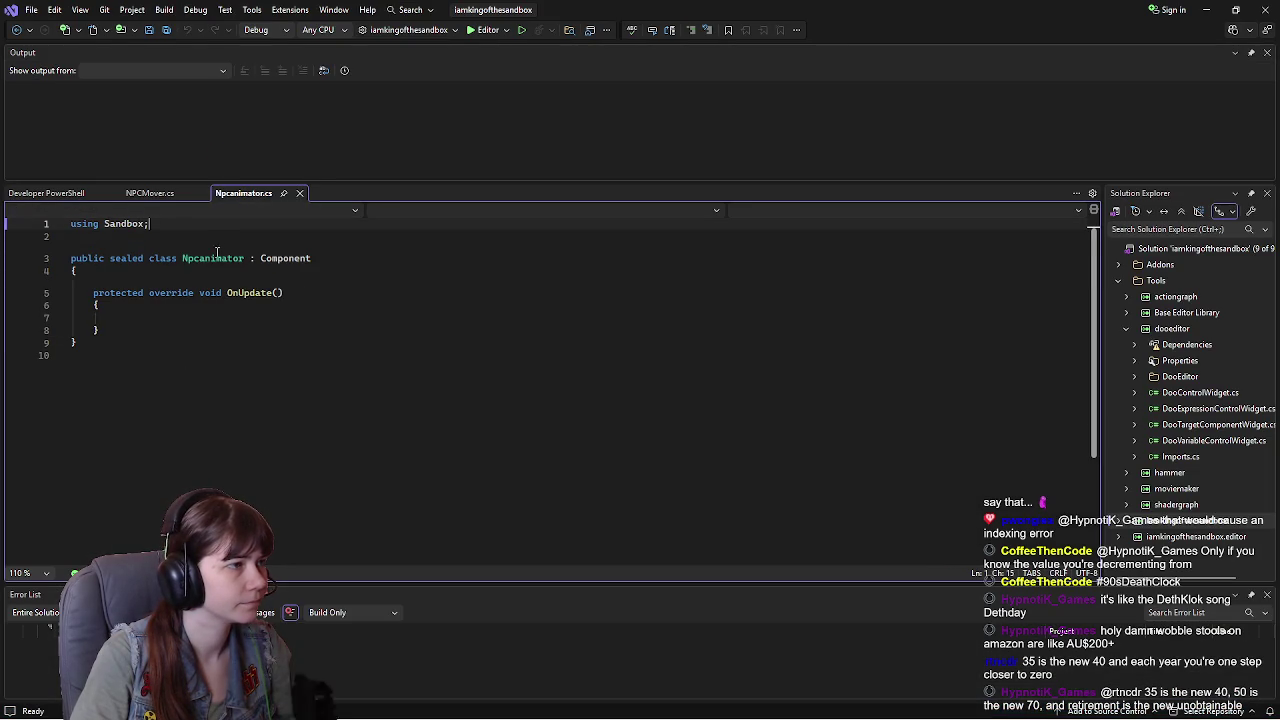
left_click(205, 260)
key("BackSpace")
type("A")
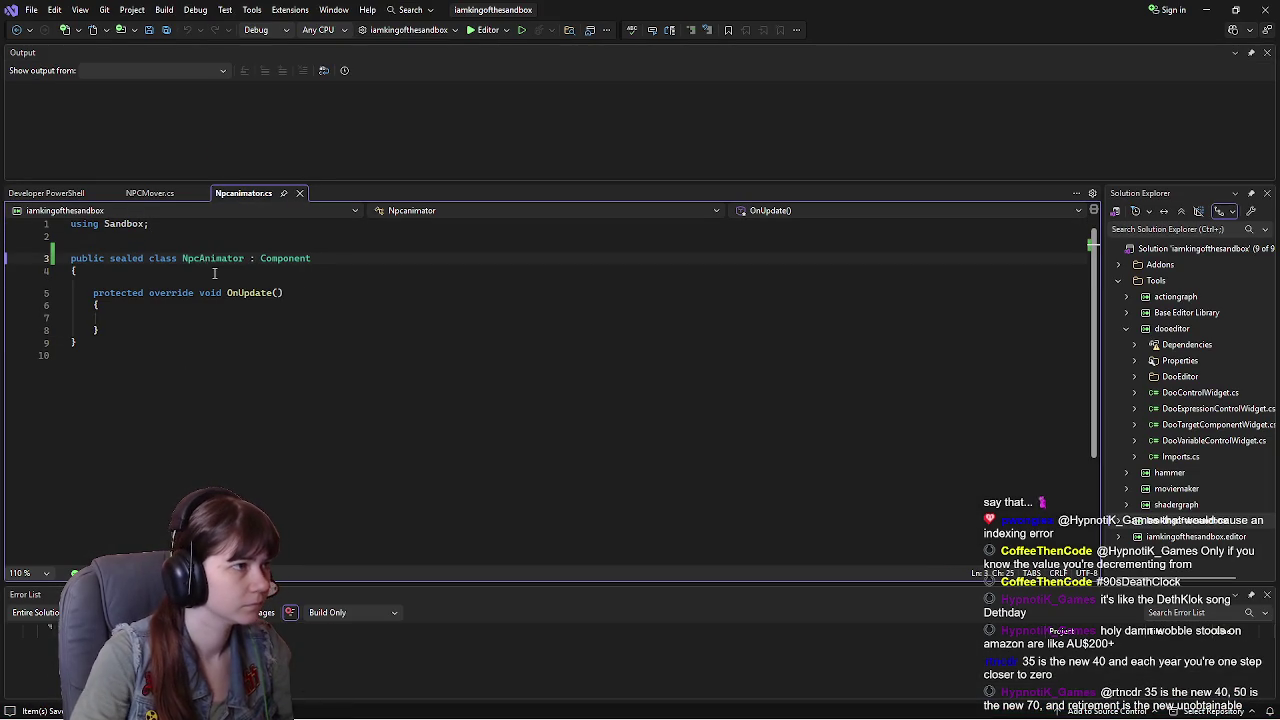
left_click(245, 294)
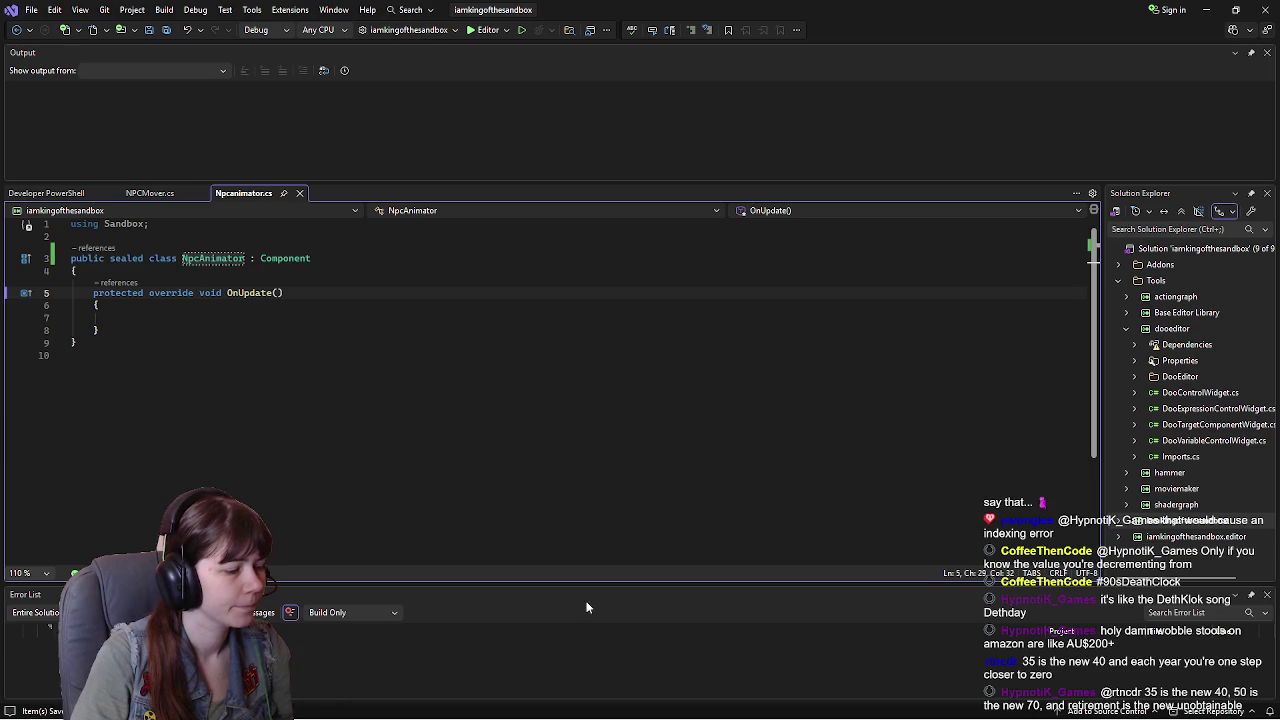
left_click(302, 706)
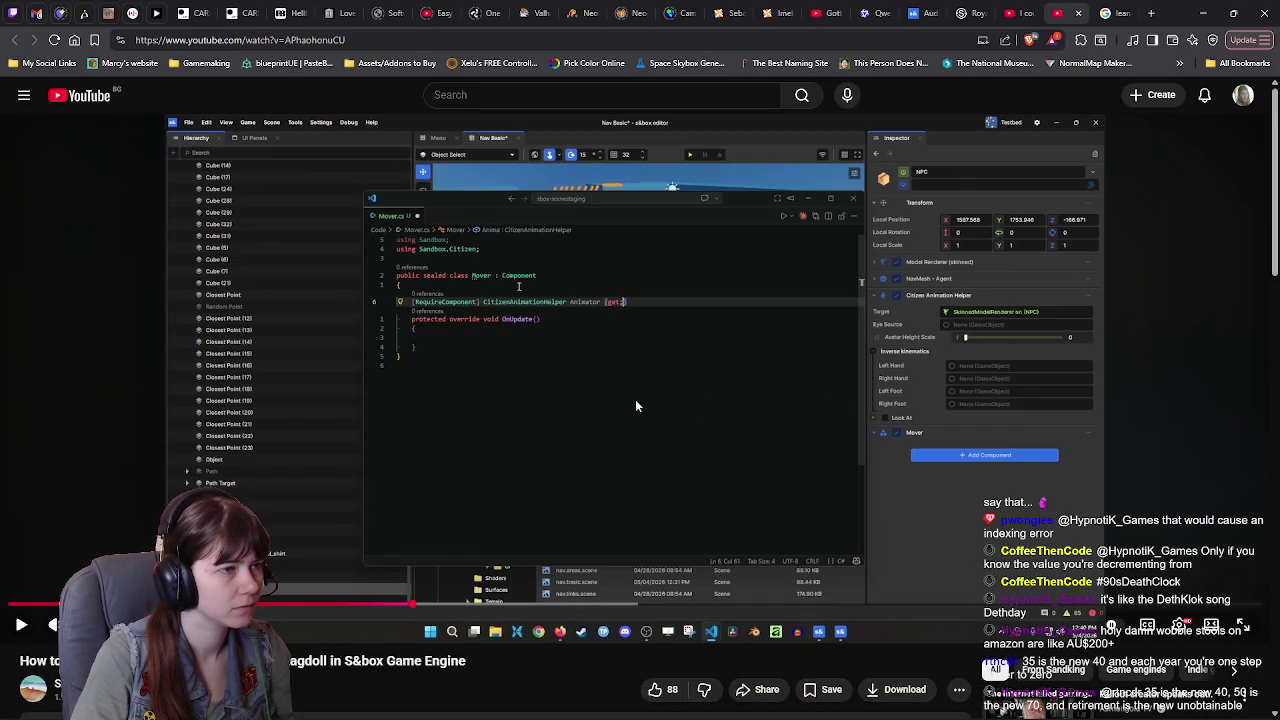
key("alt+Tab")
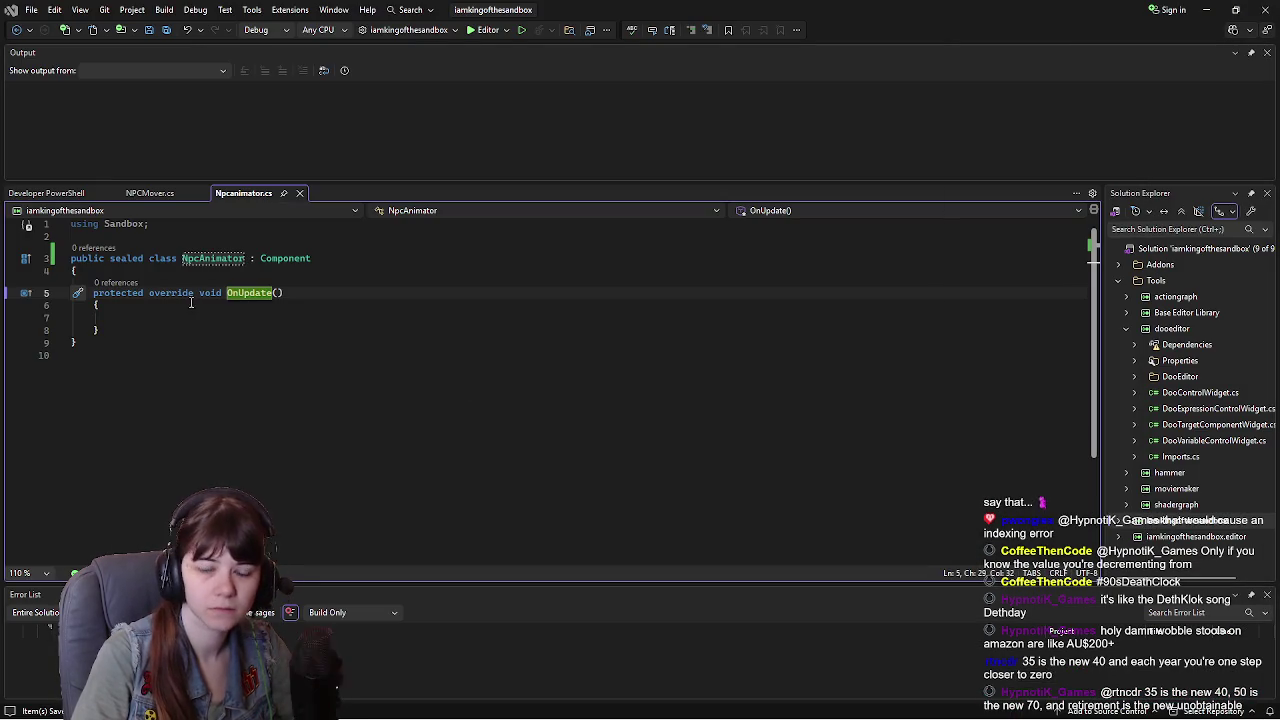
Step: Add a [RequireComponent] CitizenAnimationHelper Animator {get;set;} property and save the script
left_click(176, 270)
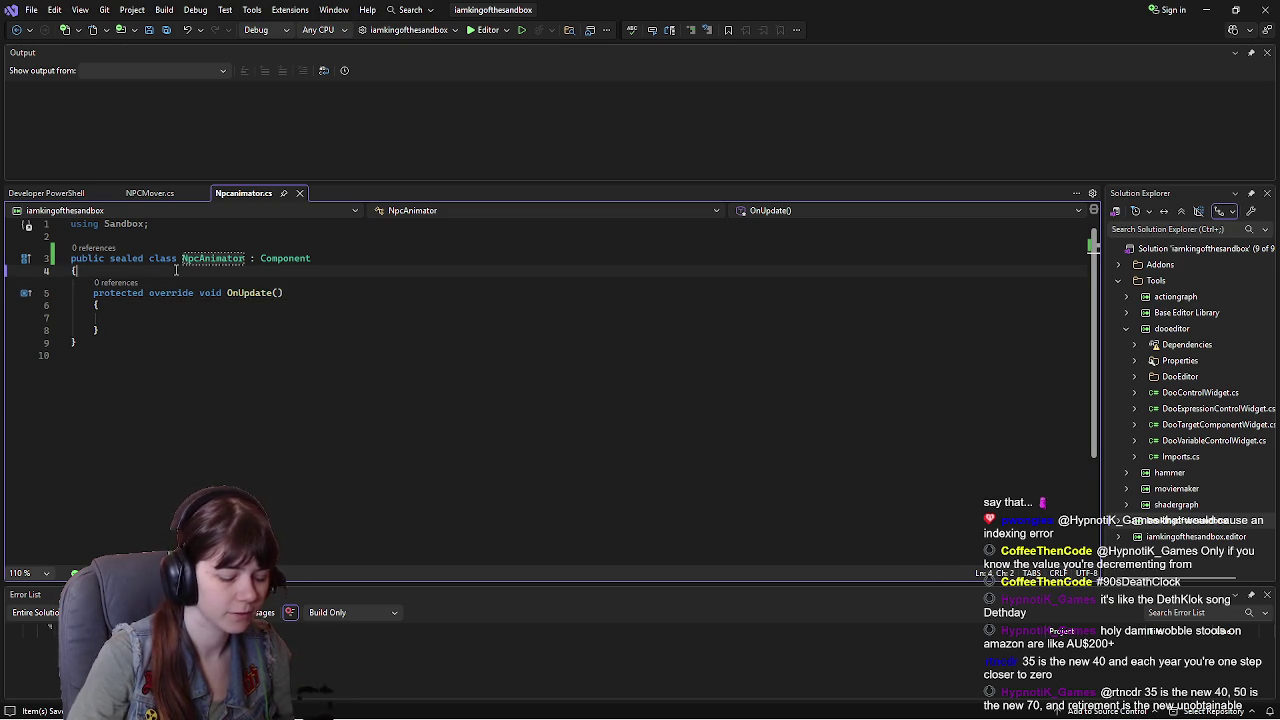
key("Return")
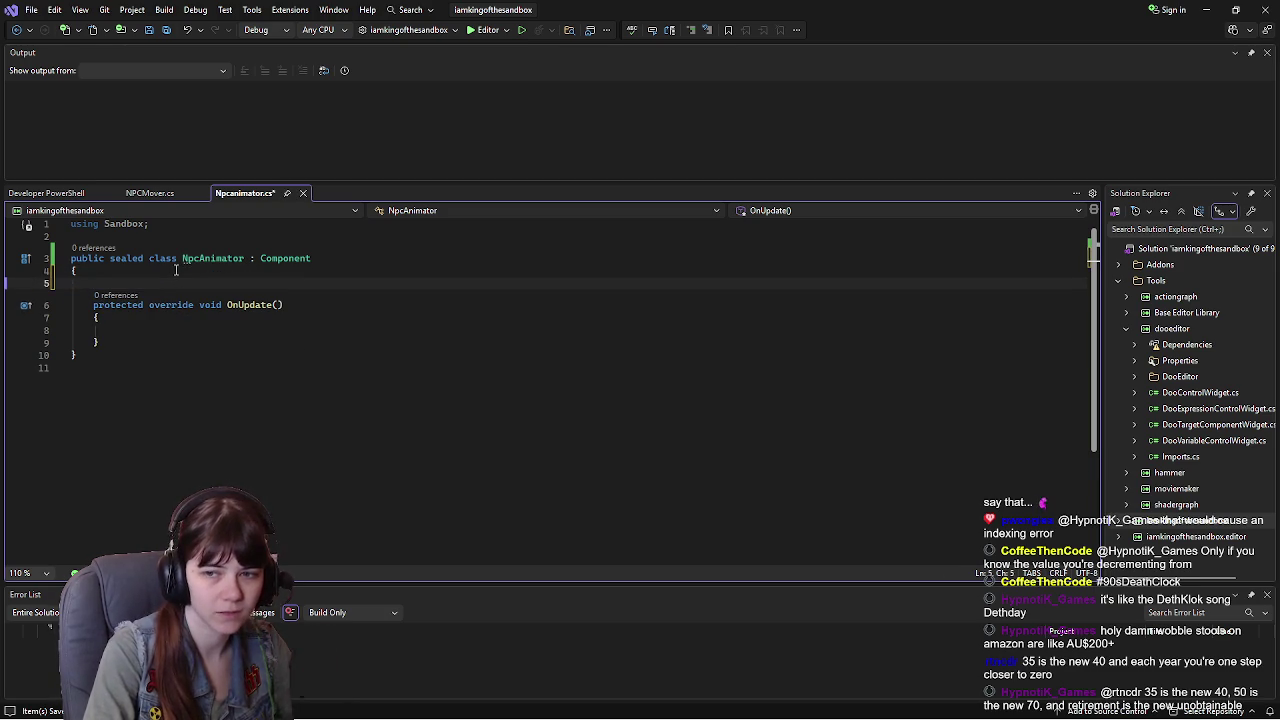
type("[RequireCompon")
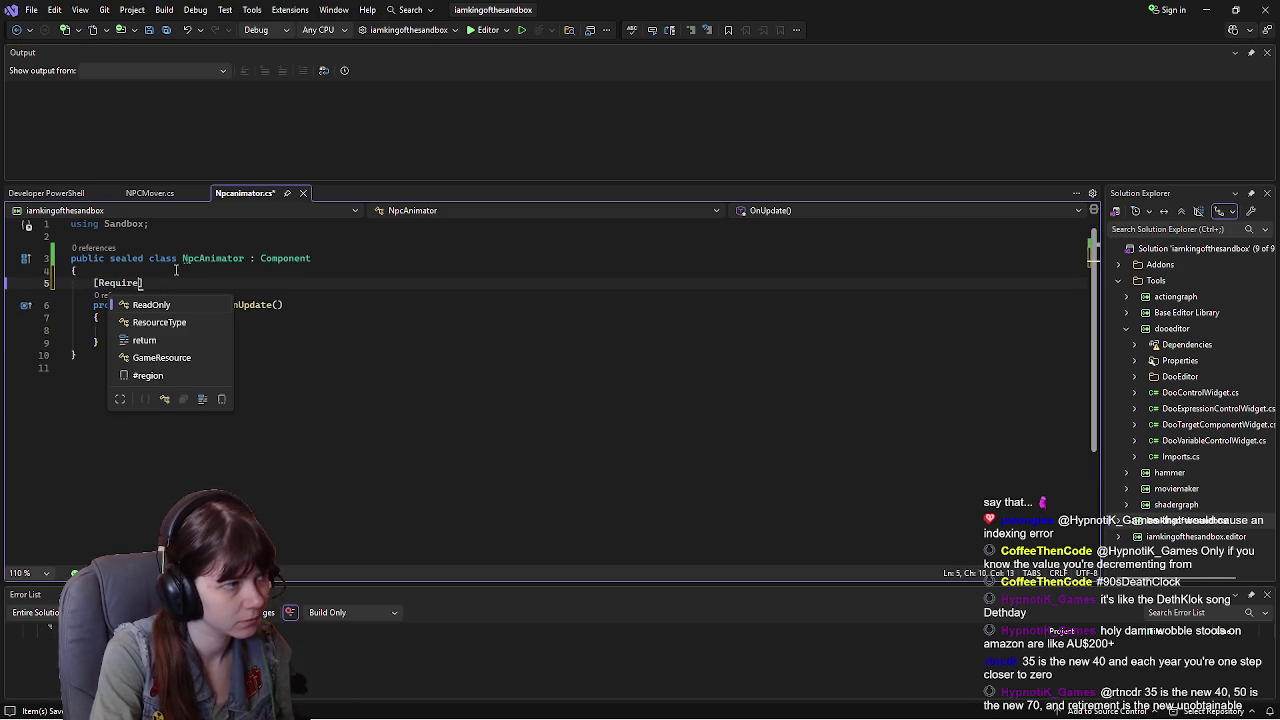
type("ent")
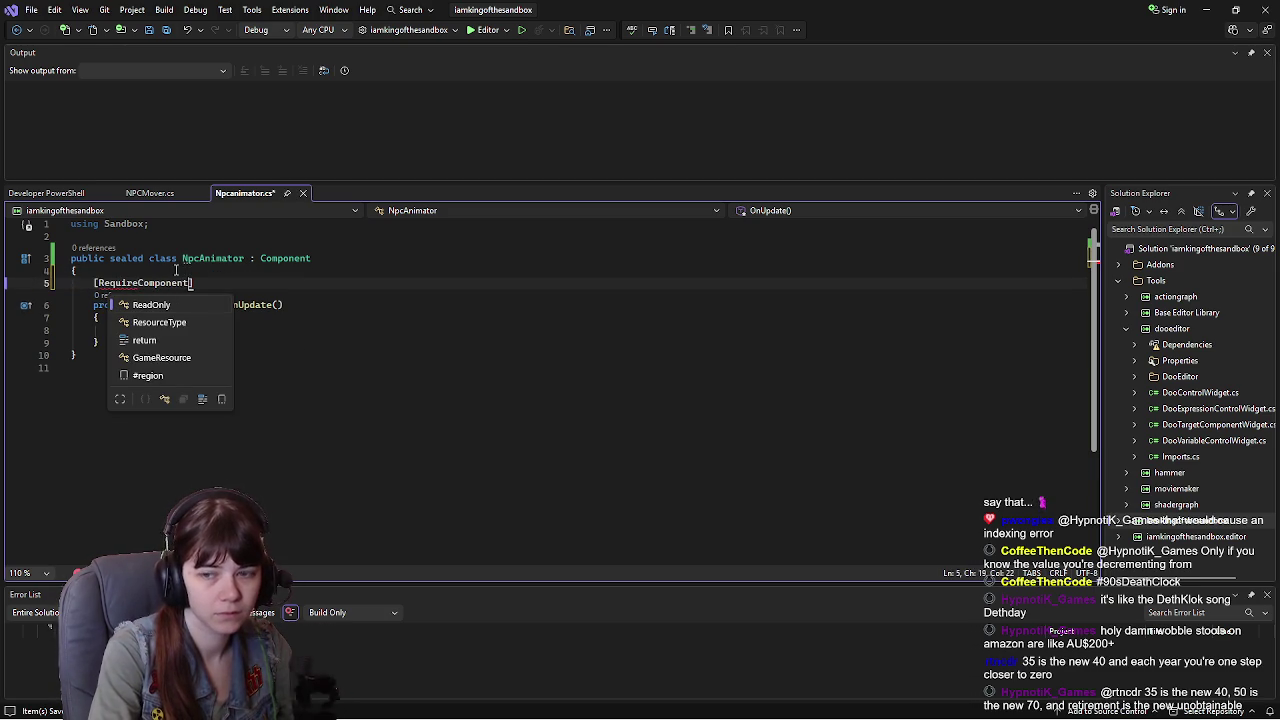
type("] Citi")
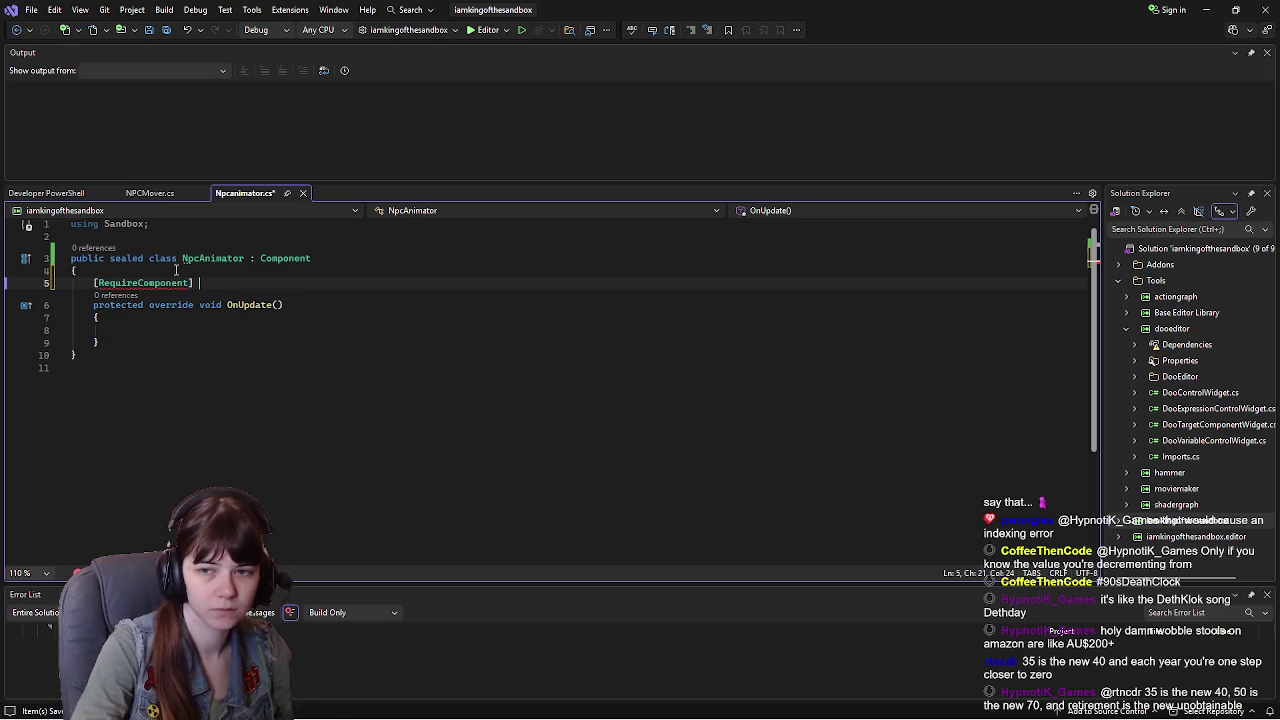
type("zen")
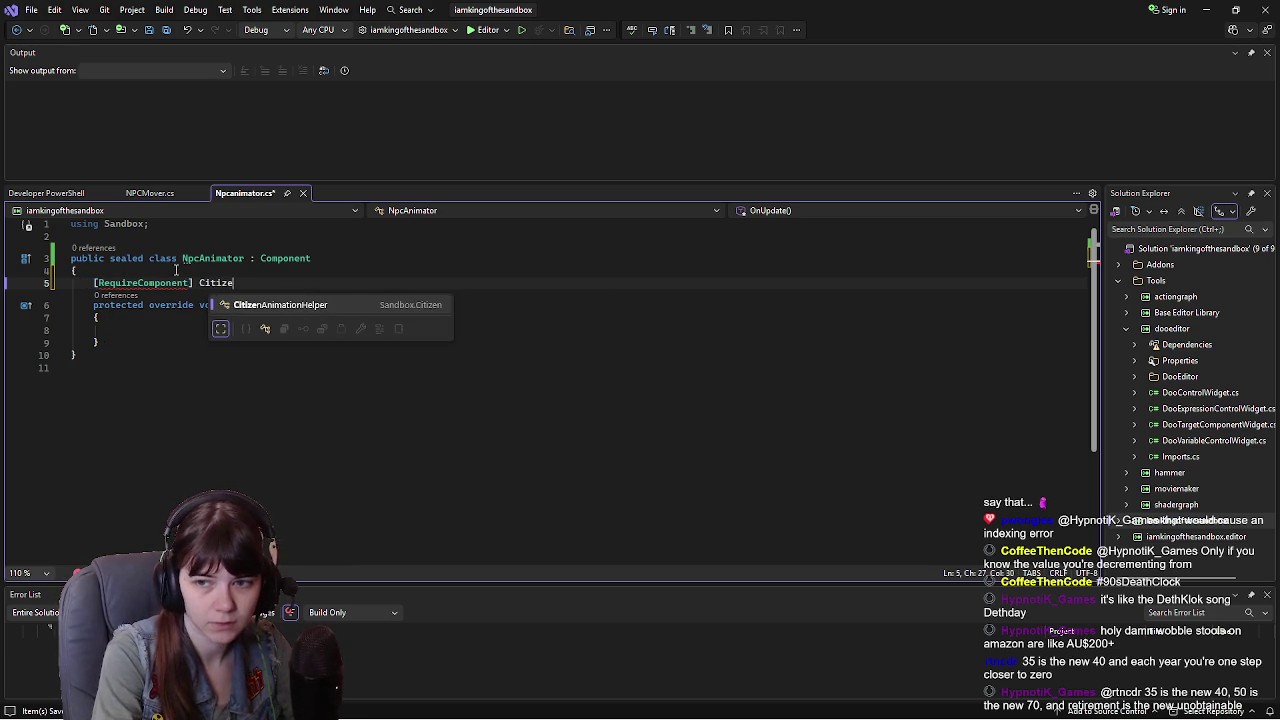
key("Tab")
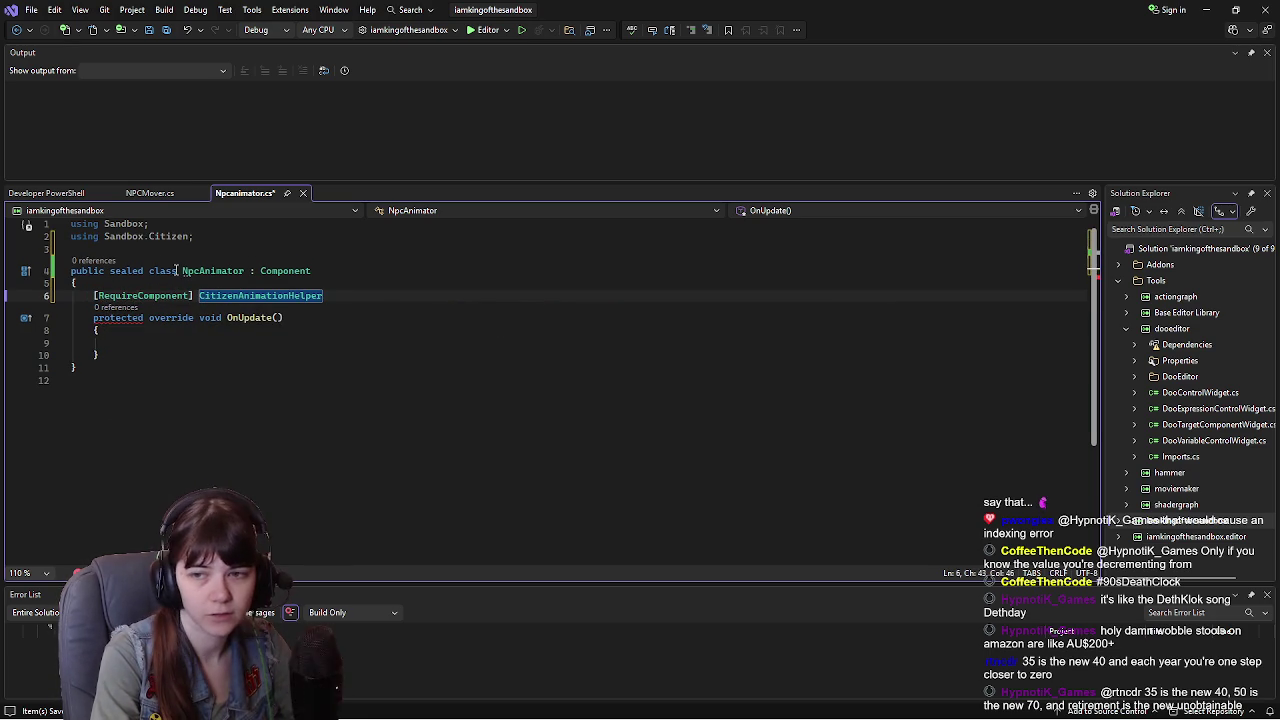
type("Animator")
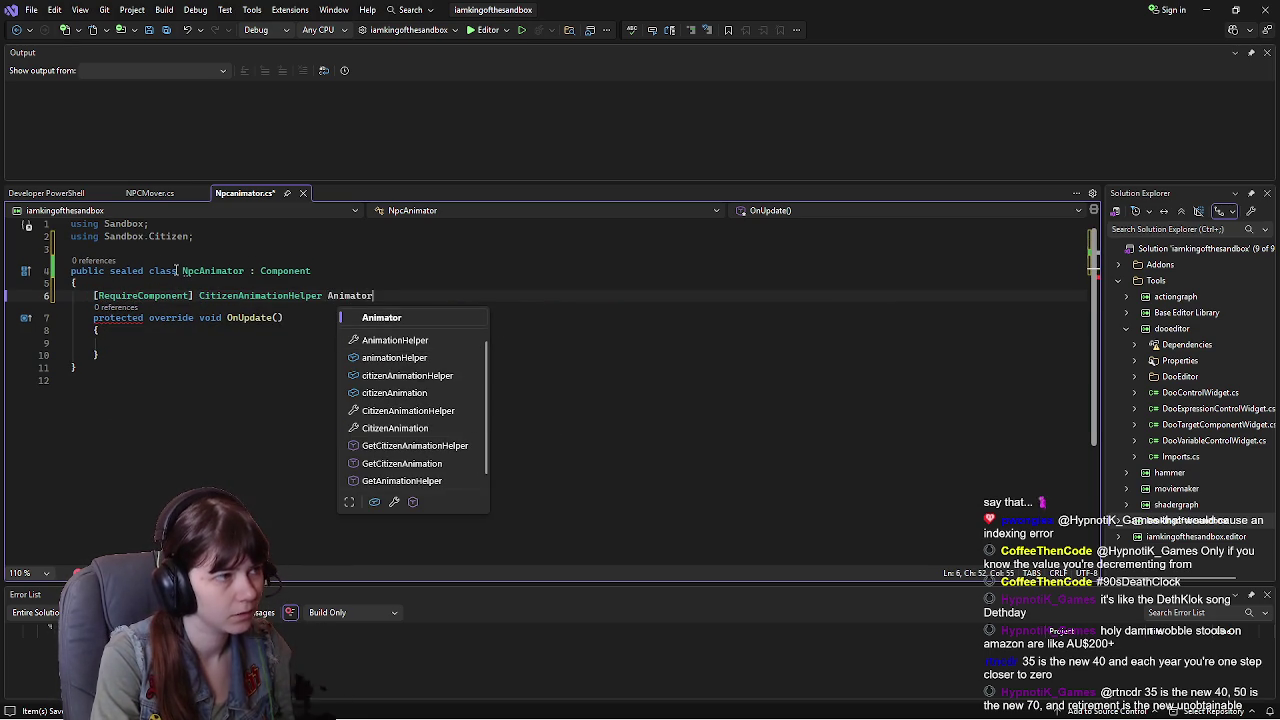
type(" {")
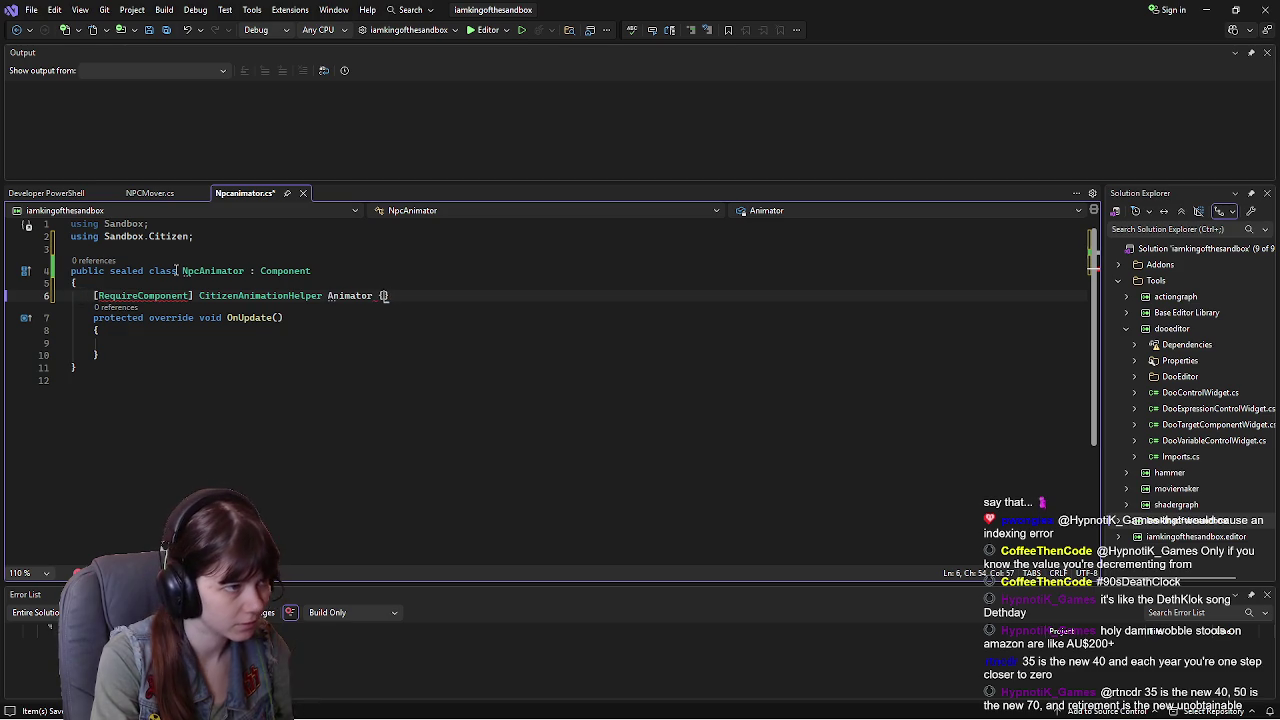
type("get;set;")
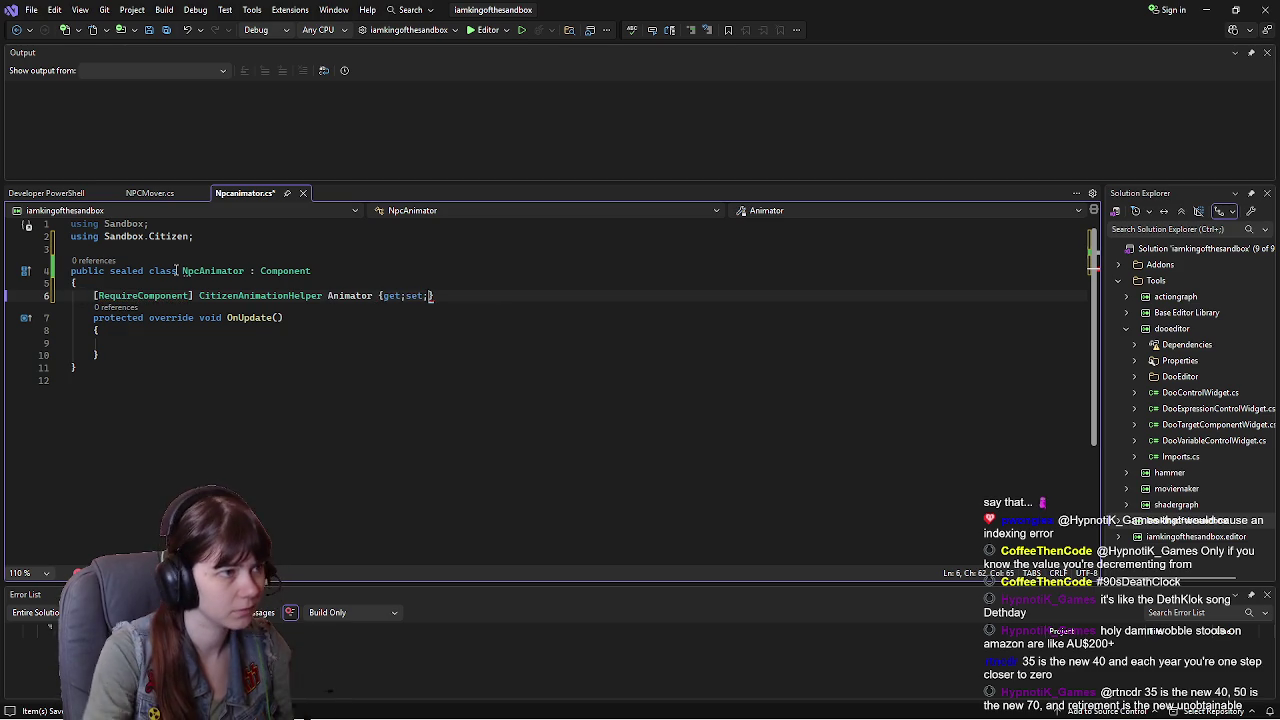
key("ctrl+s")
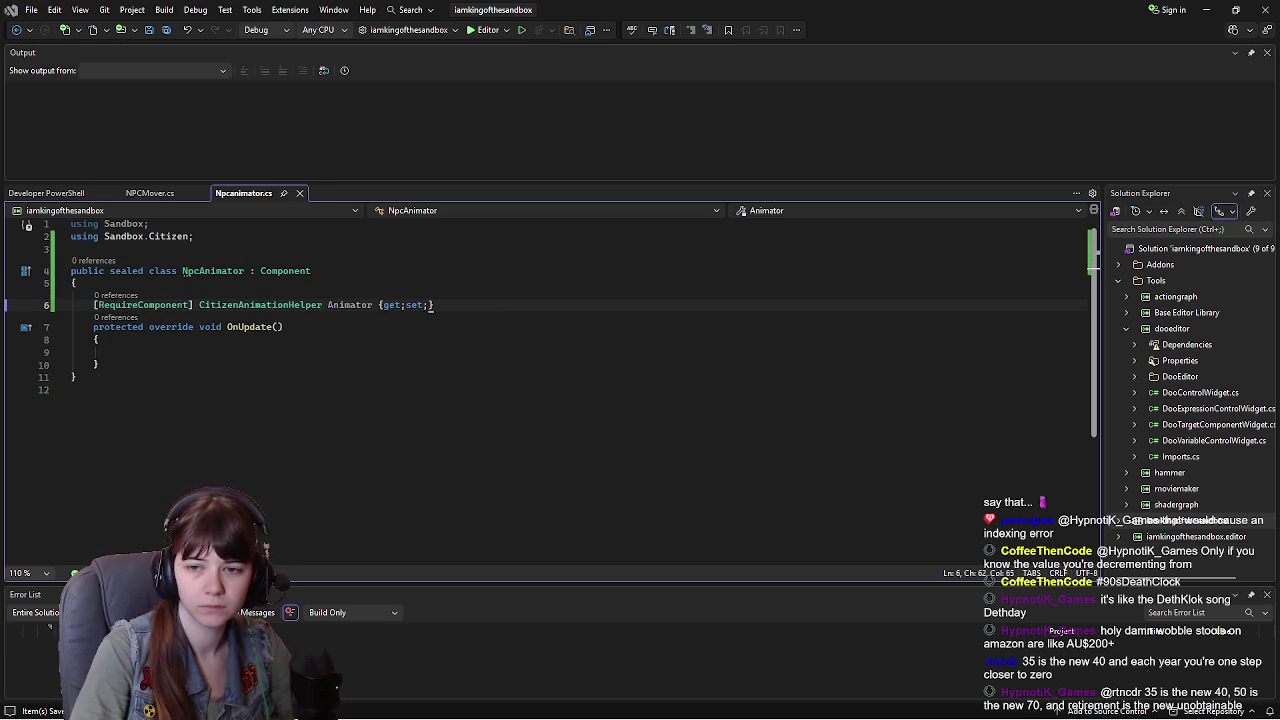
key("alt+Tab")
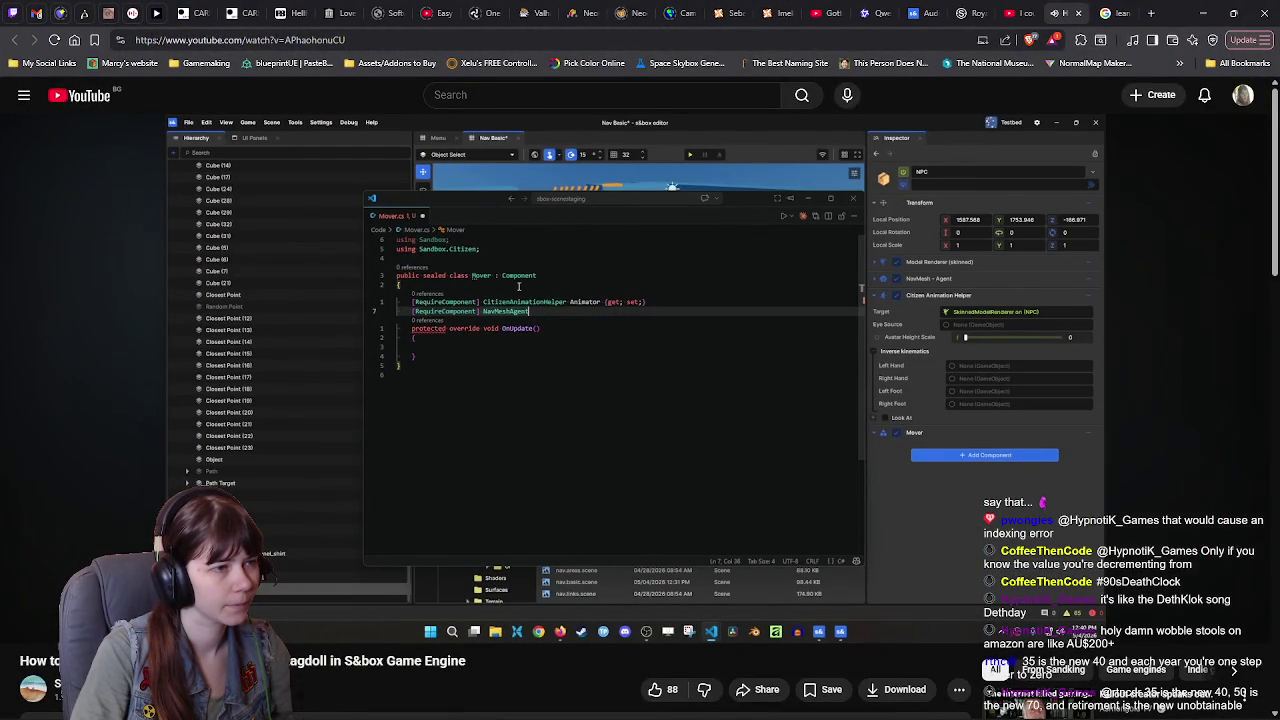
Step: Copy the Animator property into NPCMover.cs above Target, save, and close Npcanimator.cs
left_click(965, 338)
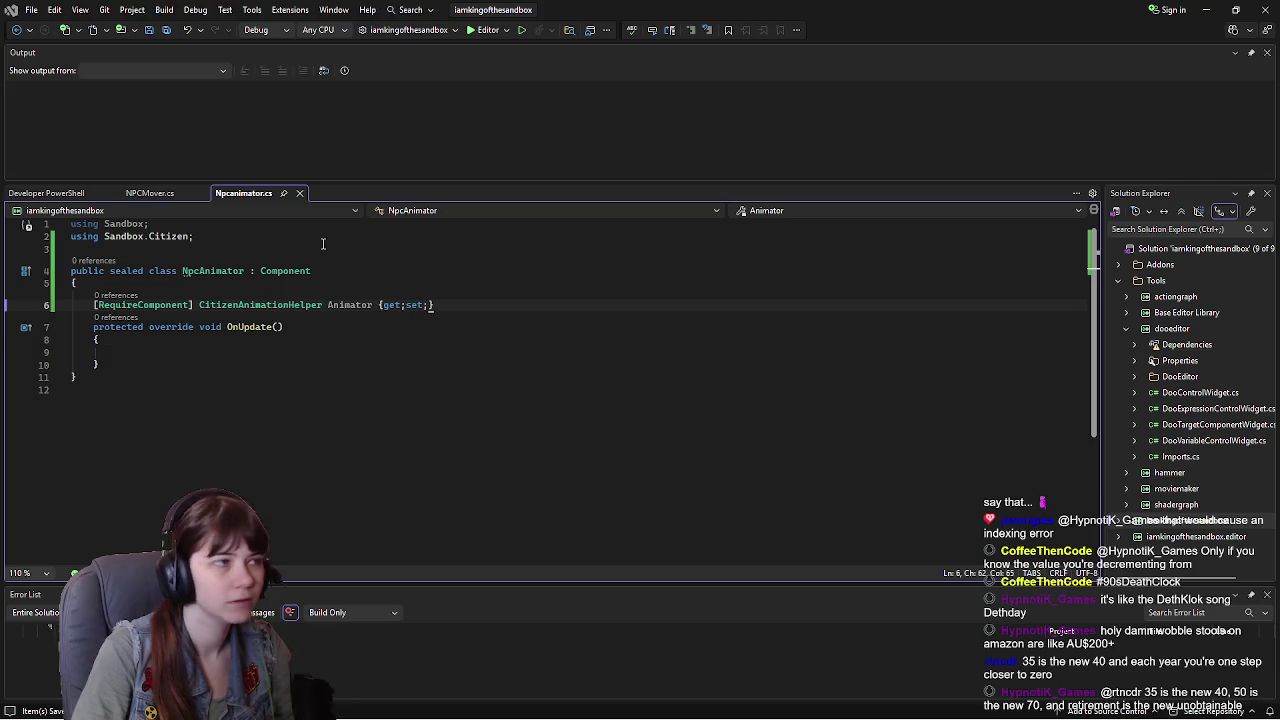
left_click(150, 193)
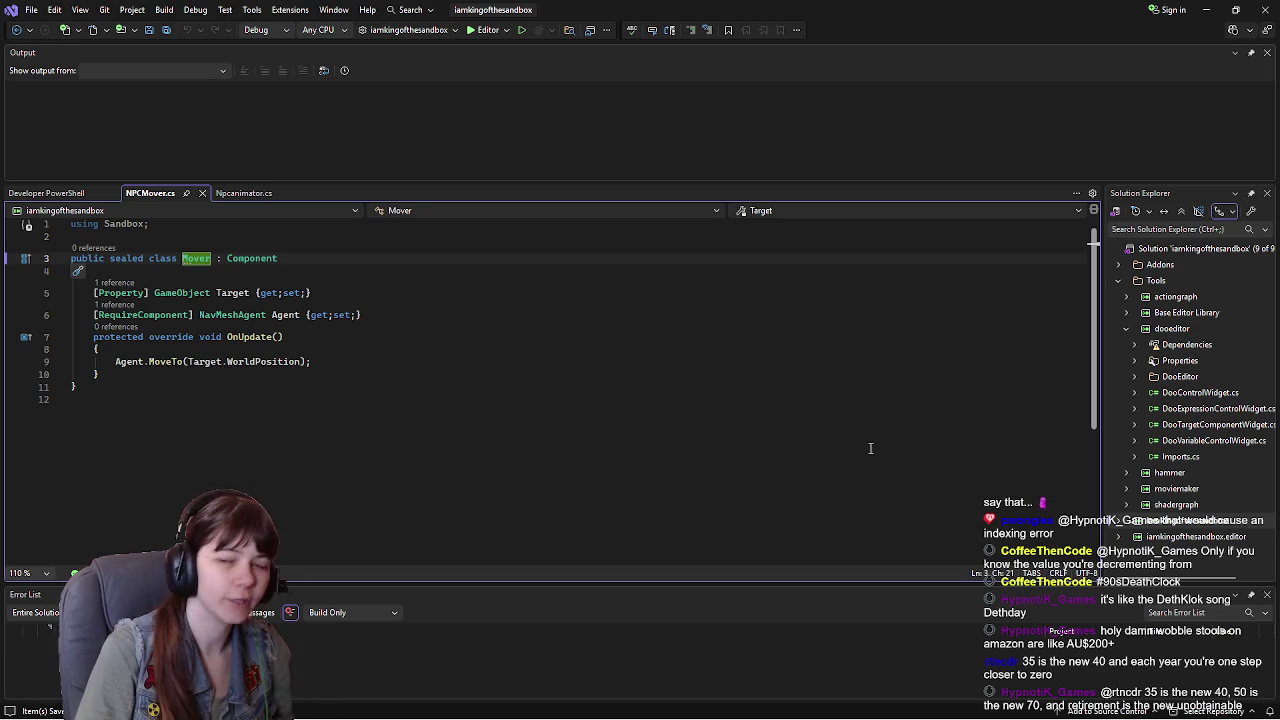
left_click(255, 193)
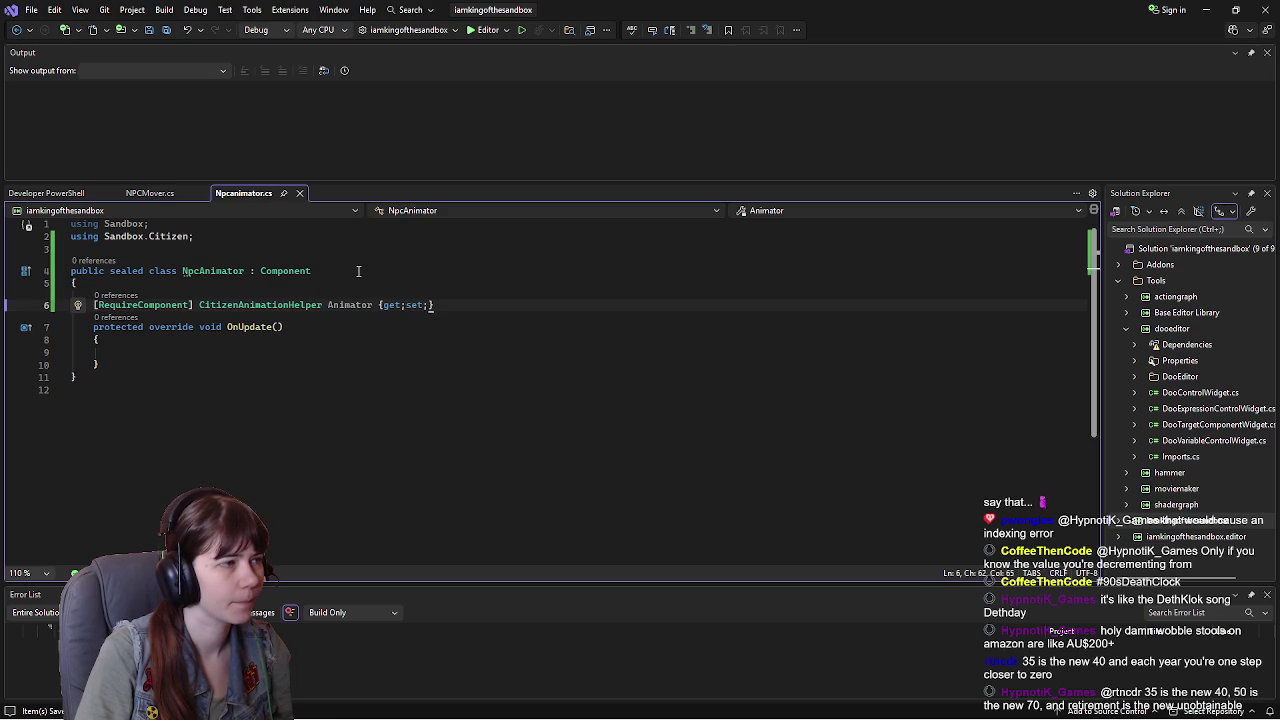
left_click_drag(434, 304, 94, 305)
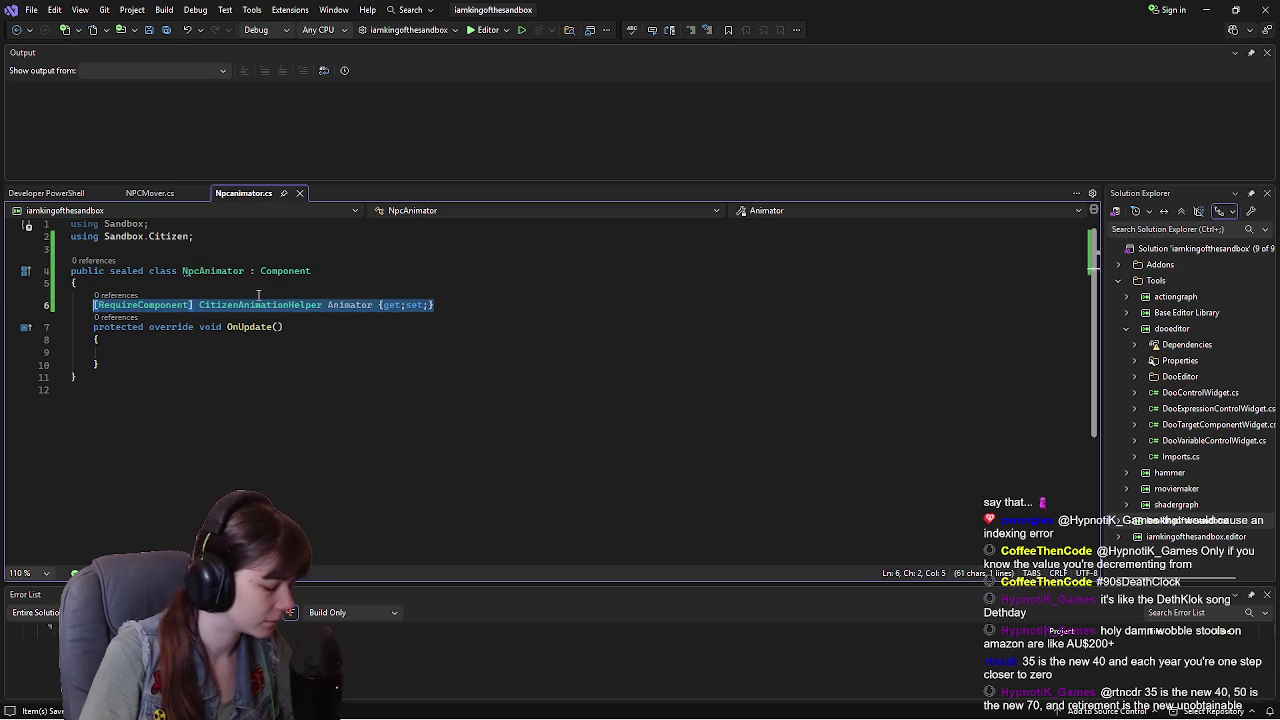
left_click(150, 193)
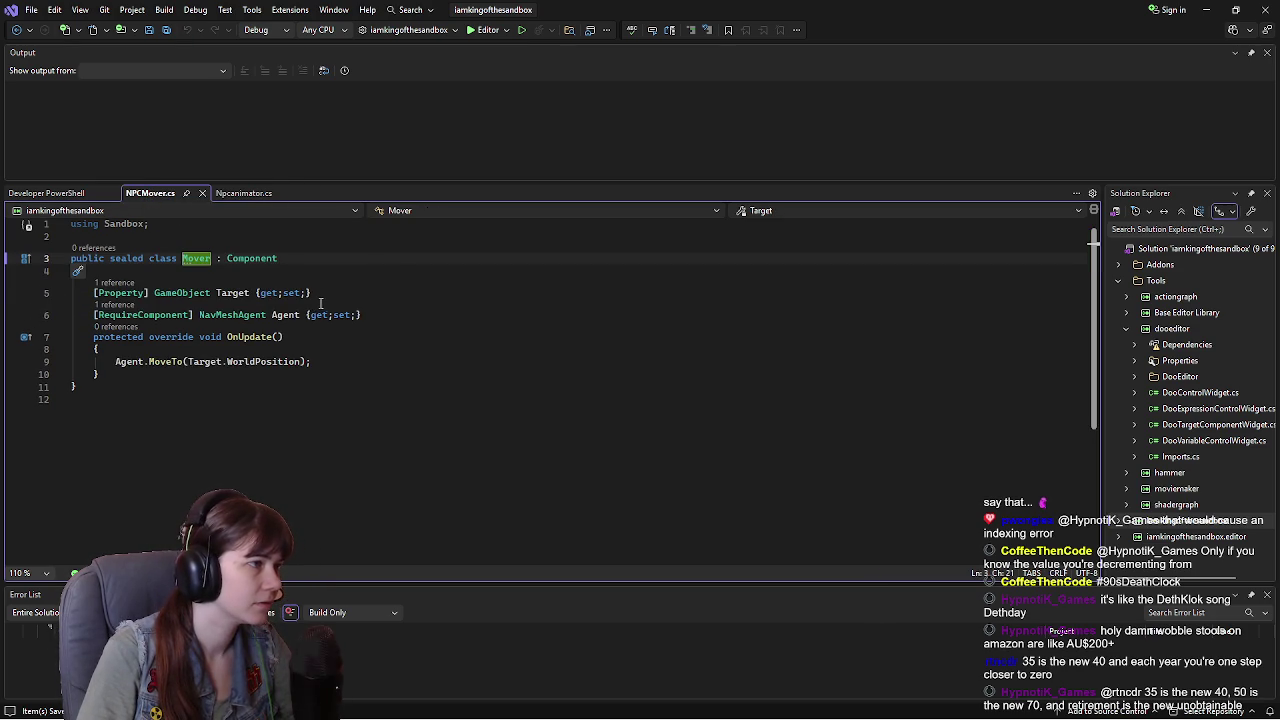
left_click(383, 314)
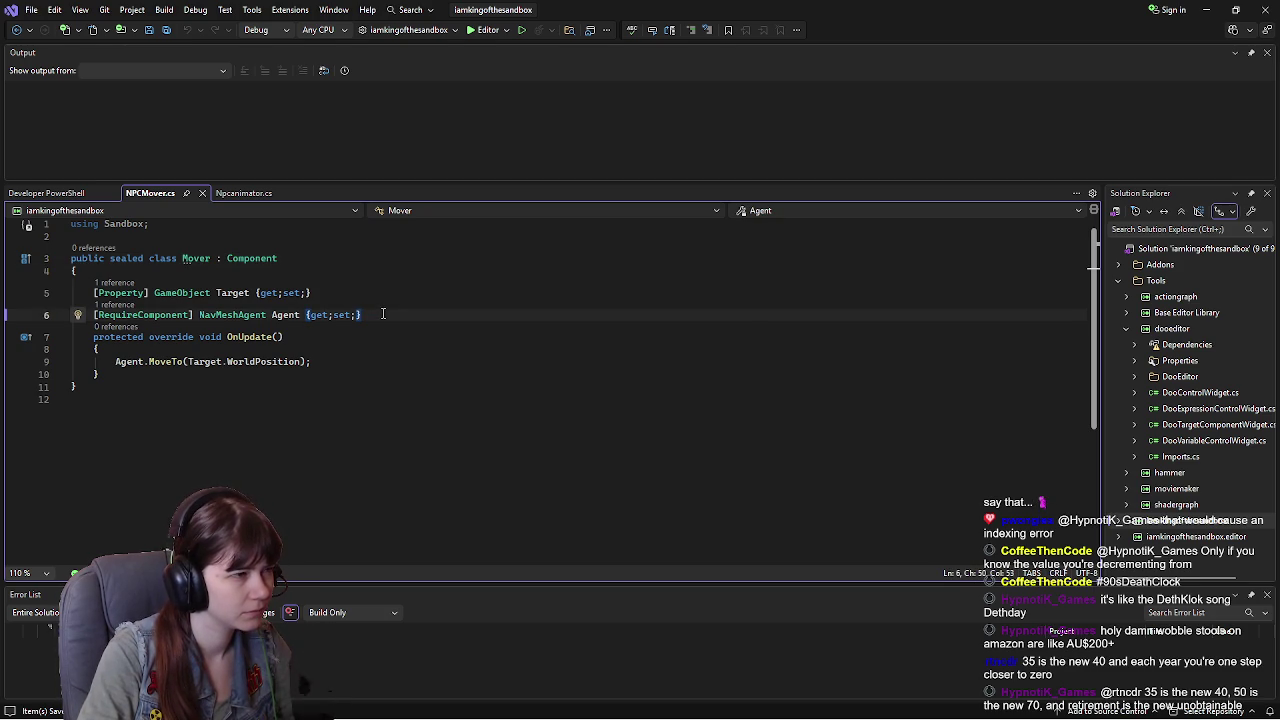
left_click(86, 290)
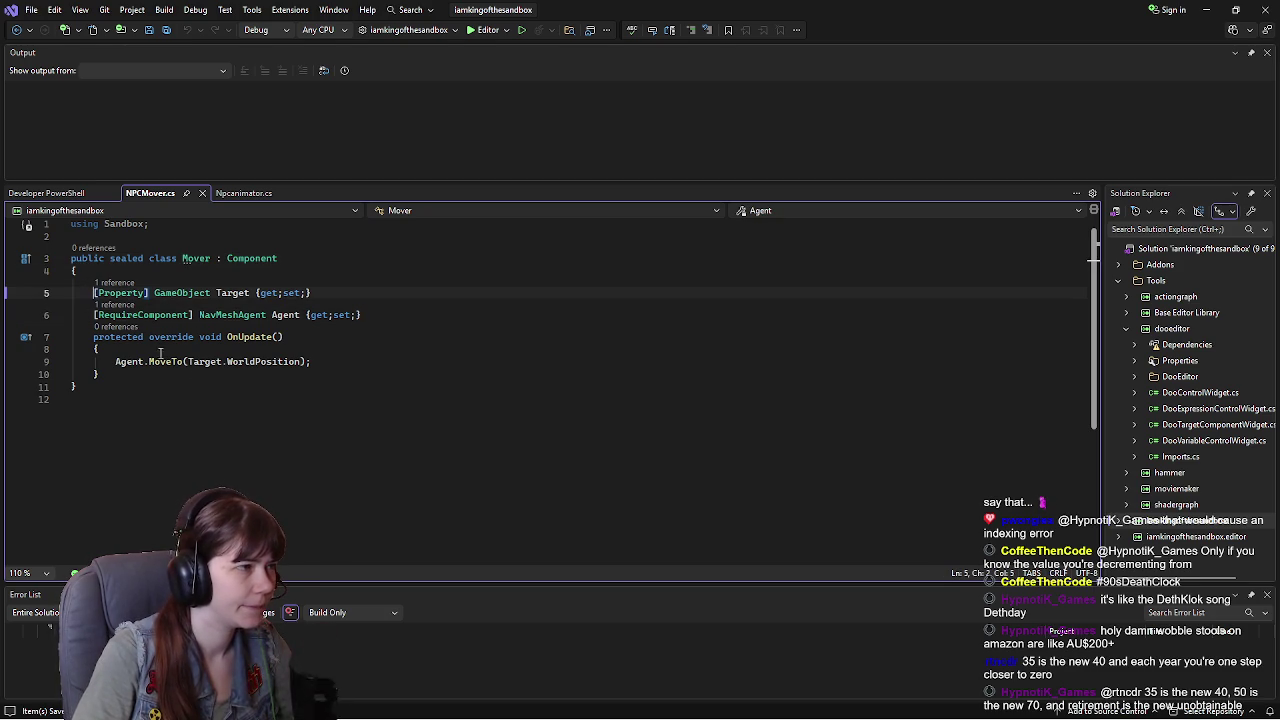
type("[RequireComponent] CitizenAnimationHelper Animator { get; set; }")
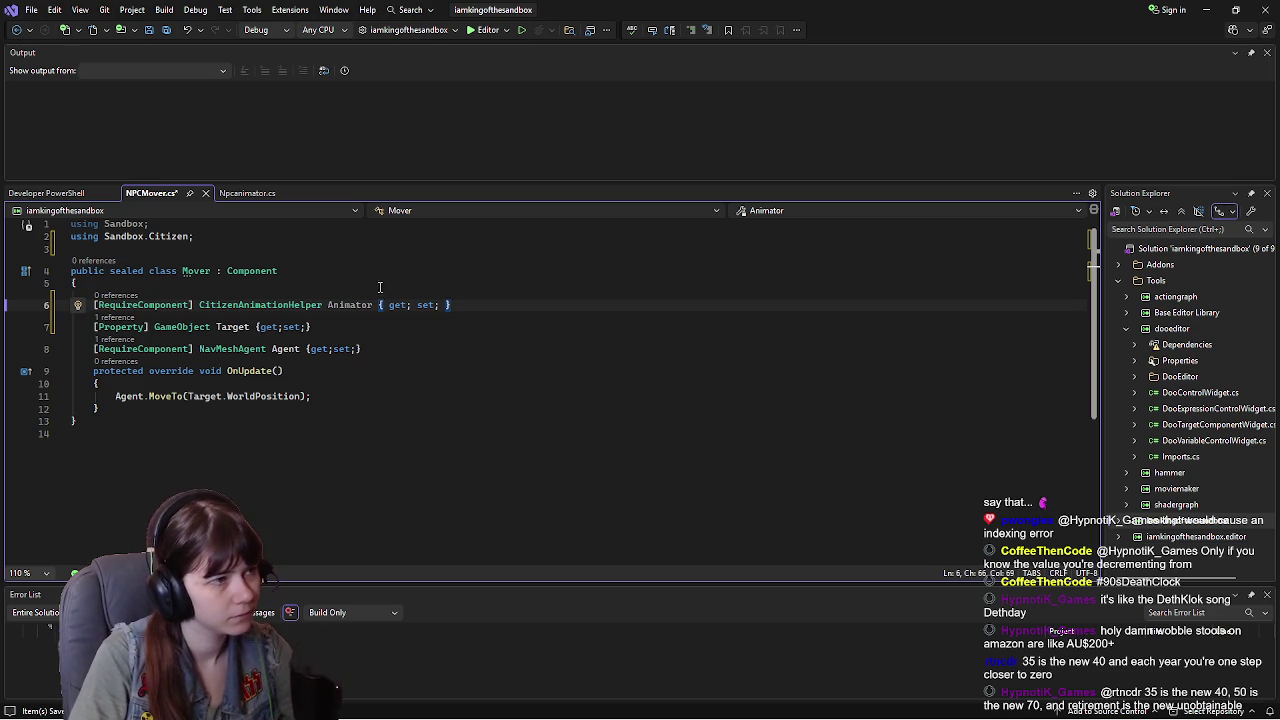
key("ctrl+s")
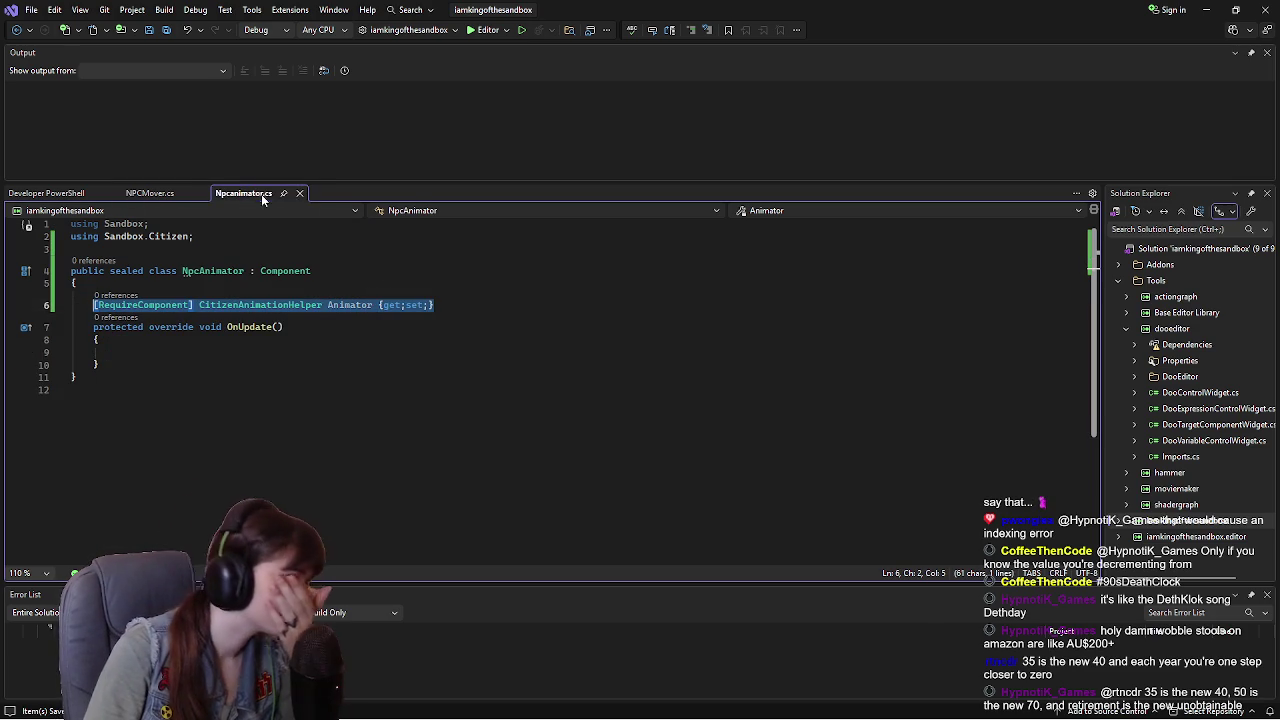
left_click(300, 193)
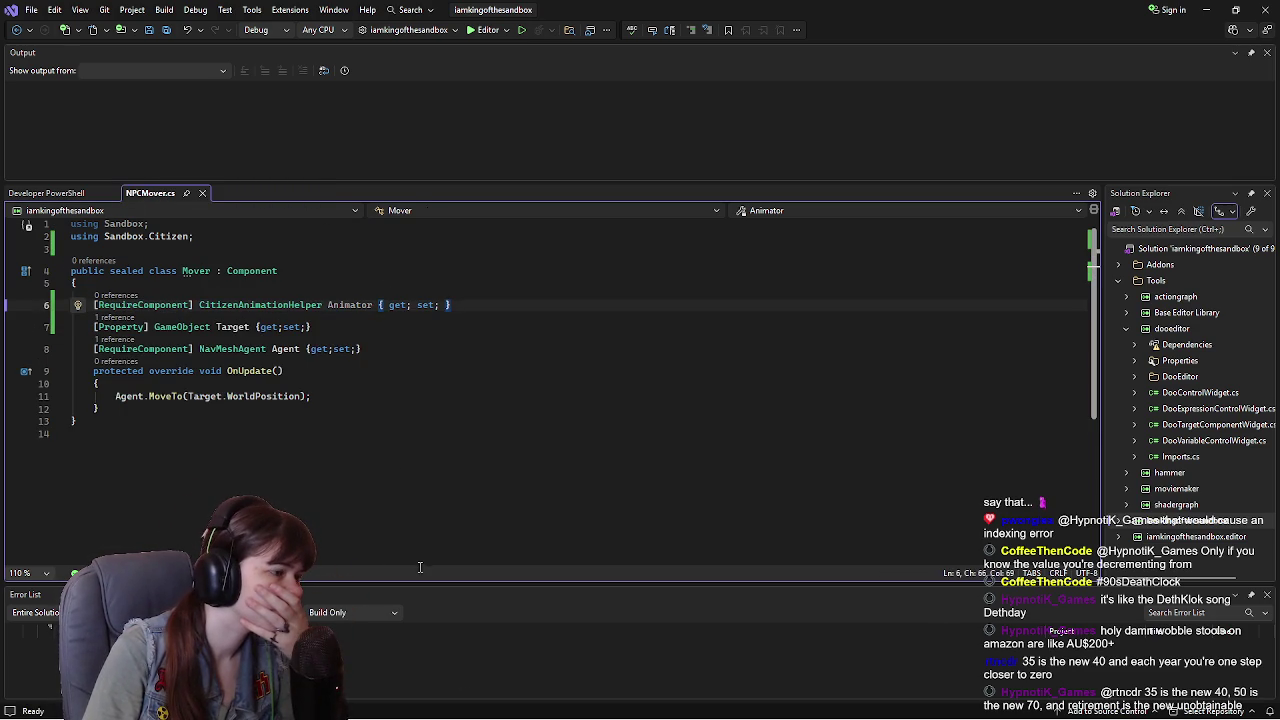
left_click(408, 706)
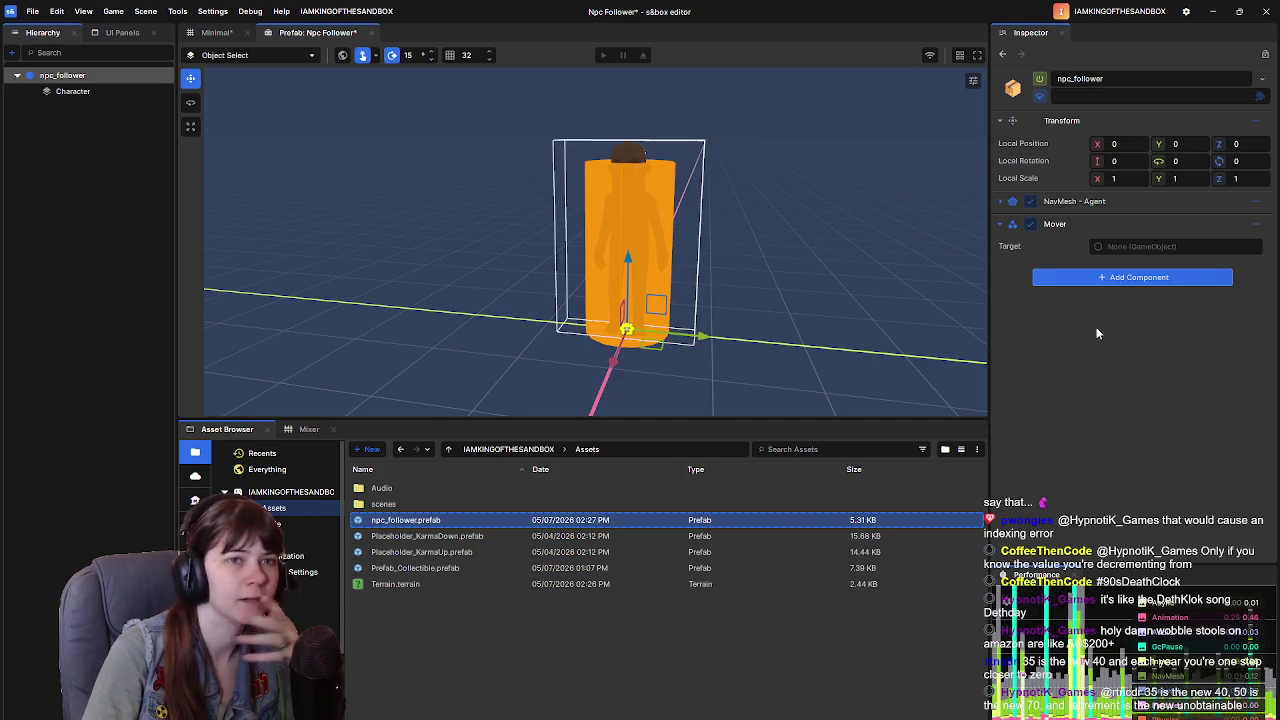
left_click(106, 93)
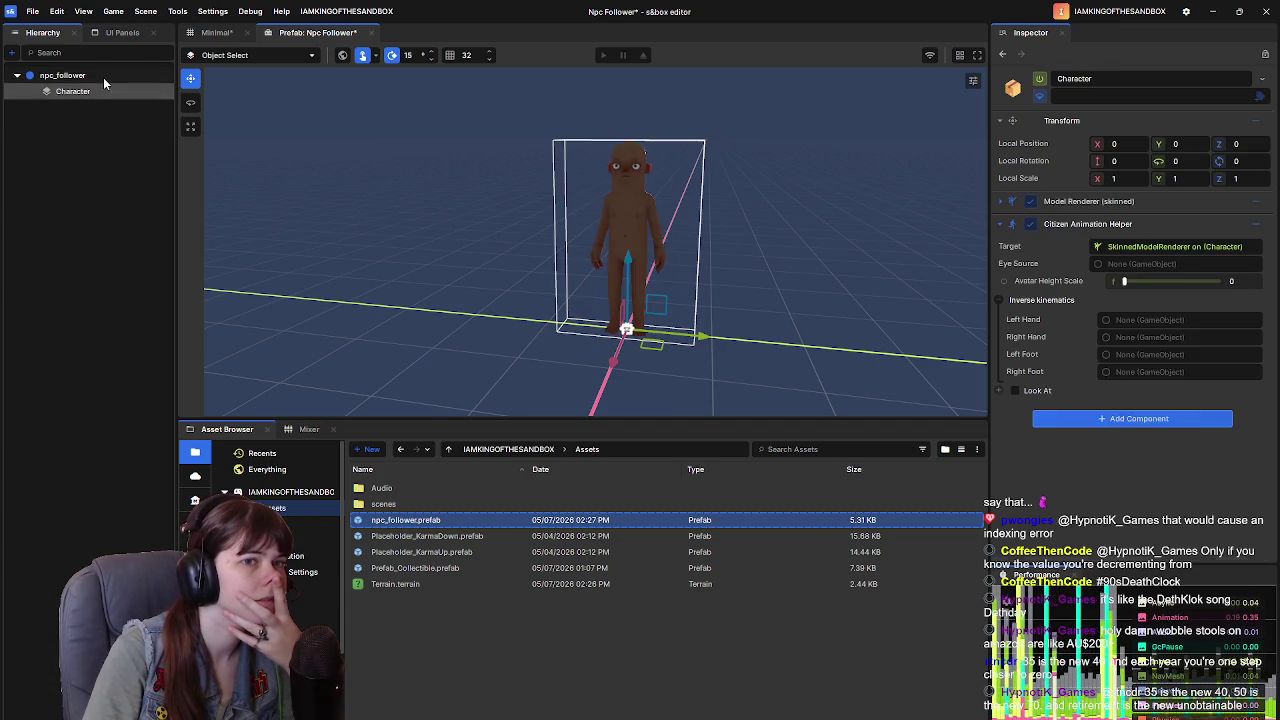
left_click(103, 77)
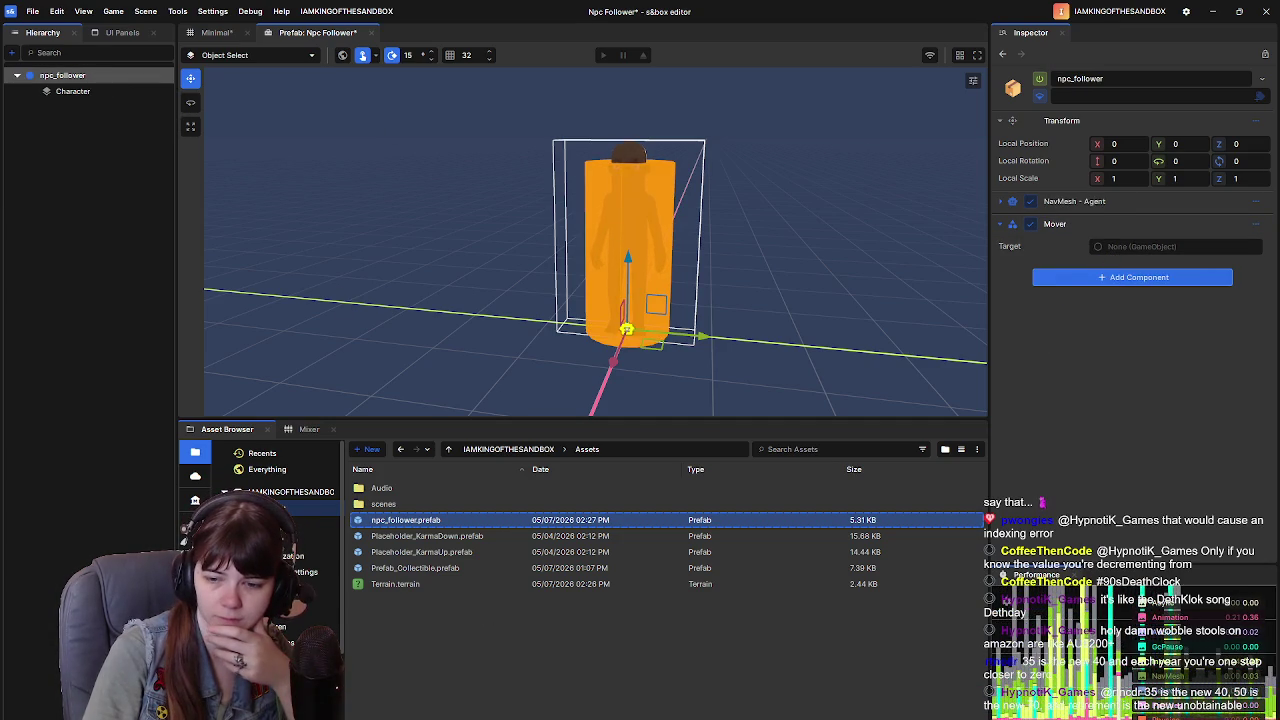
key("alt+Tab")
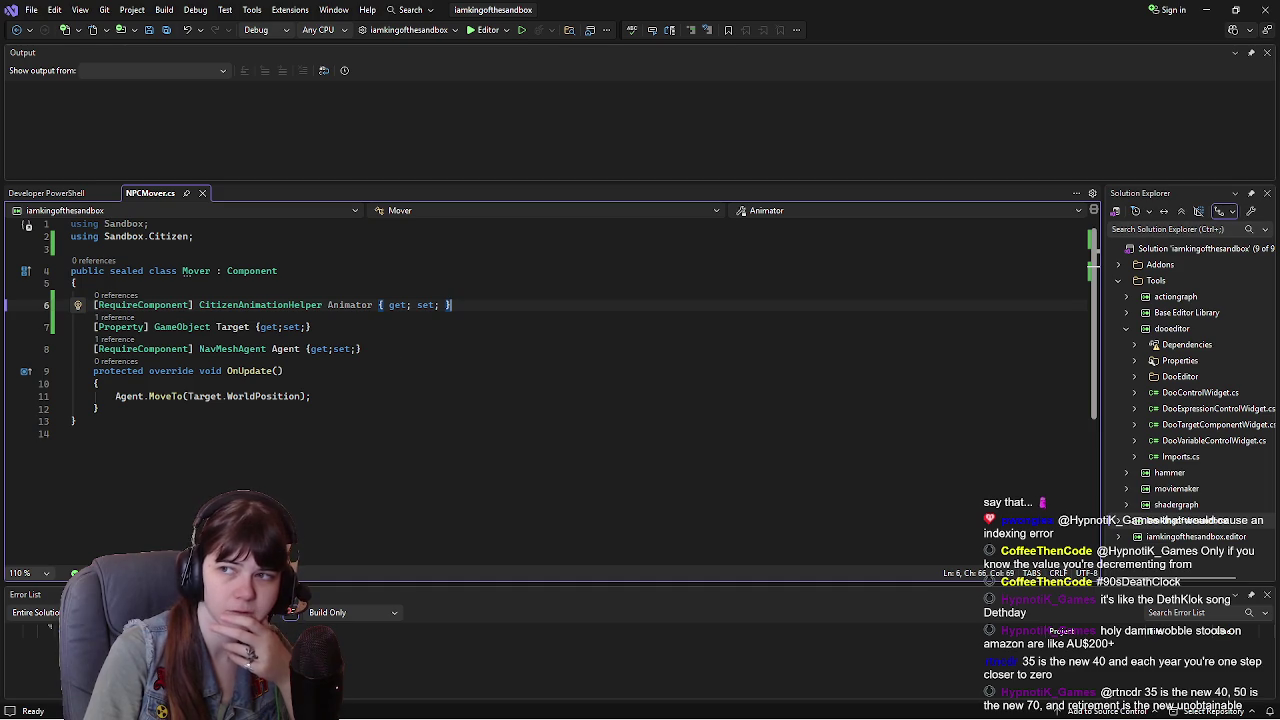
key("alt+Tab")
left_click(435, 338)
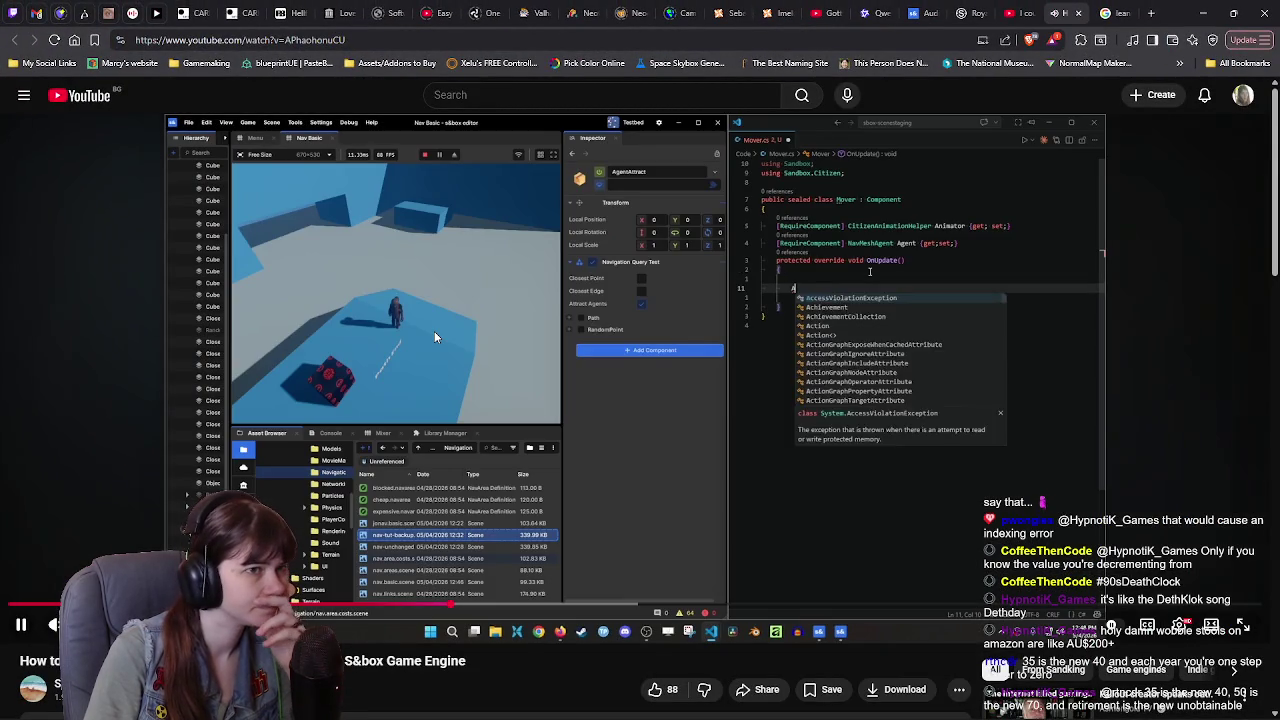
left_click(595, 321)
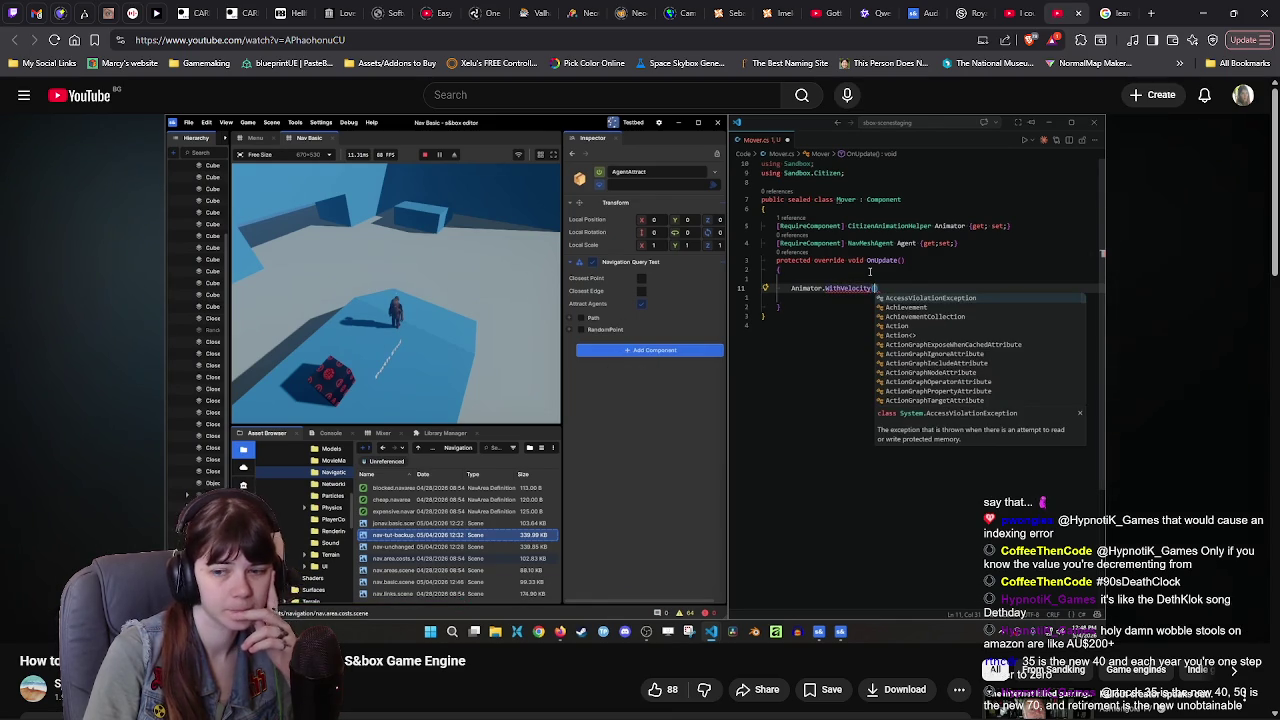
key("alt+Tab")
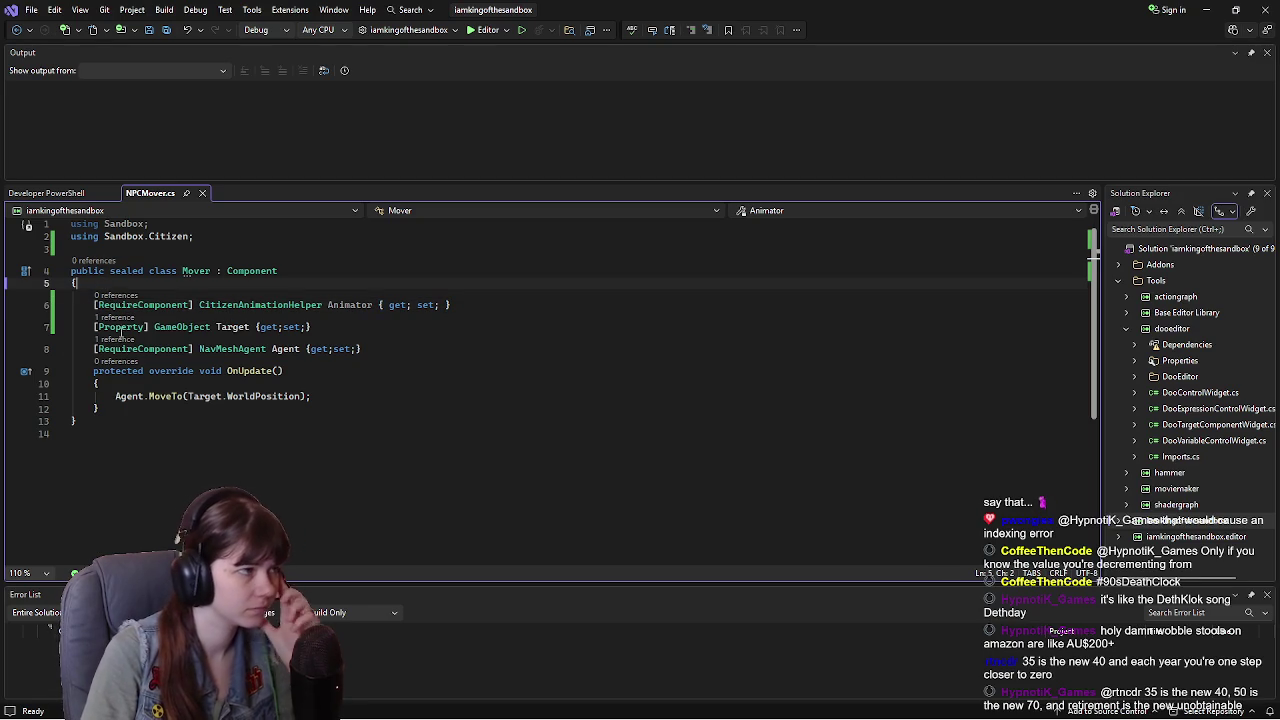
Step: Add the comment '// Define the NavMesh and assign the target for the NPC to follow.' and save
left_click(95, 304)
key("Return")
key("Up")
type("/")
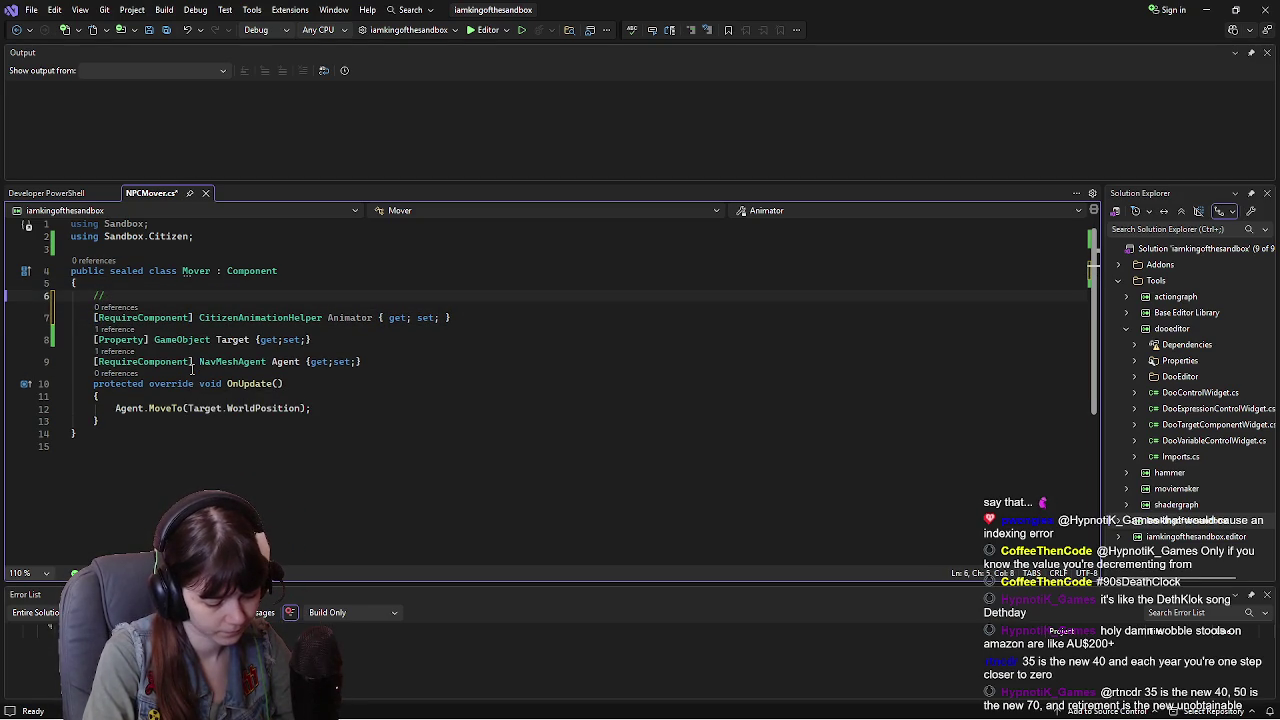
key("BackSpace")
key("BackSpace")
key("BackSpace")
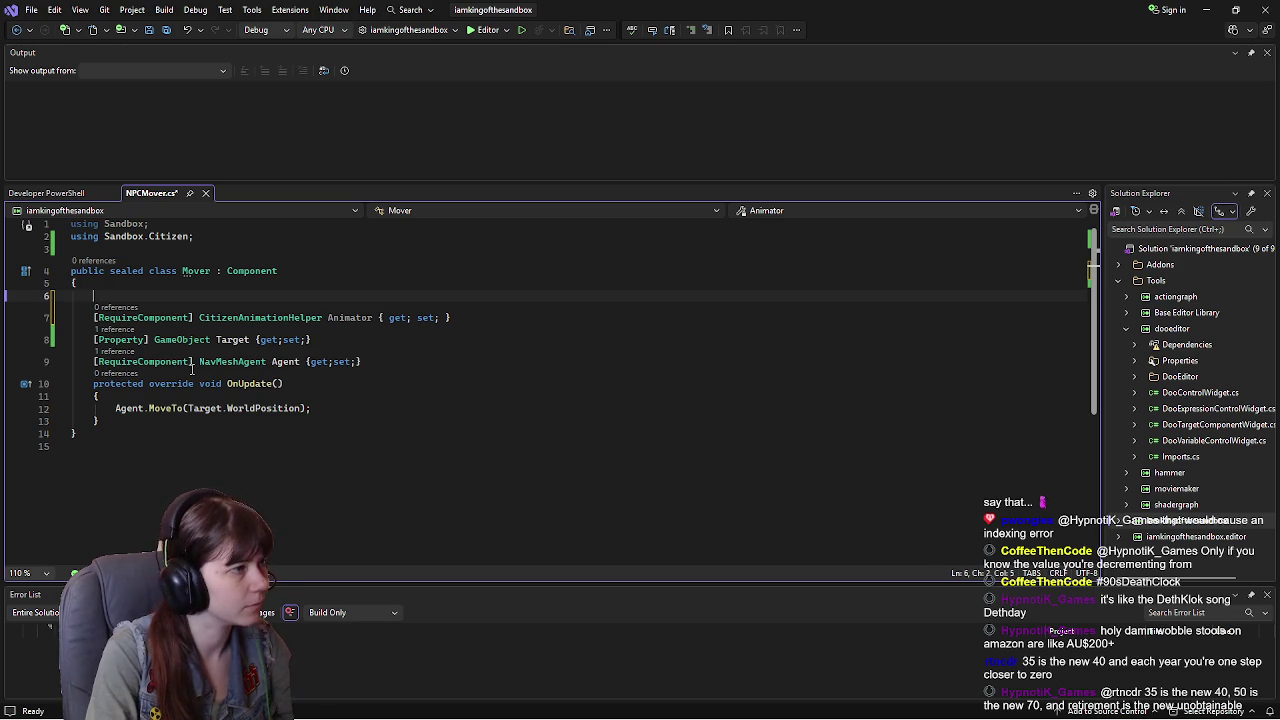
left_click(460, 305)
key("Return")
key("Return")
type("// ")
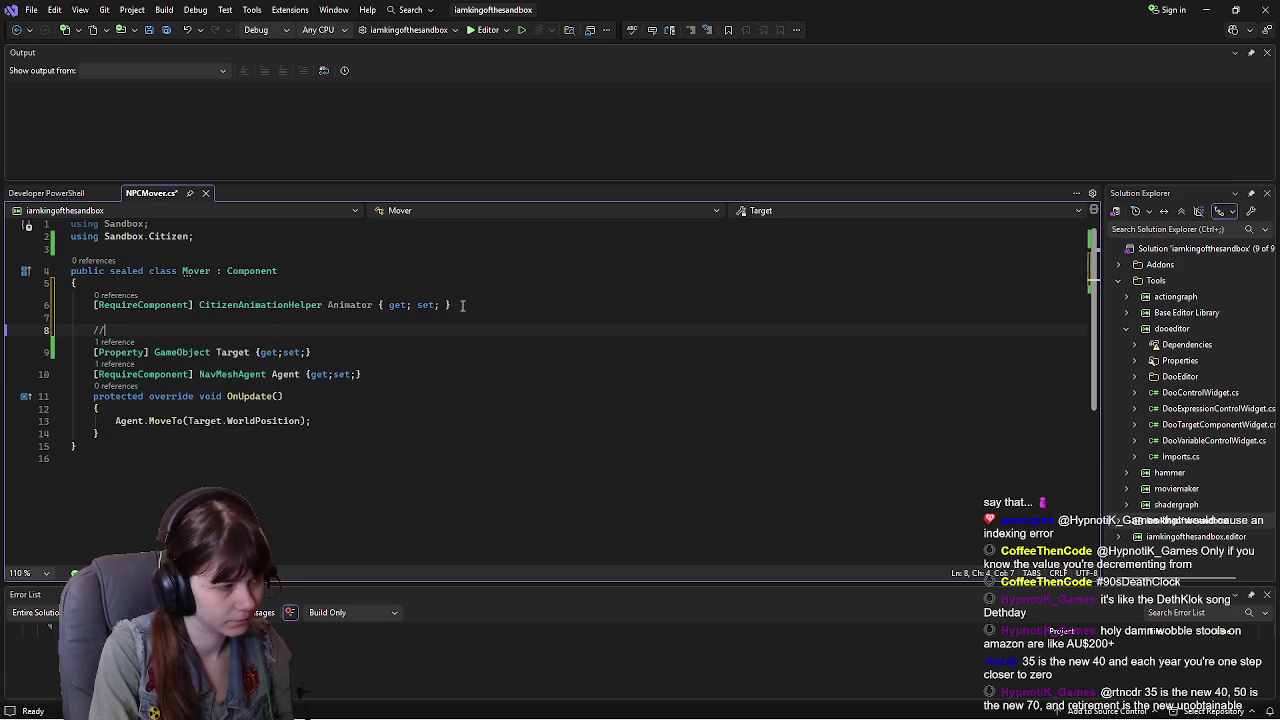
type("Define ")
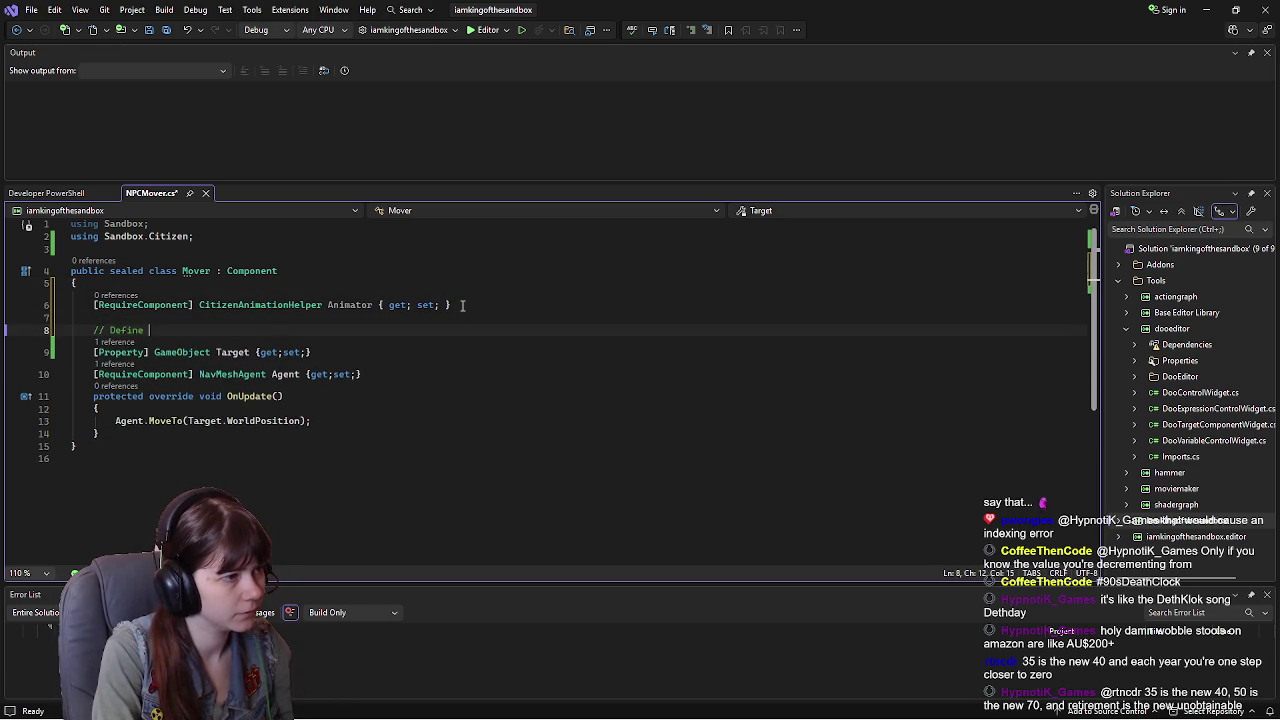
type("the NavM")
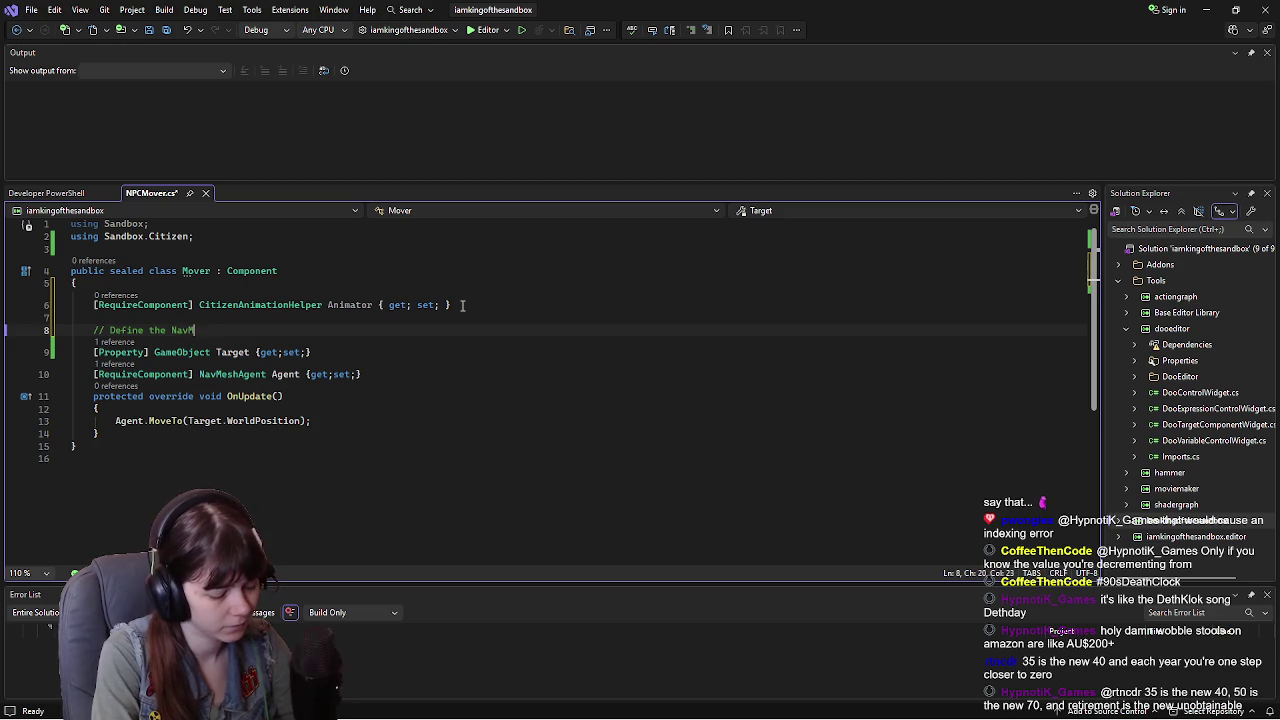
type("esh and assign the ta")
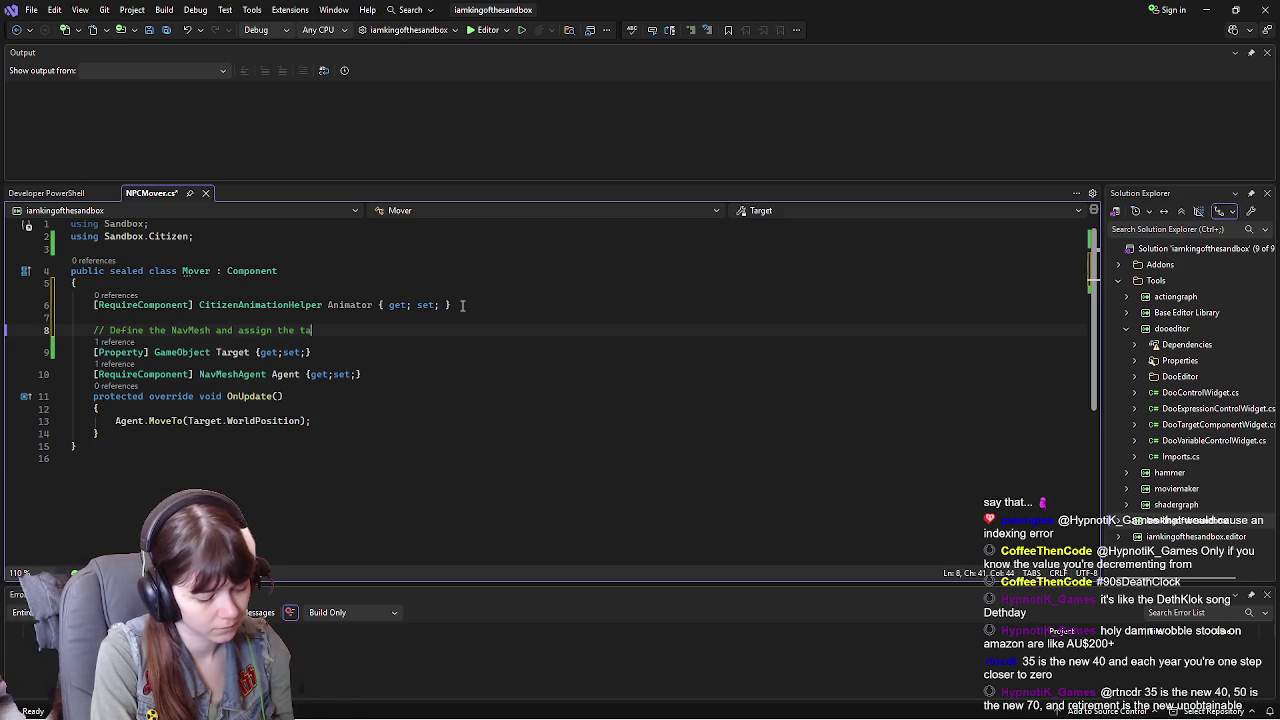
type("rget for the NPC to follo")
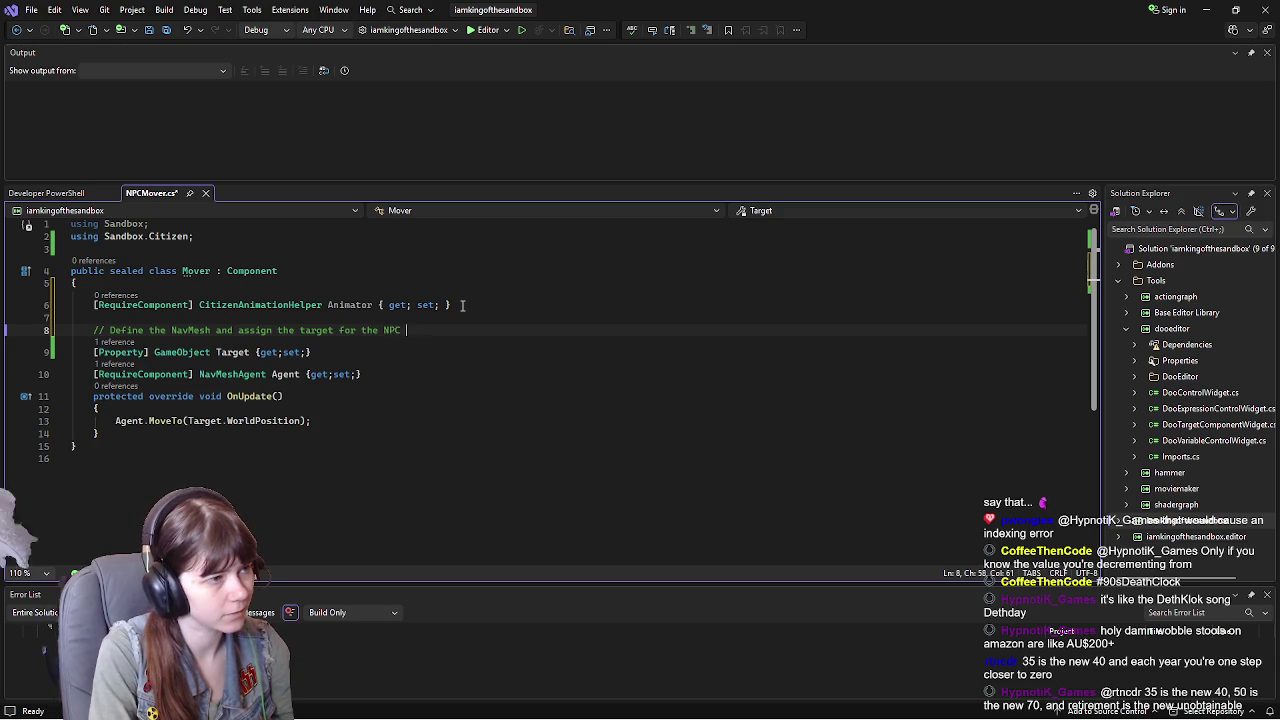
type("w.")
key("ctrl+s")
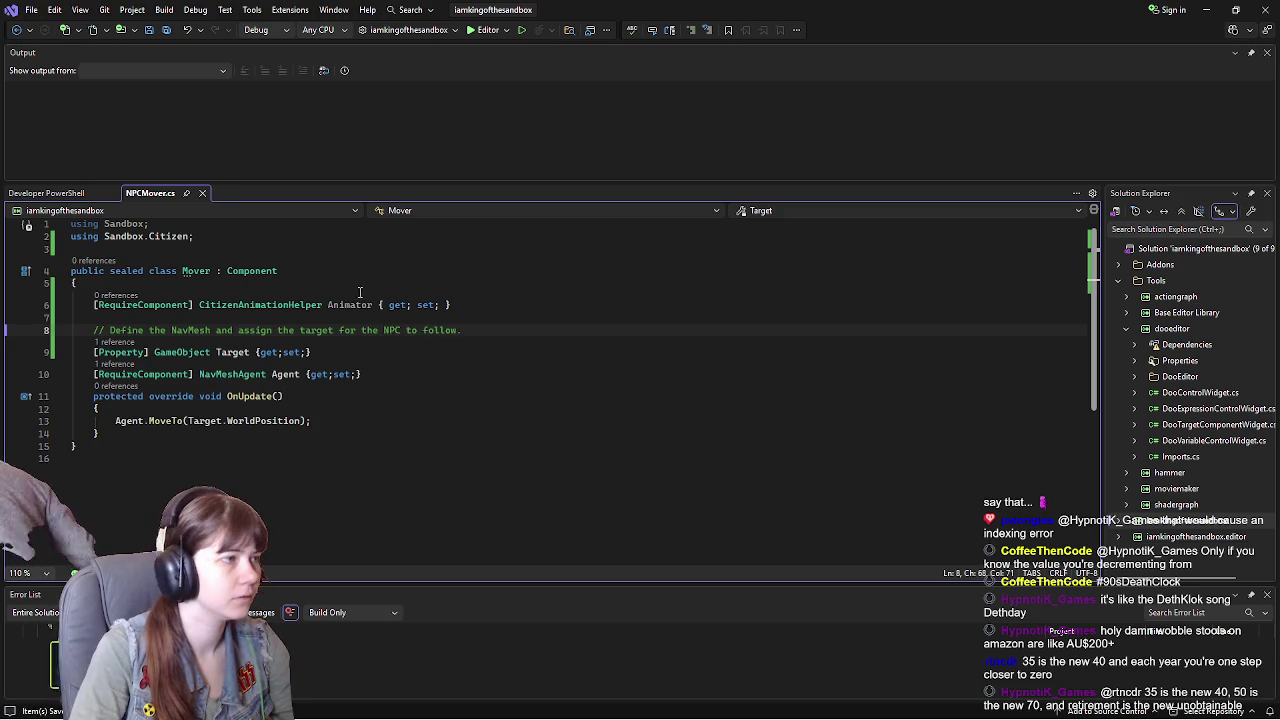
Step: Add a comment line above the Animator property and save
left_click(110, 289)
key("Return")
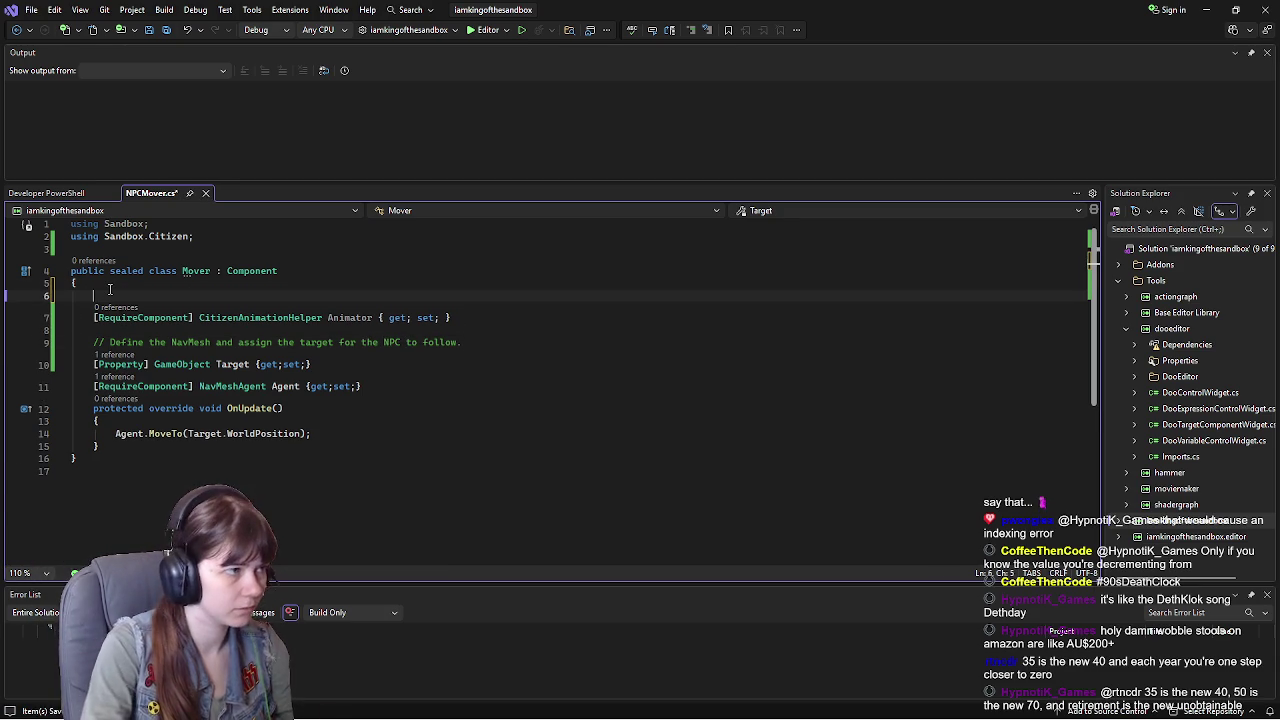
type("// I")
type("esi")
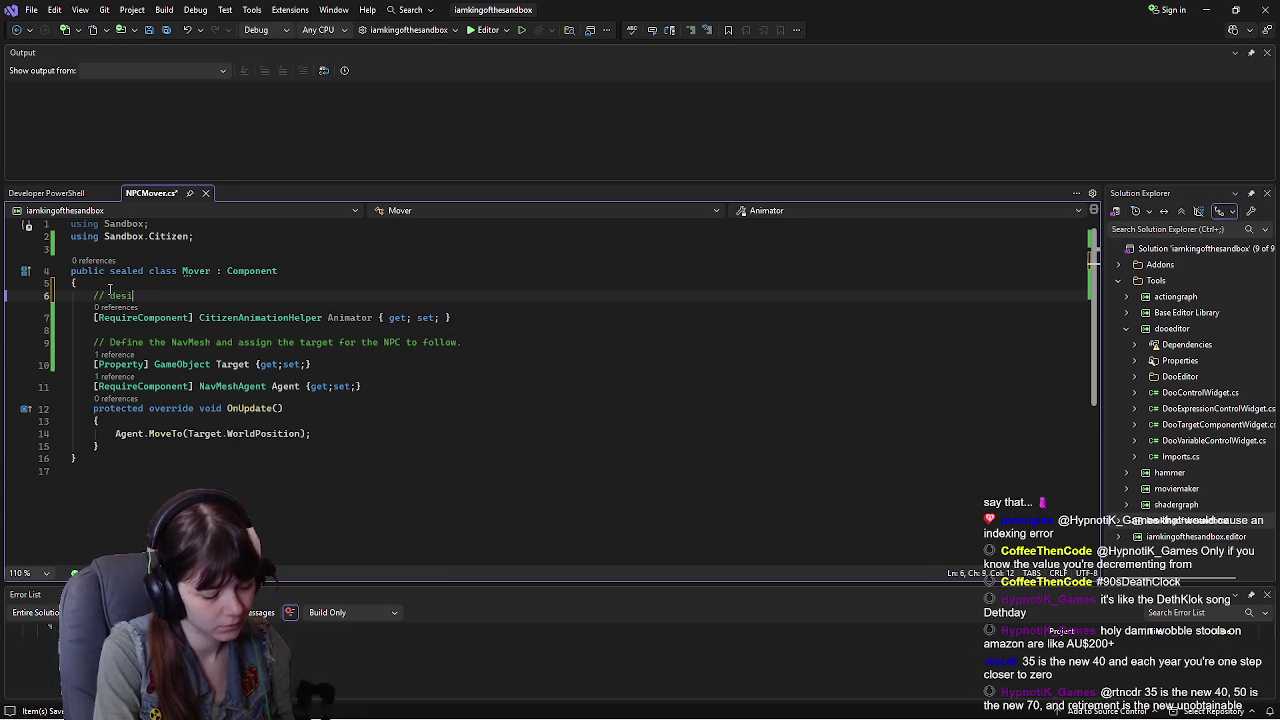
type("gnates how the NPC should animate")
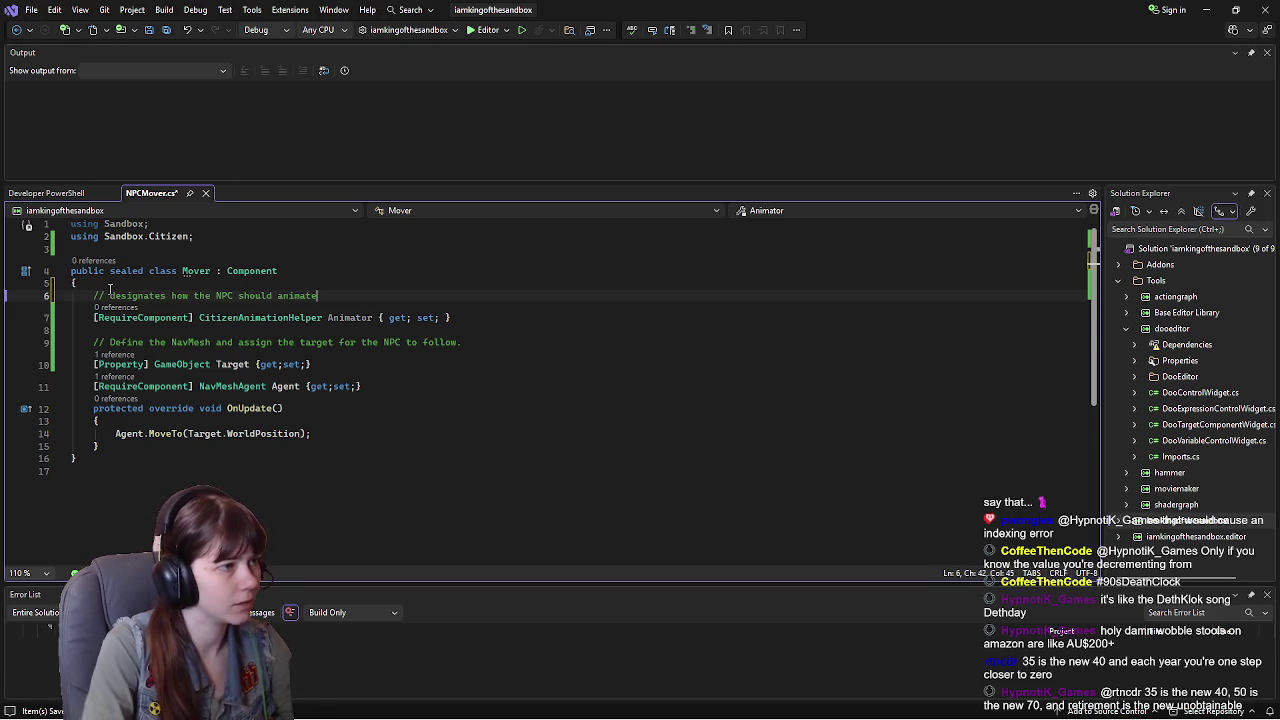
key("ctrl+s")
Step: Add '// for moving the NPC to assigned target' above the MoveTo call and save
left_click(116, 433)
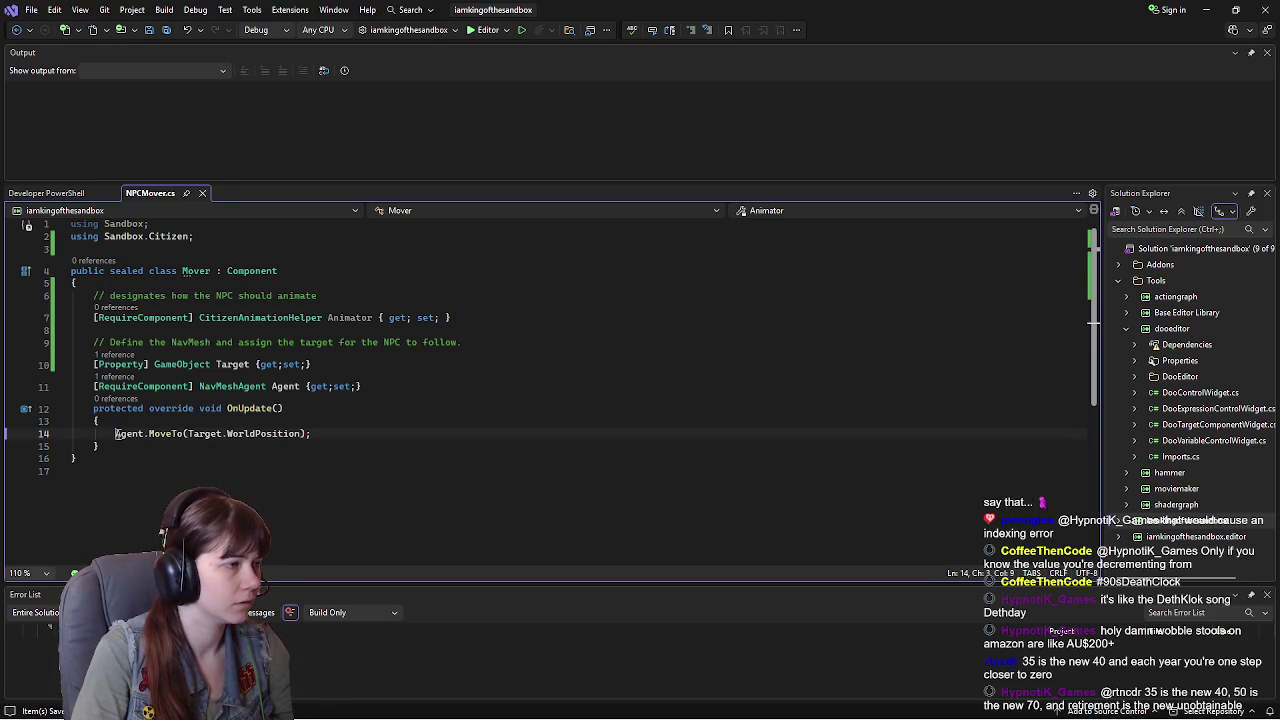
key("Return")
key("Up")
type("// ")
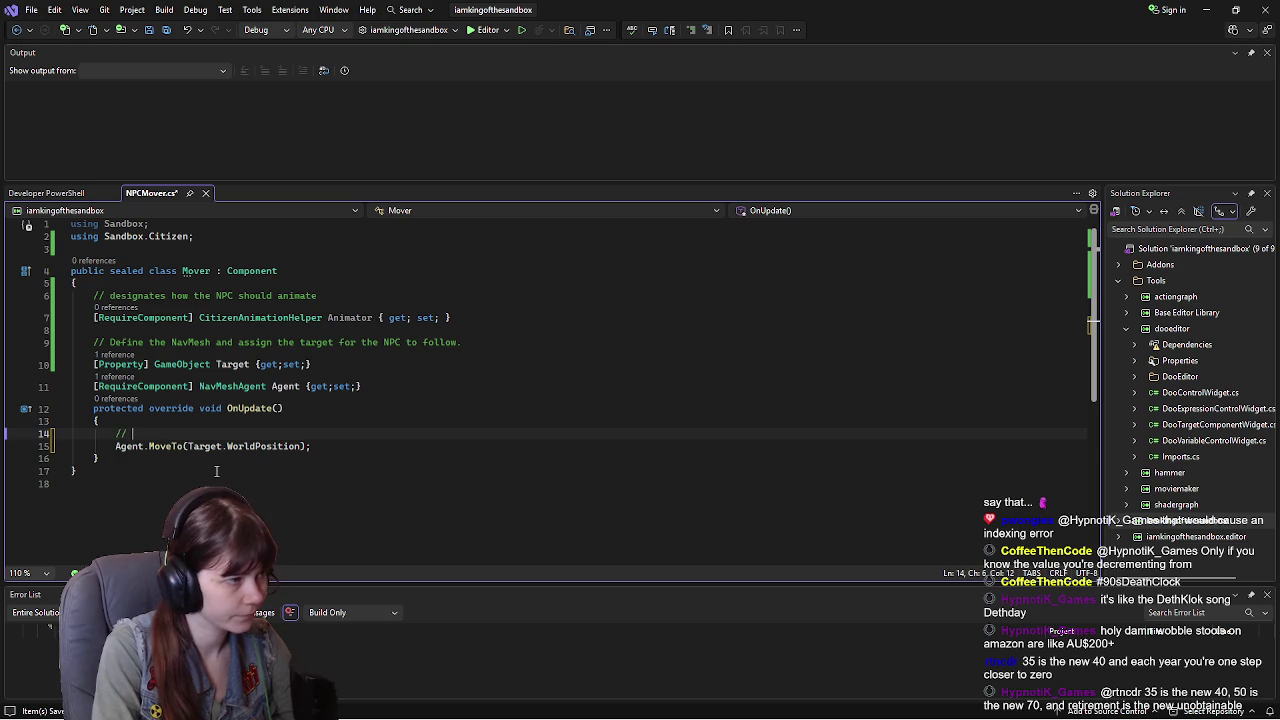
type("for moving the NPC to a")
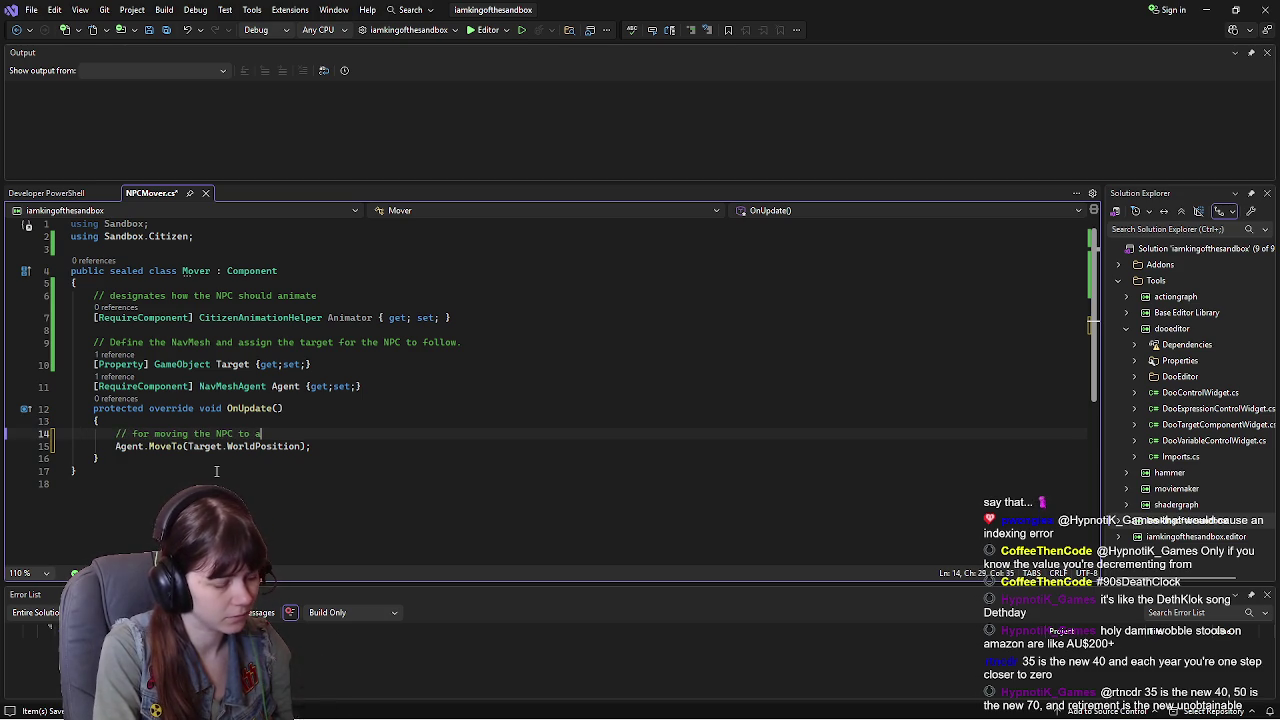
type("ssigned target")
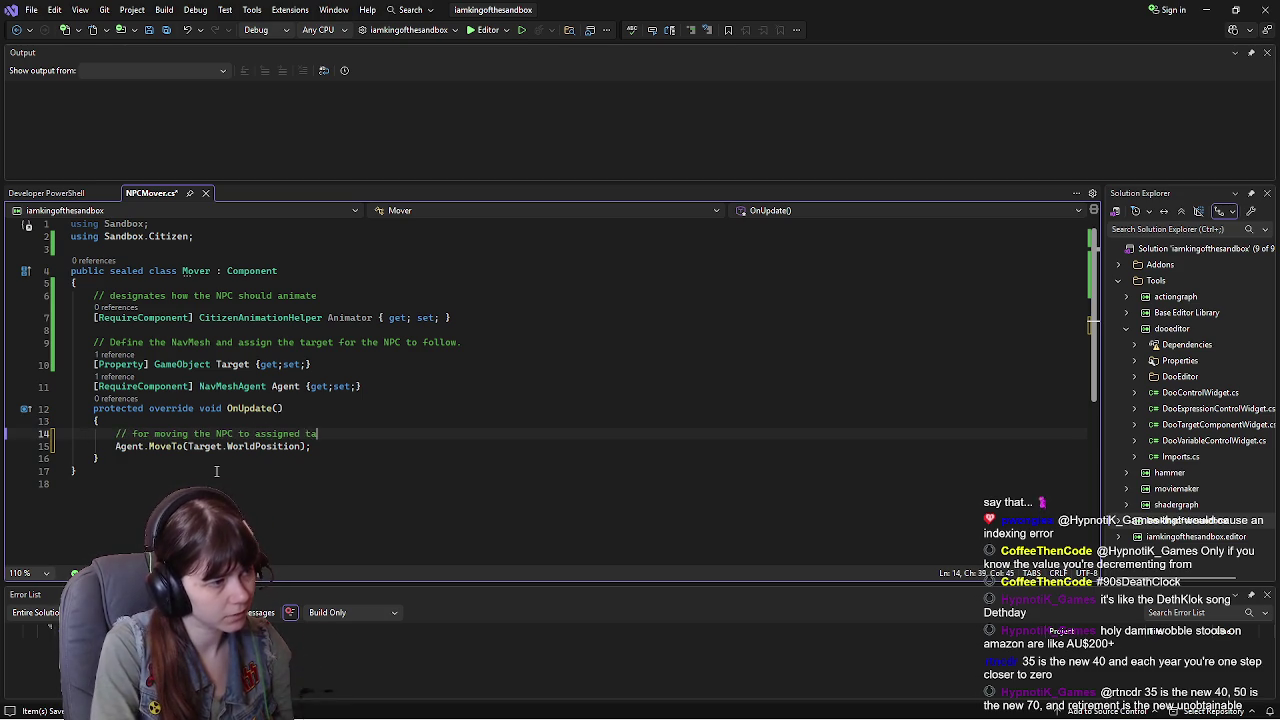
key("ctrl+s")
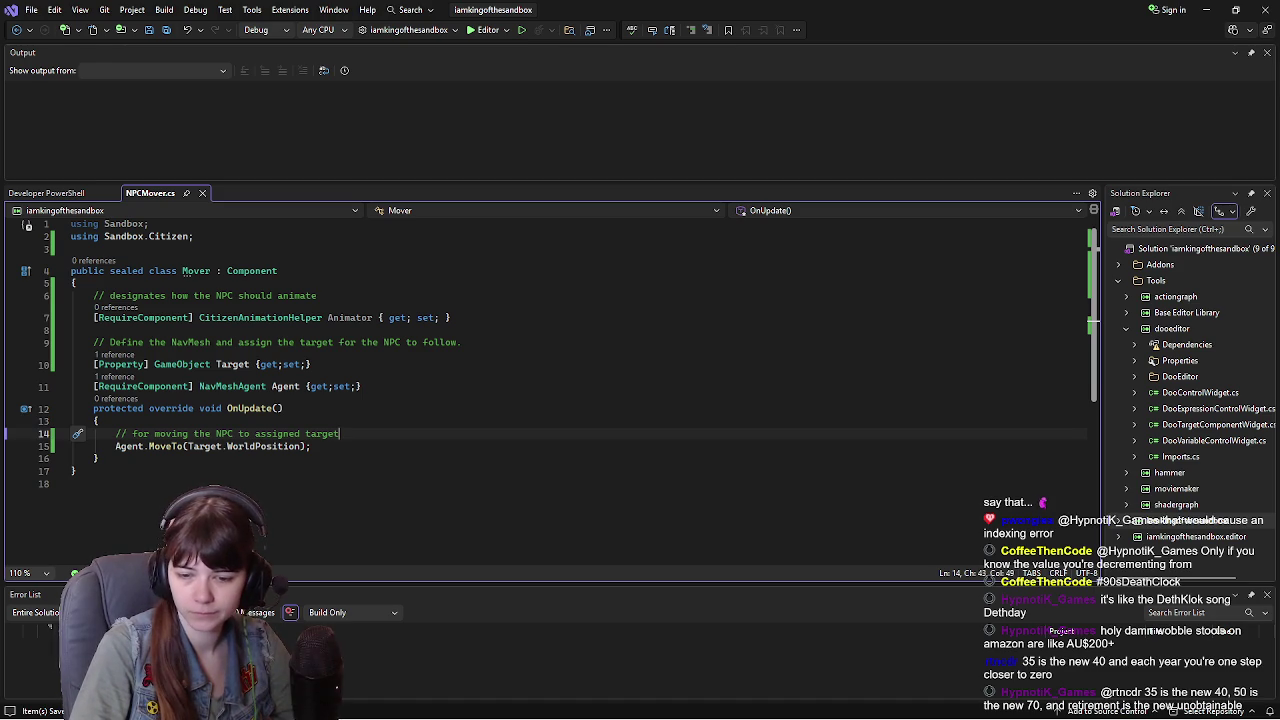
key("alt+Tab")
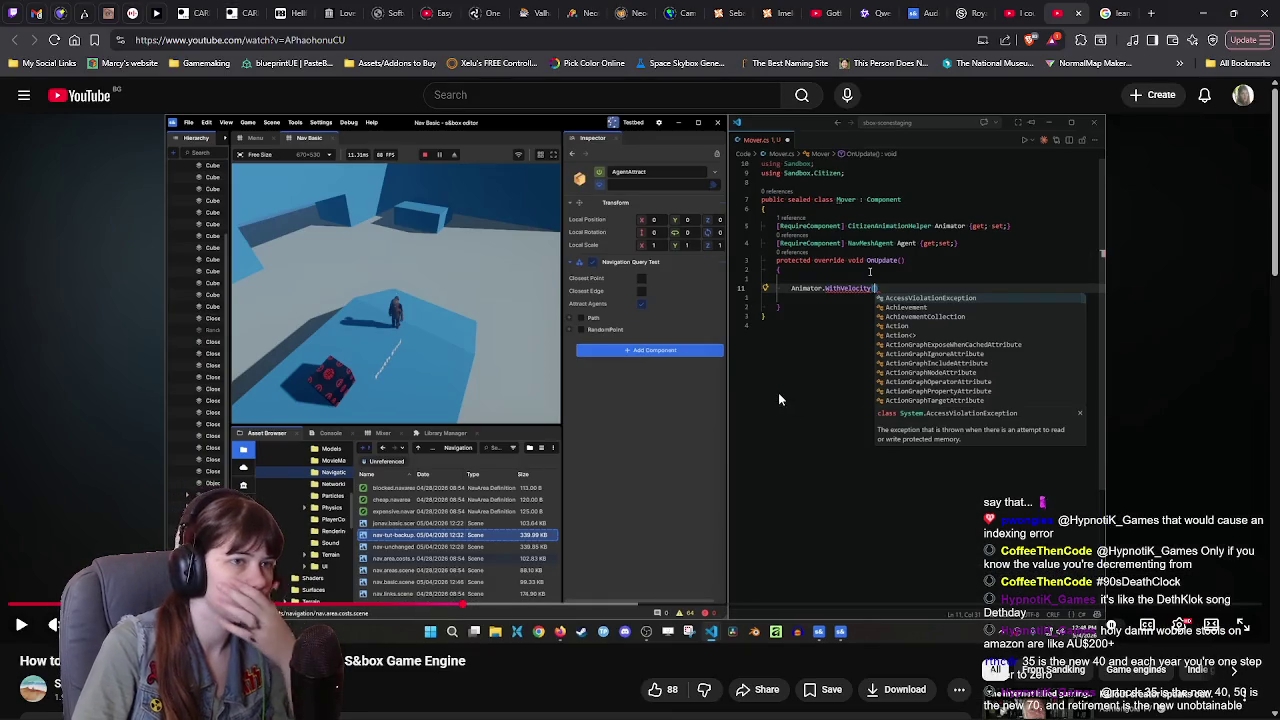
Step: Watch the tutorial's WithVelocity and WithWishVelocity code, pausing to read it, then return to Visual Studio
left_click(778, 375)
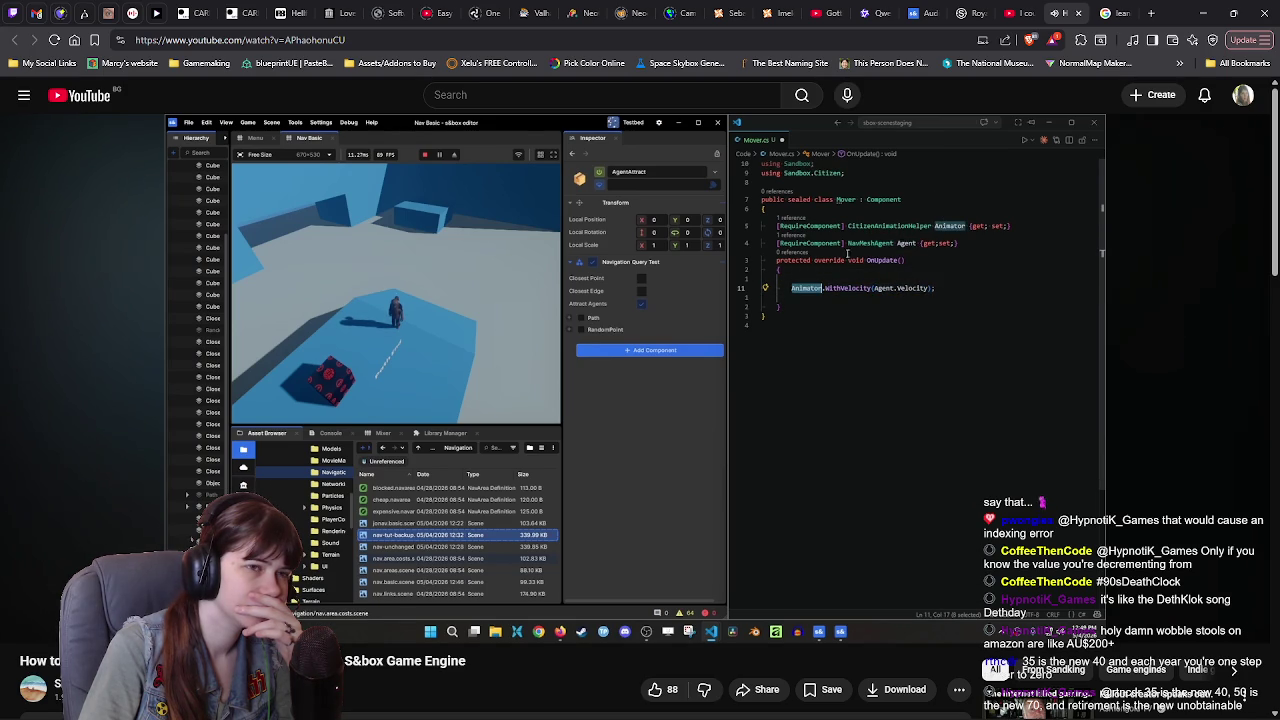
left_click(676, 398)
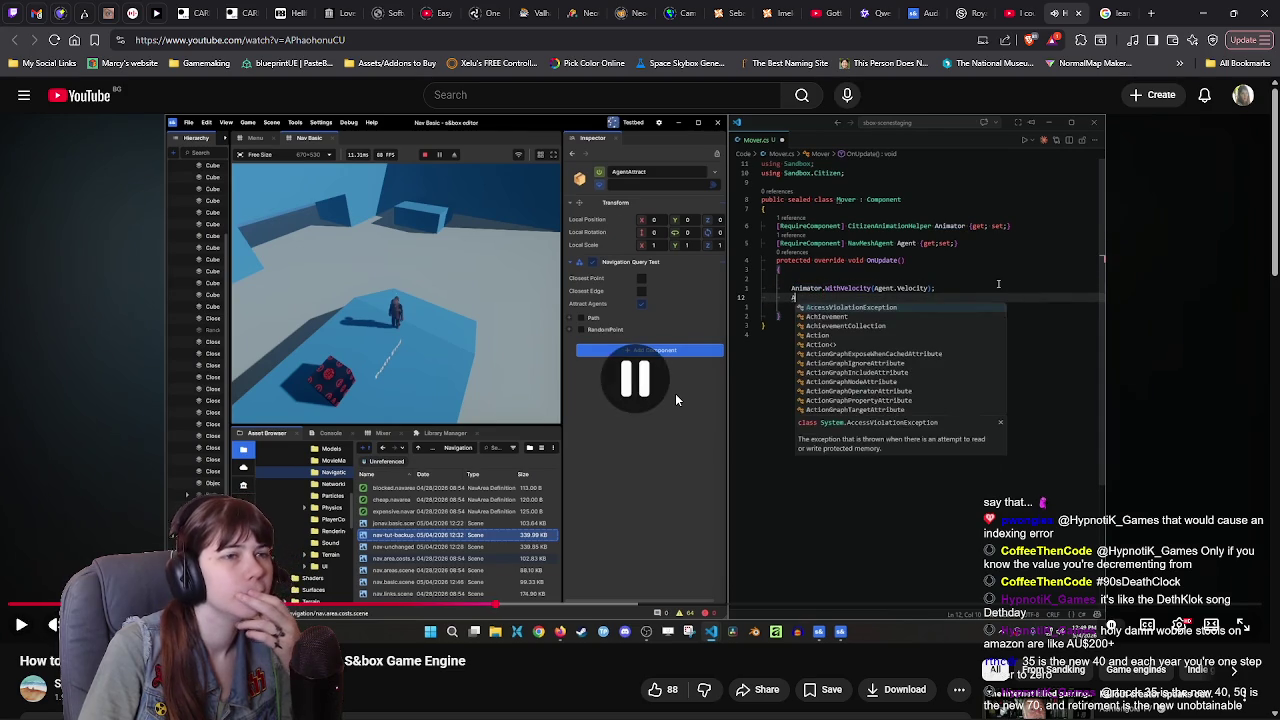
left_click(675, 398)
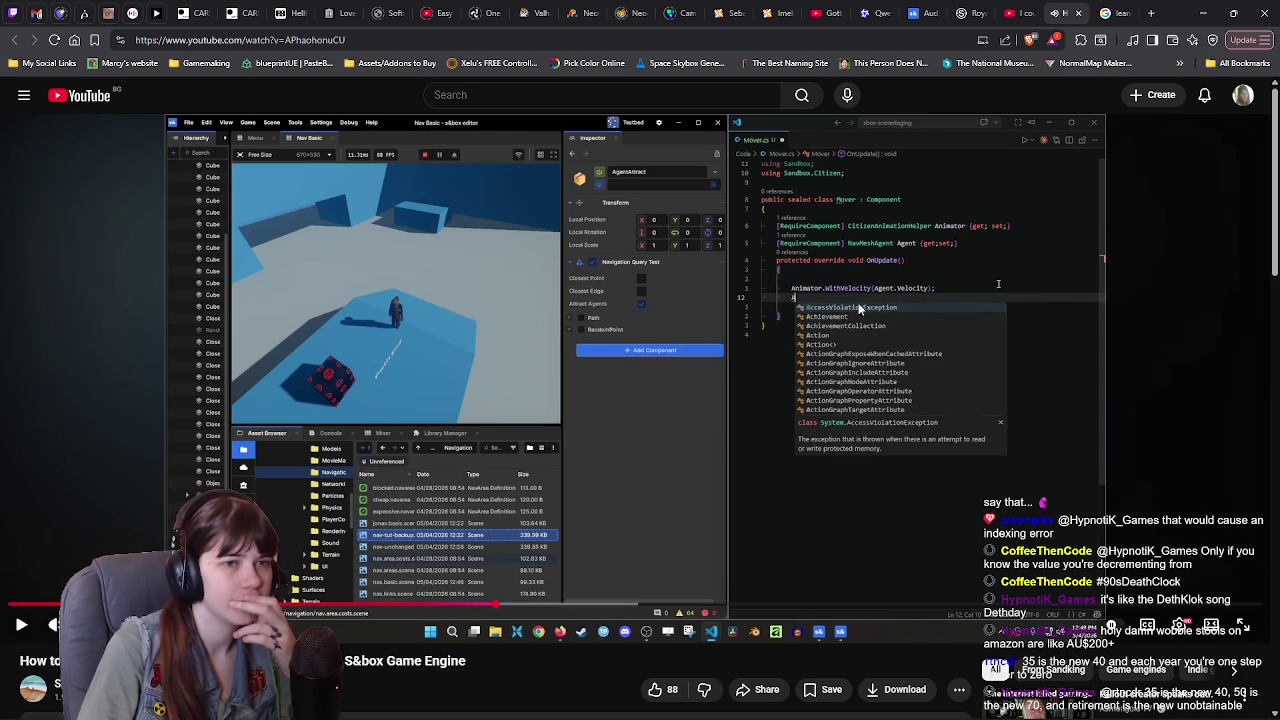
left_click(598, 377)
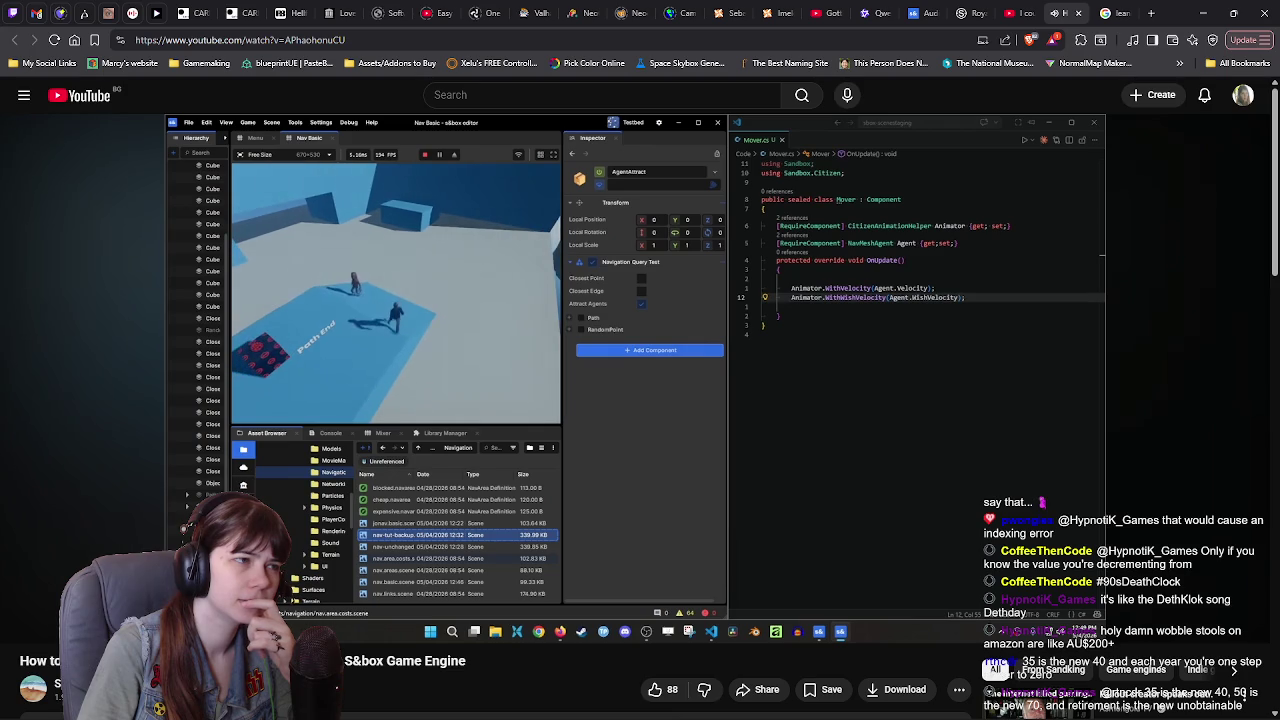
mouse_move(655, 287)
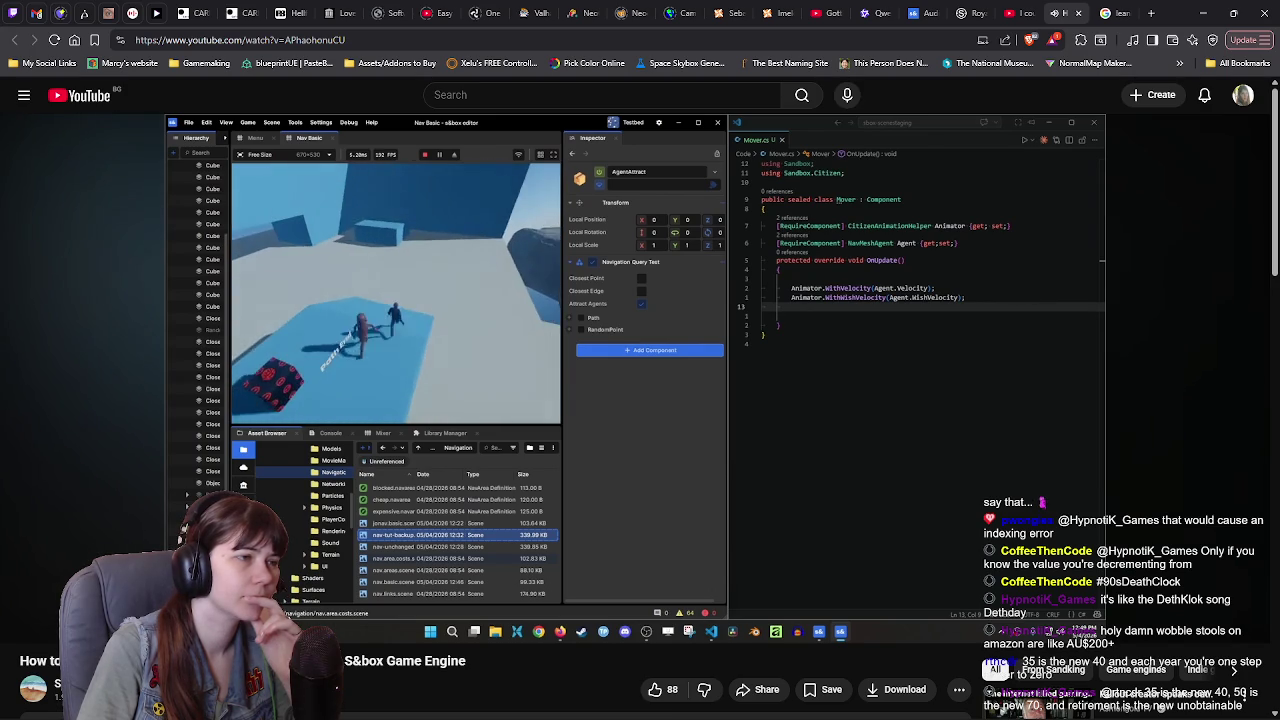
left_click(618, 383)
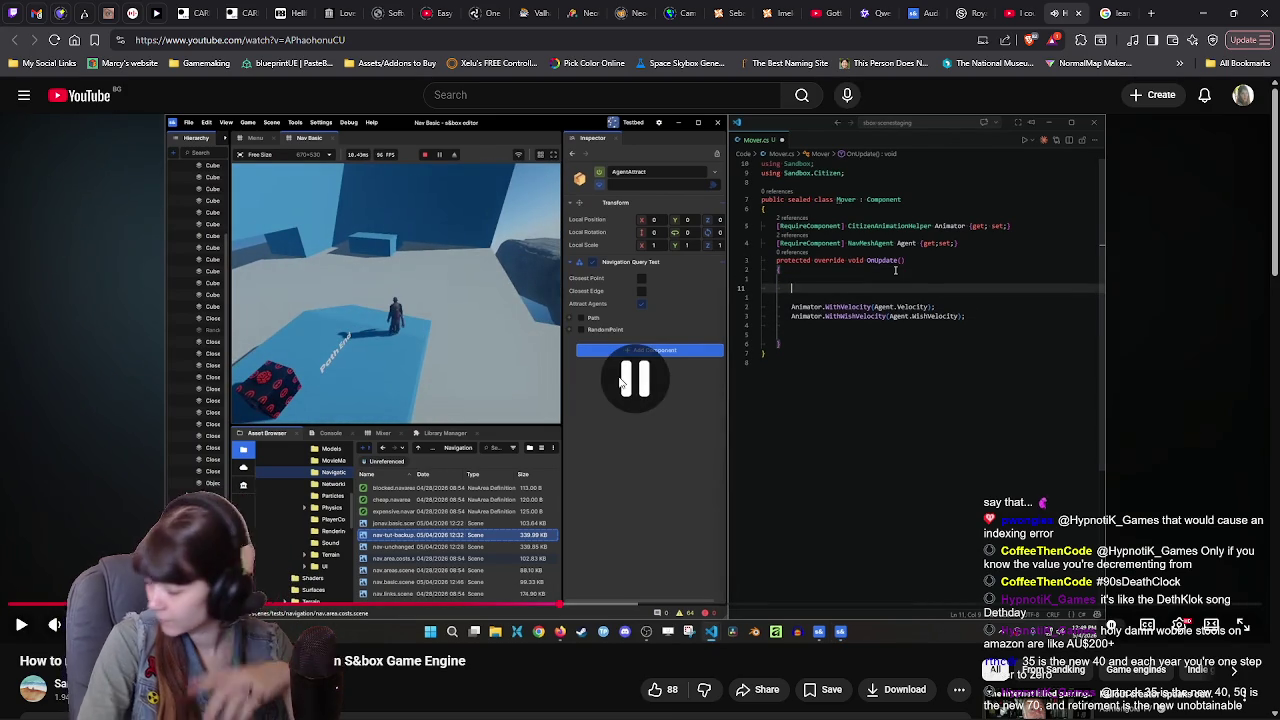
left_click(618, 383)
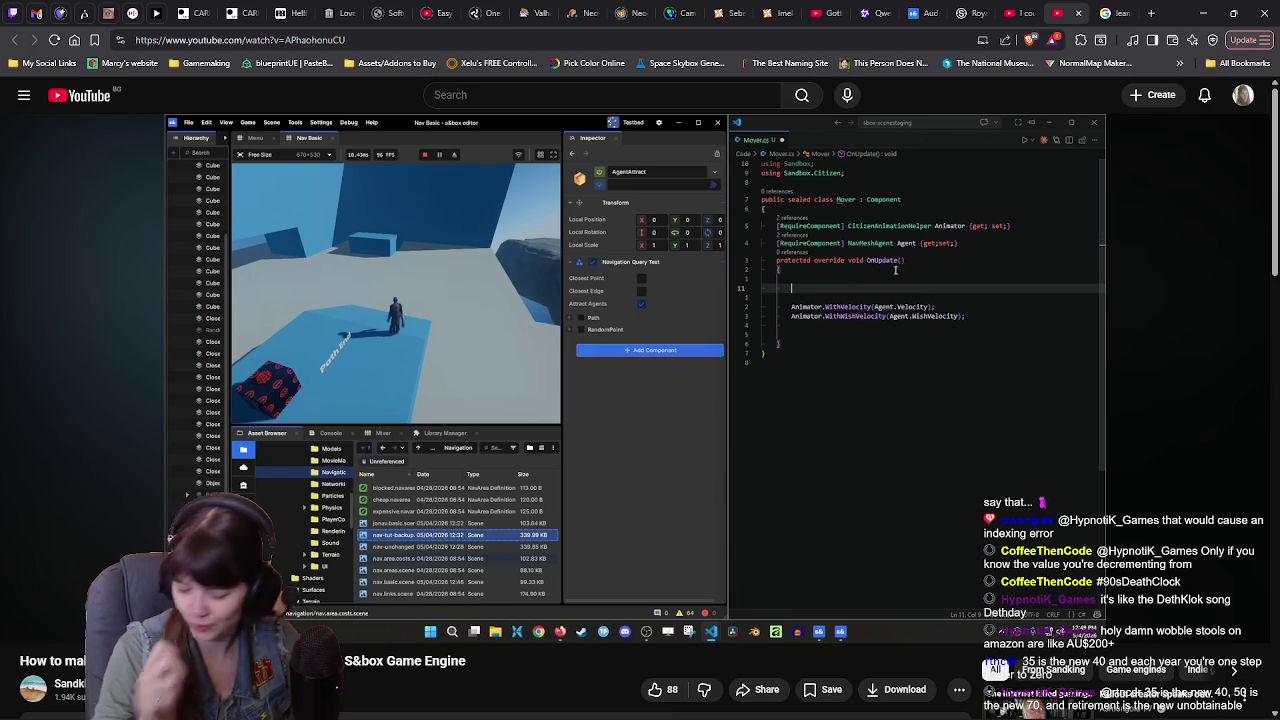
left_click(713, 366)
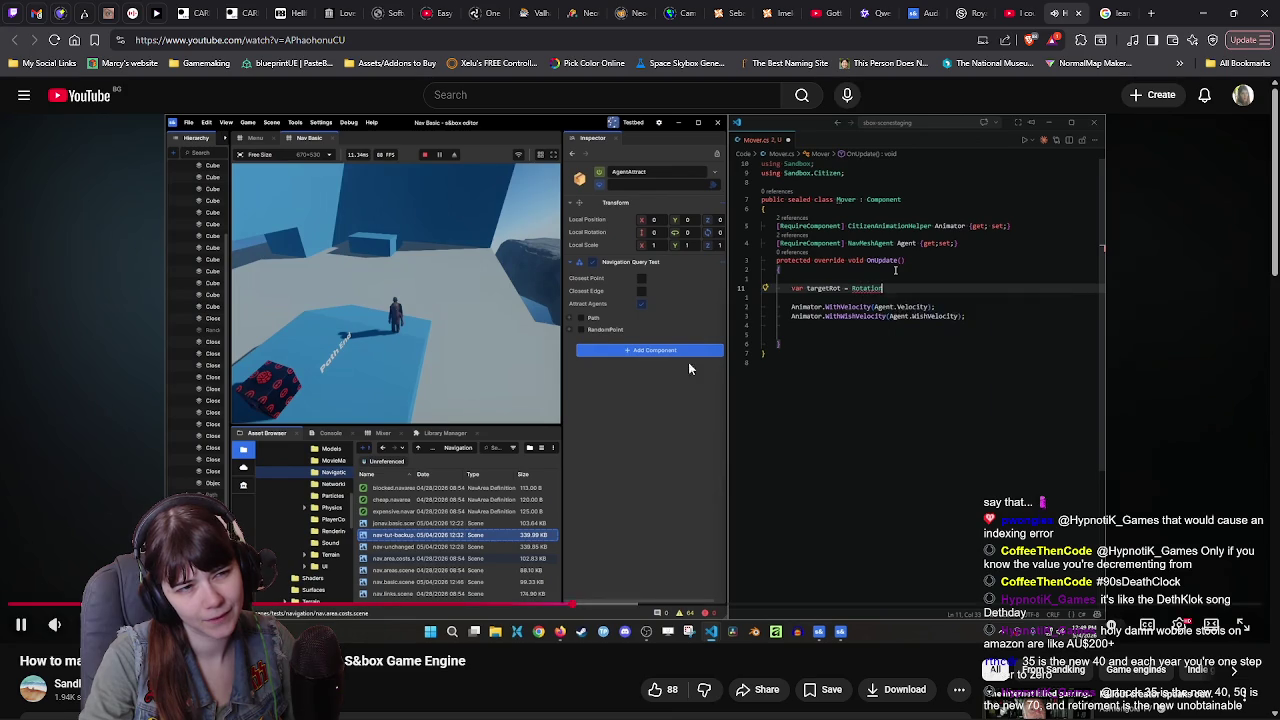
left_click(812, 282)
key("alt+Tab")
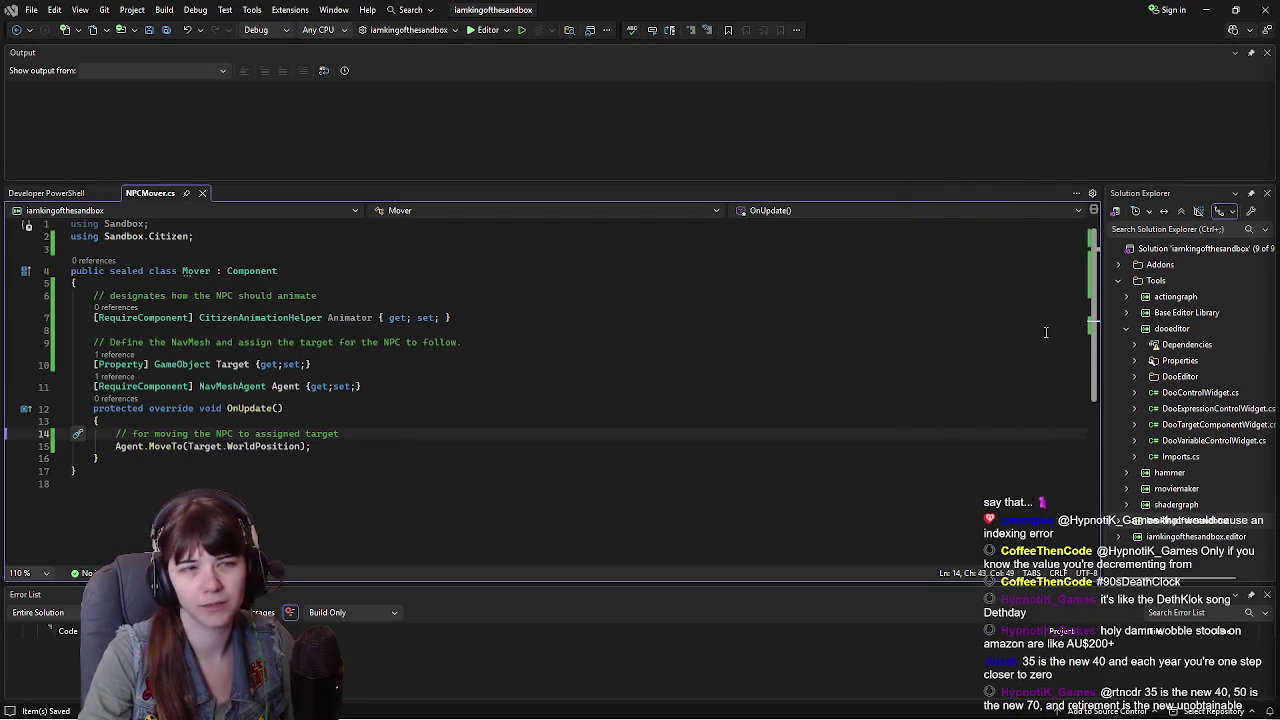
Step: Start Animator.WithVelocity and Animator.WithWishVelocity calls below the MoveTo line
left_click(362, 447)
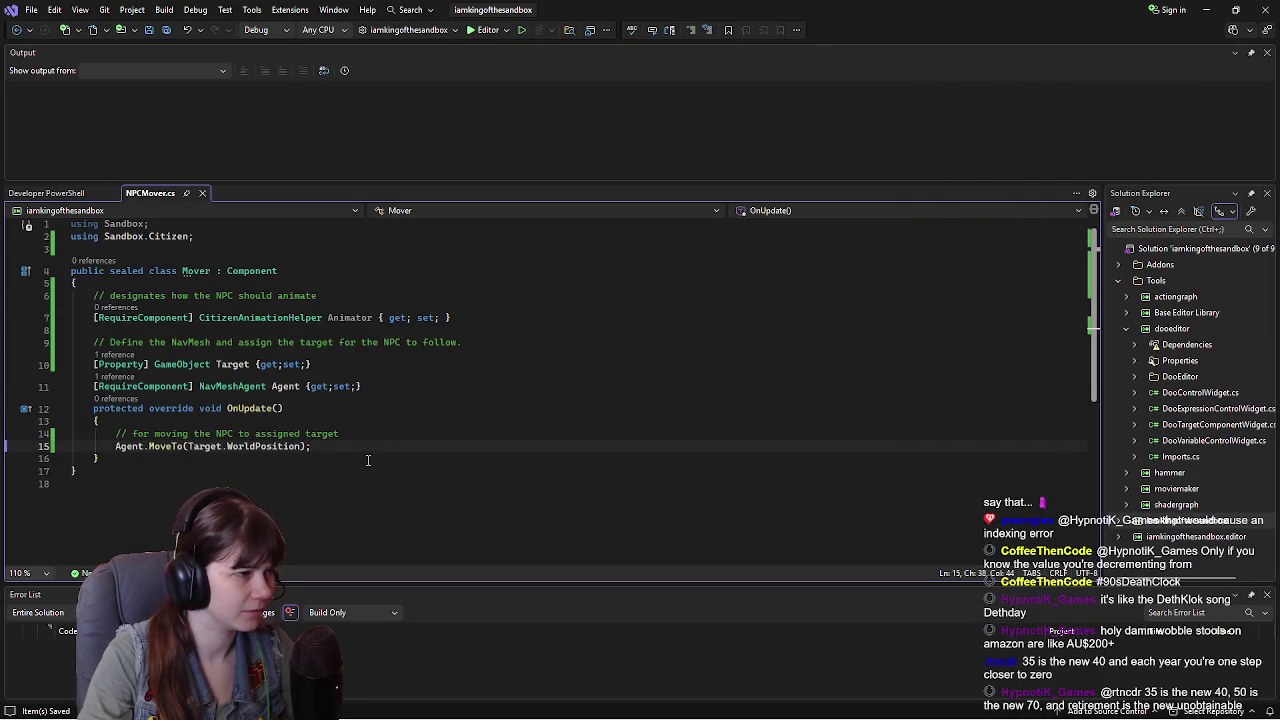
left_click(116, 434)
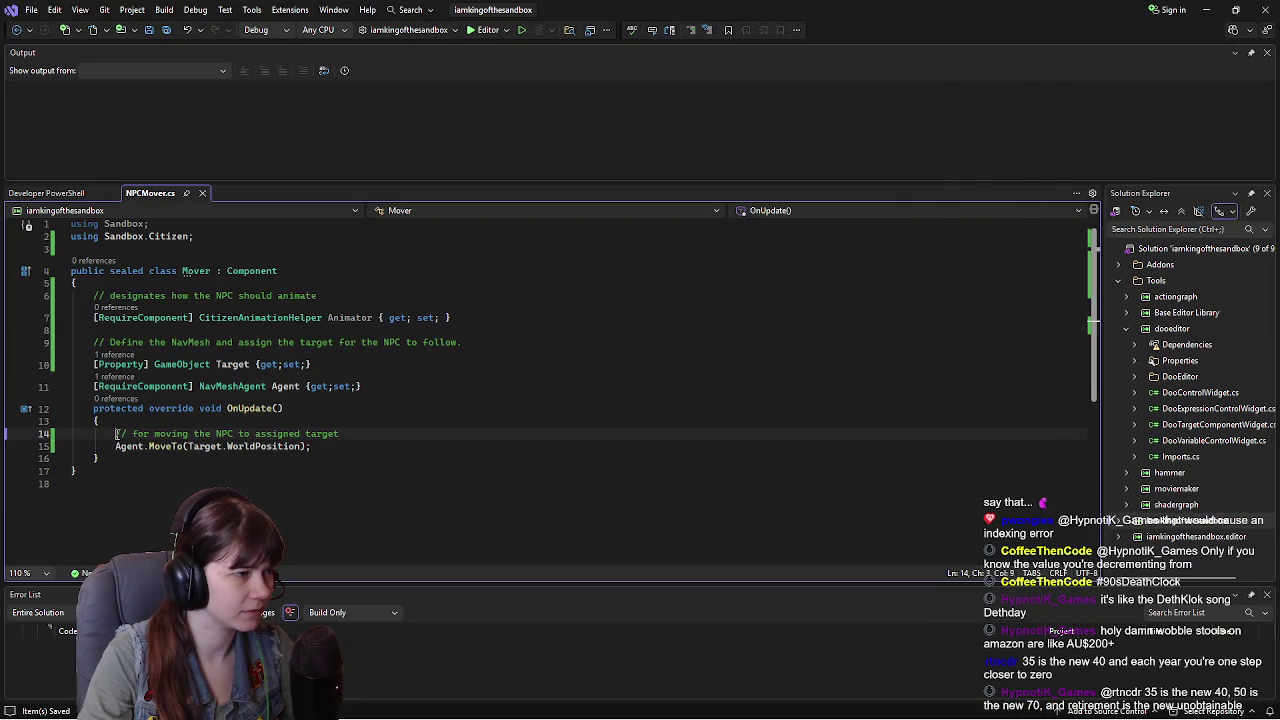
left_click(343, 451)
key("Return")
key("Return")
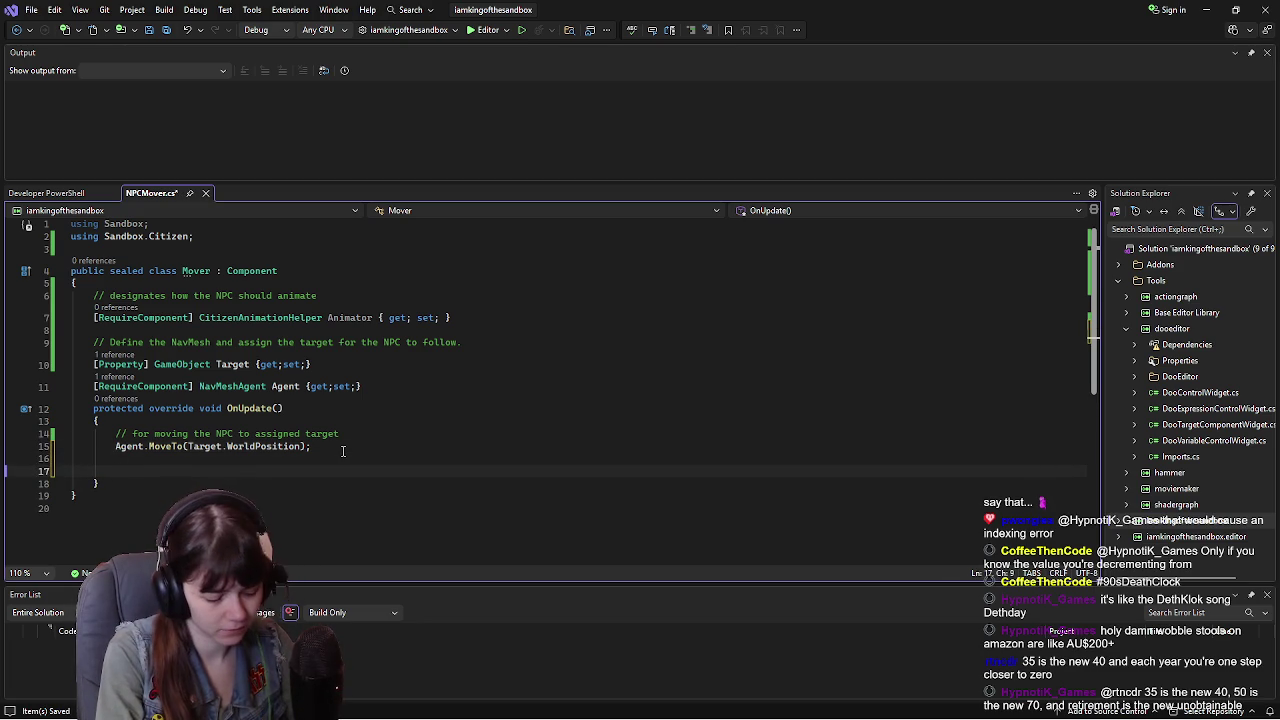
type("Animator.")
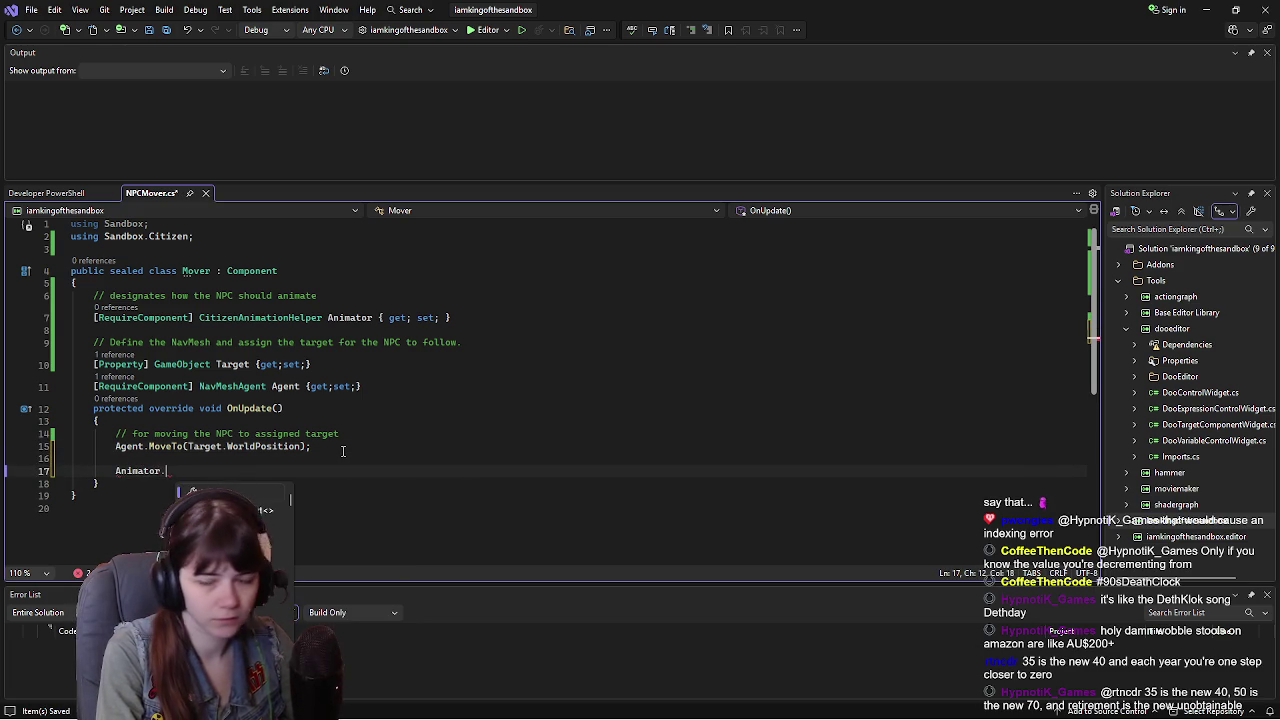
type("WithVelocity")
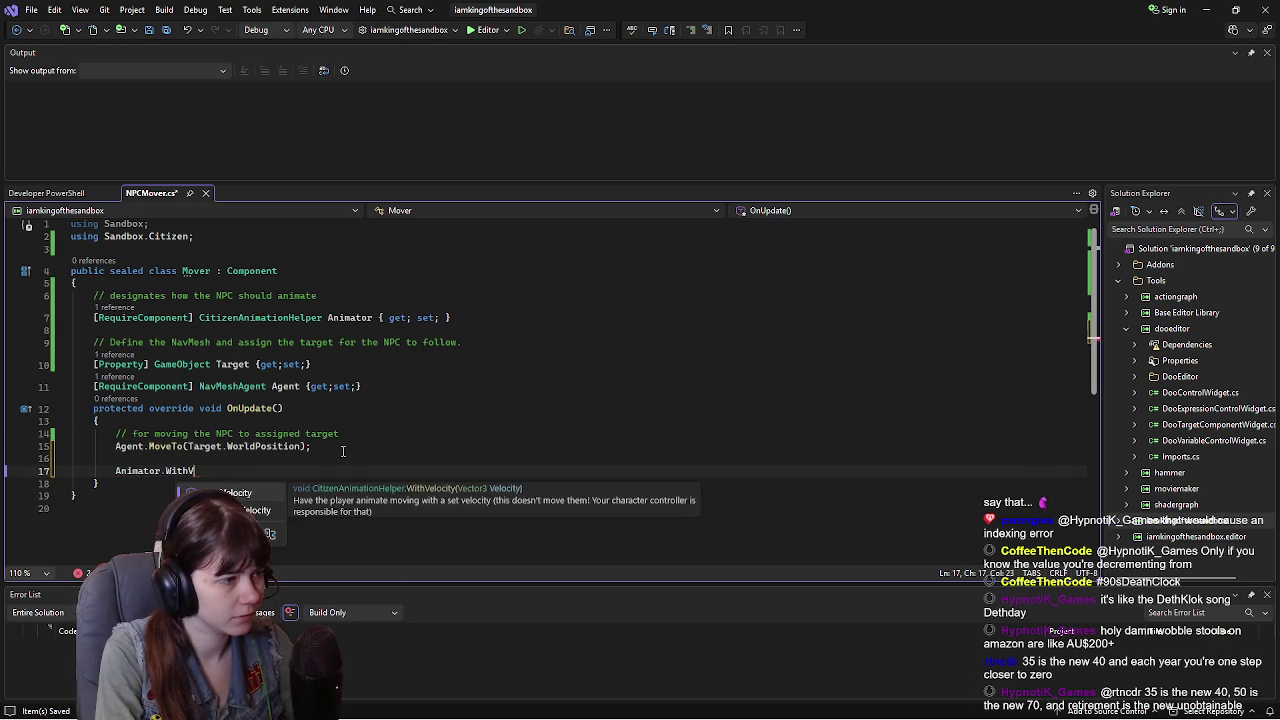
key("Tab")
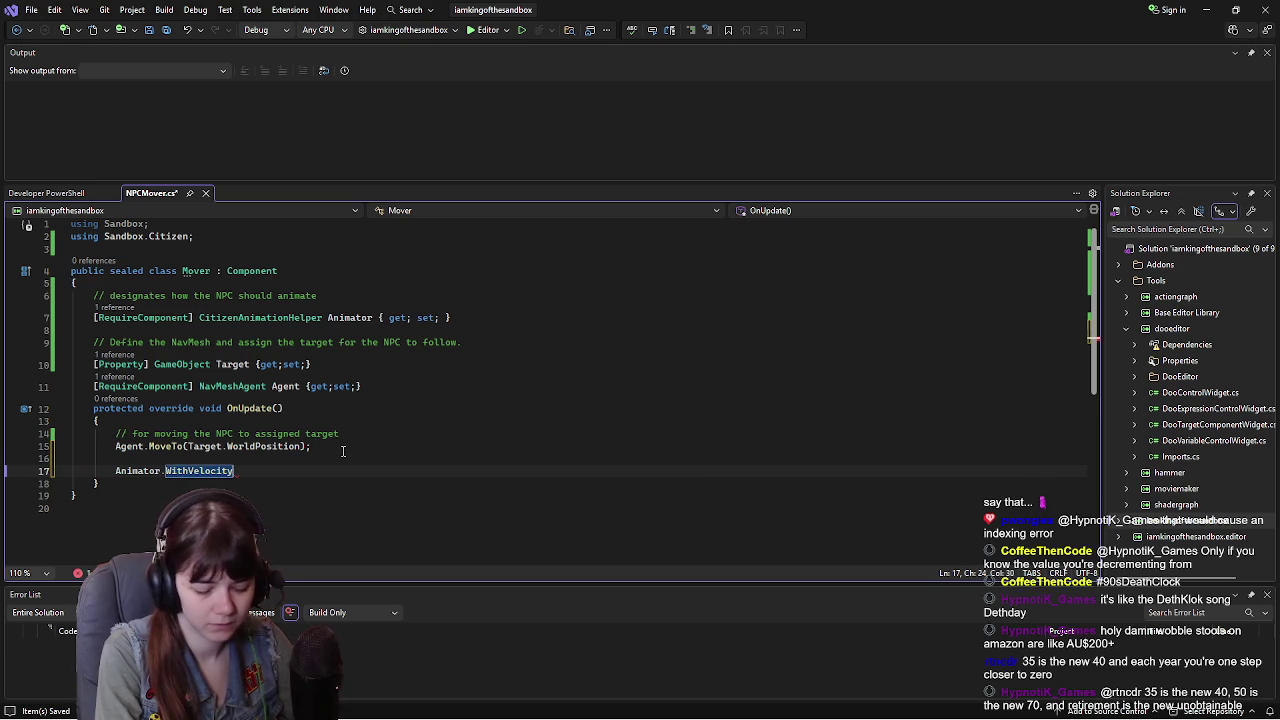
key("Return")
type("An")
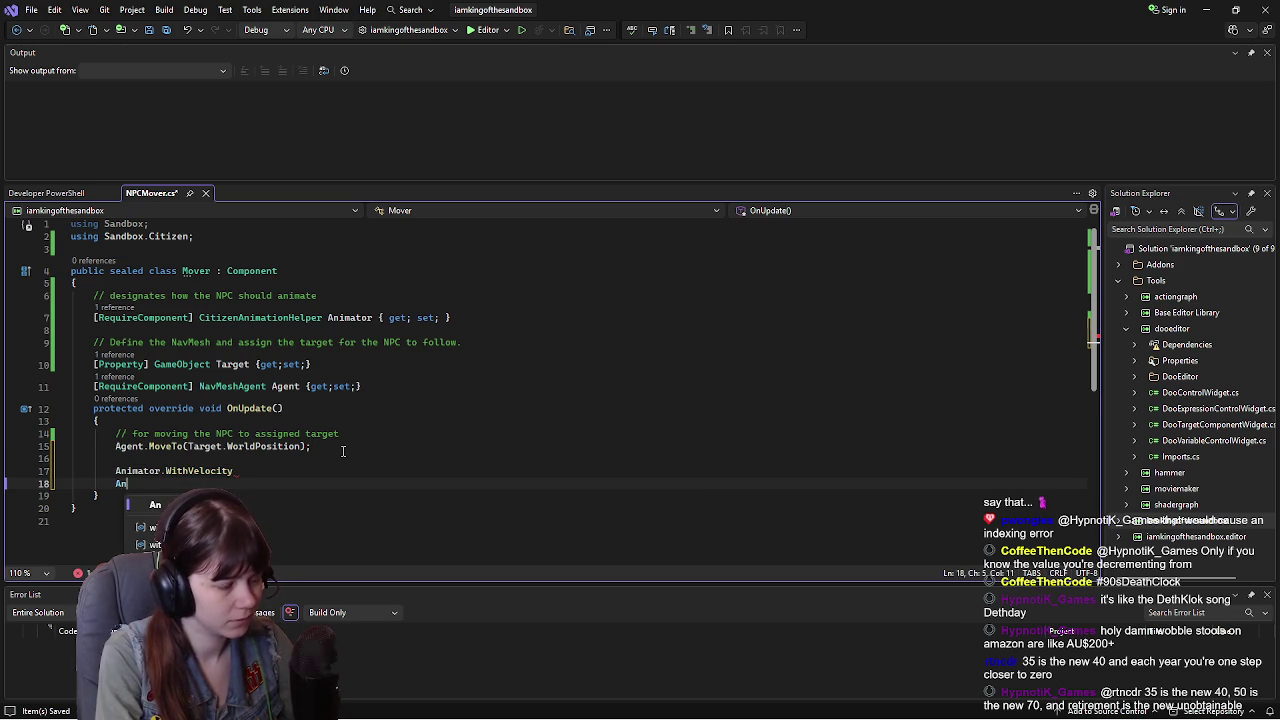
type("imator.Wi")
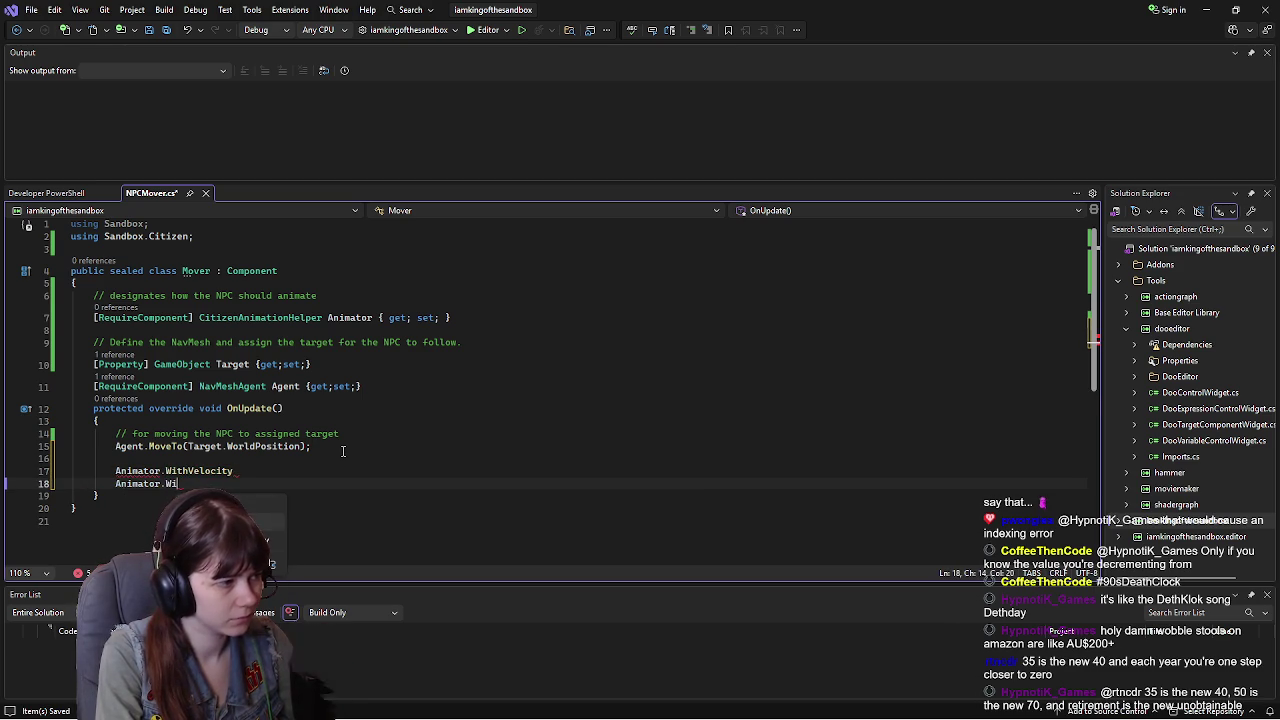
type("thW")
key("Tab")
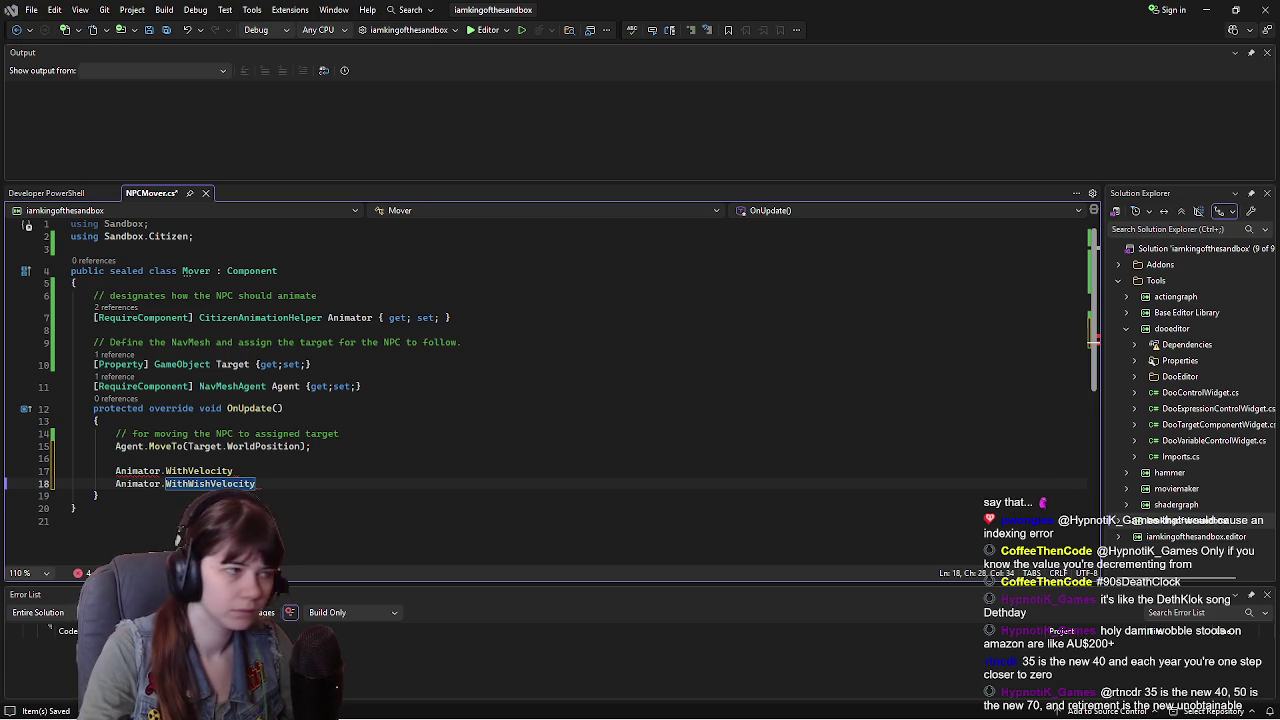
Step: Pass Agent.Velocity and Agent.WishVelocity as their arguments and save
key("Up")
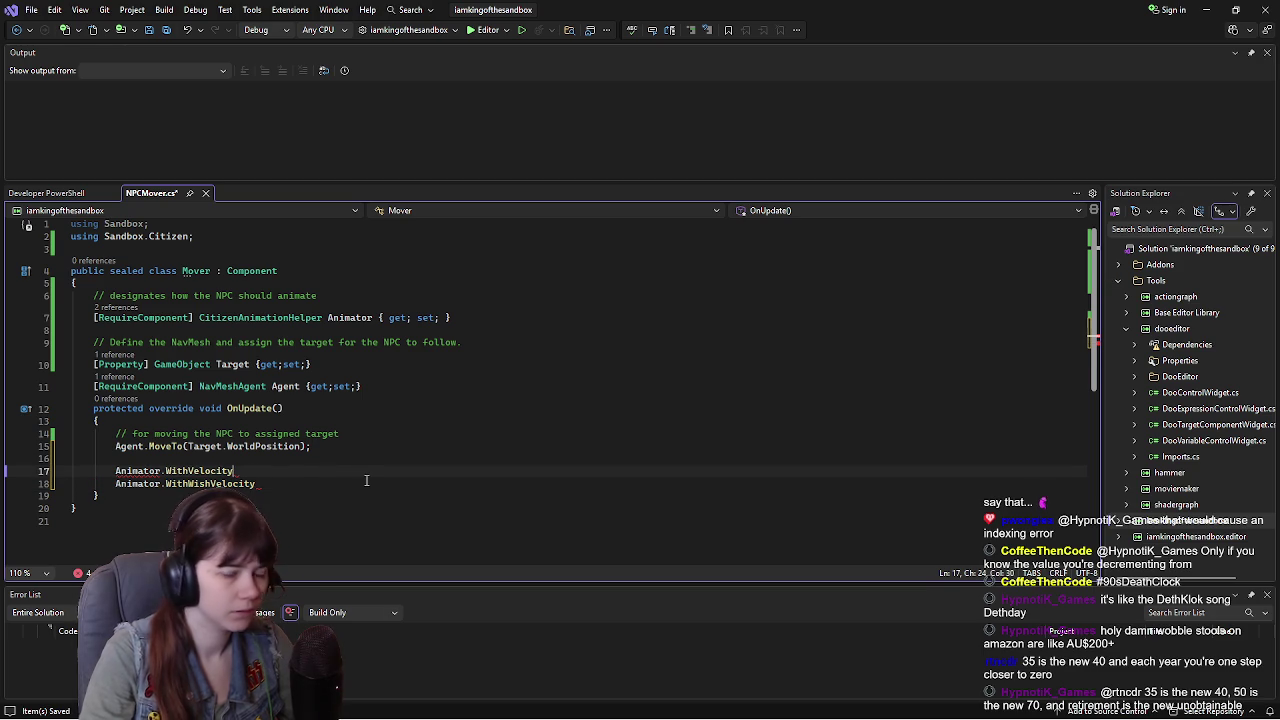
type("(Agent.")
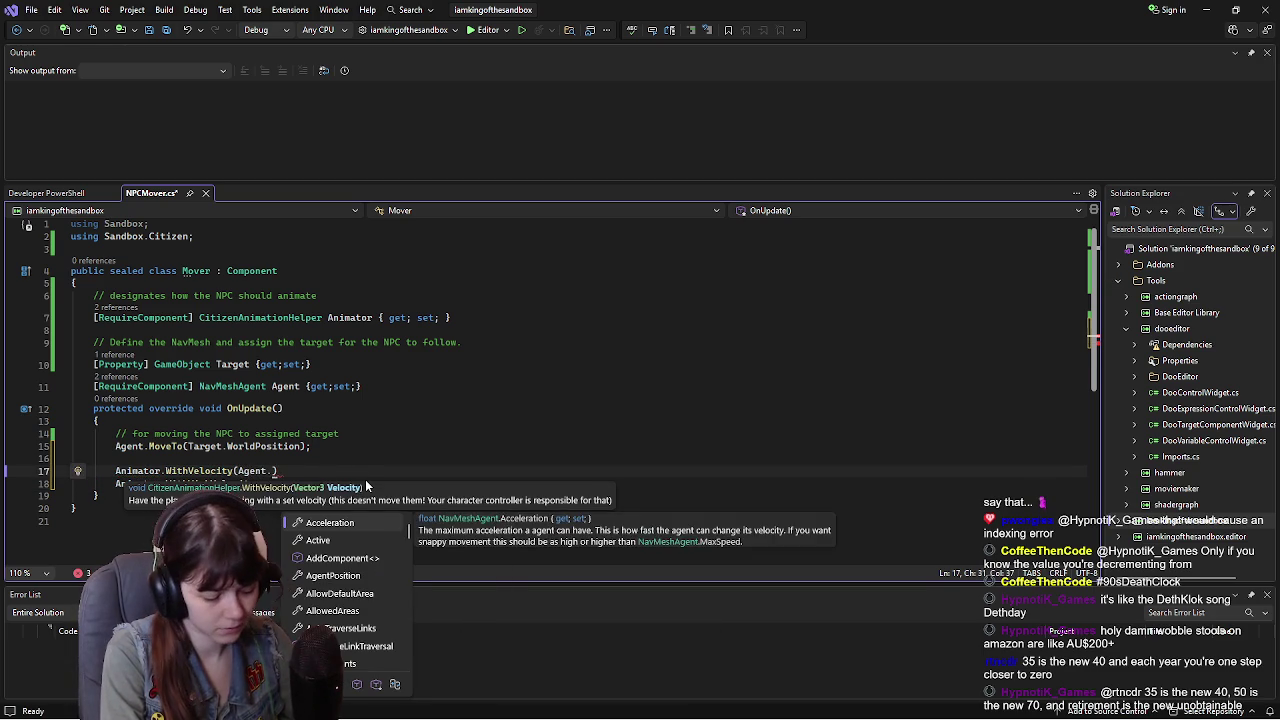
type("Velocity")
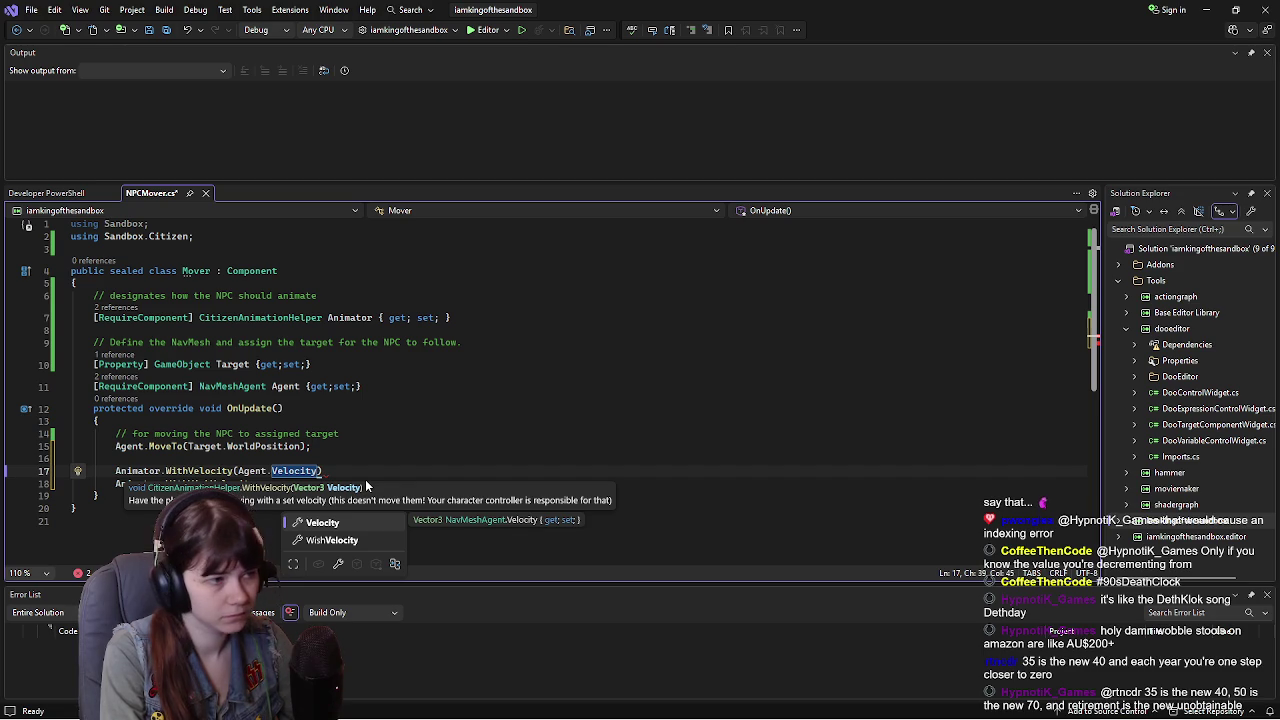
type(");")
left_click(312, 483)
type("(A")
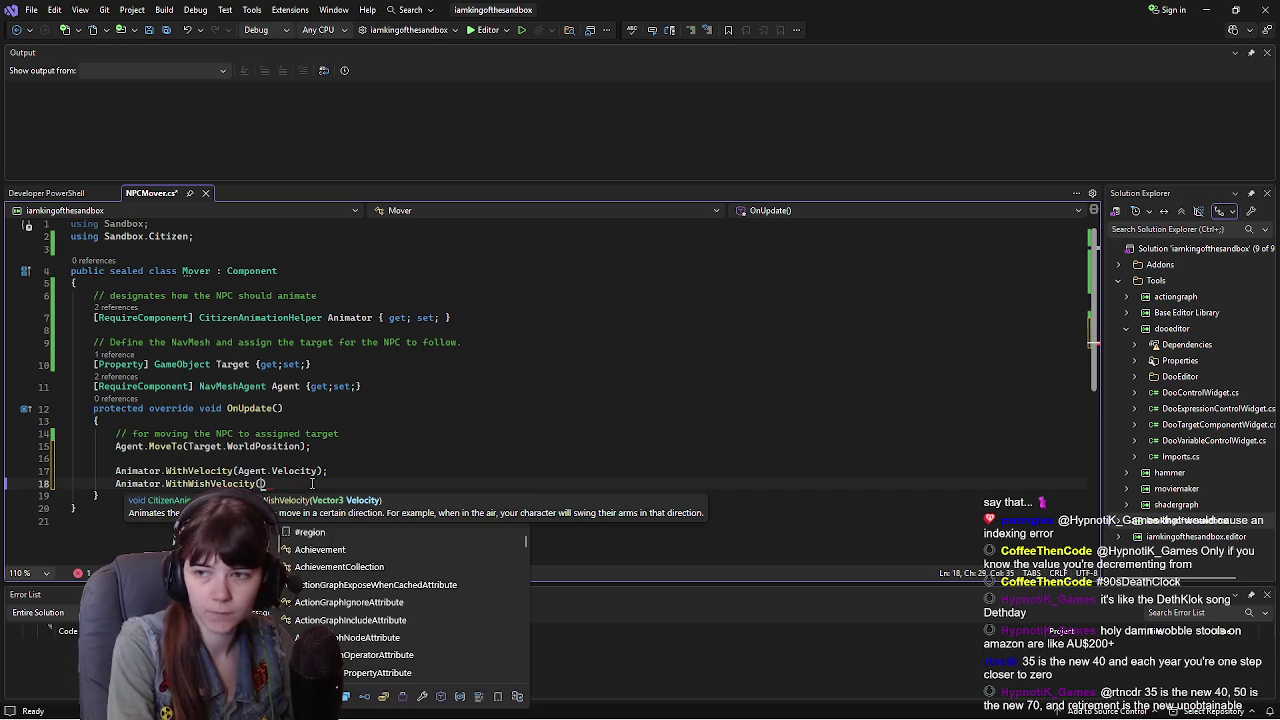
type("gent.Wis")
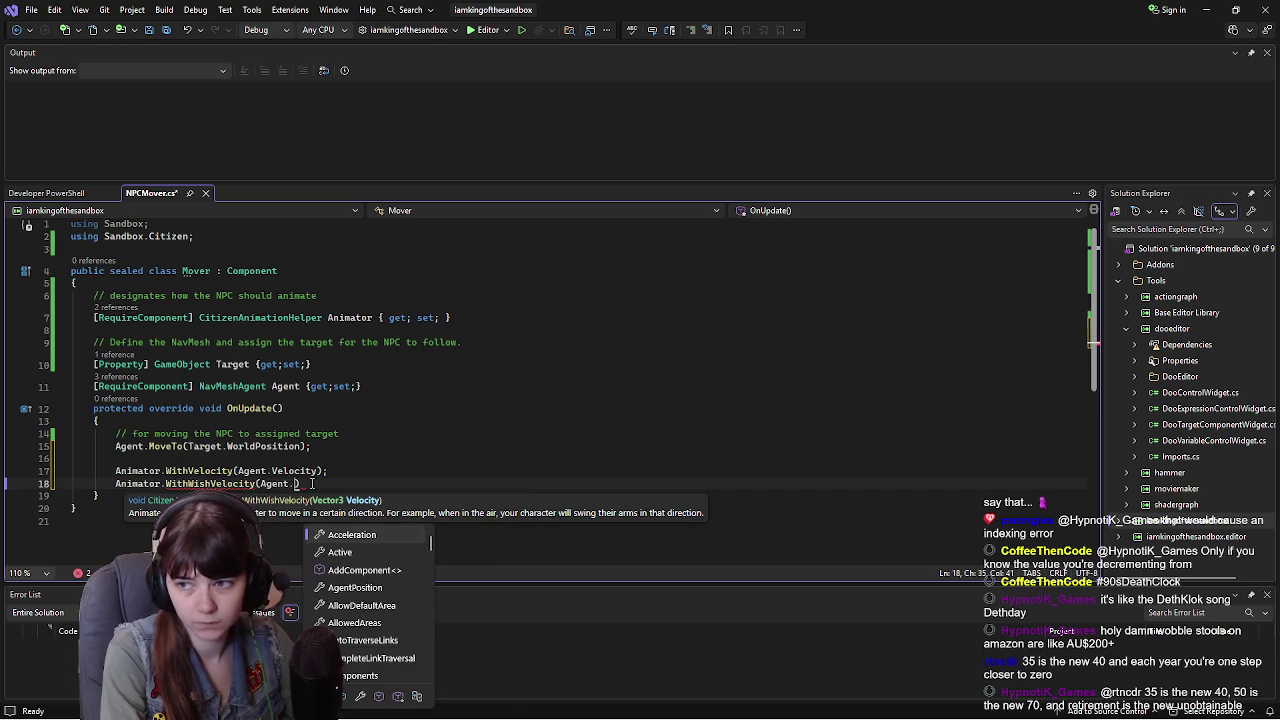
key("Tab")
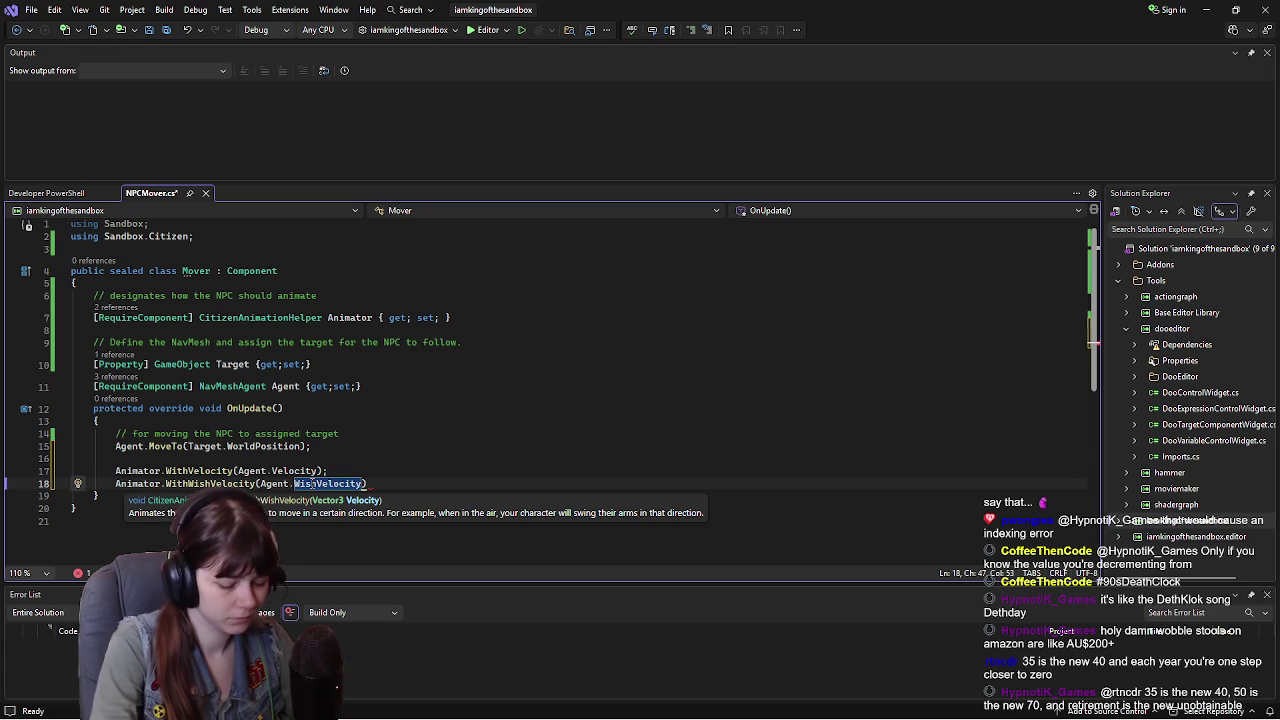
type(");")
key("ctrl+s")
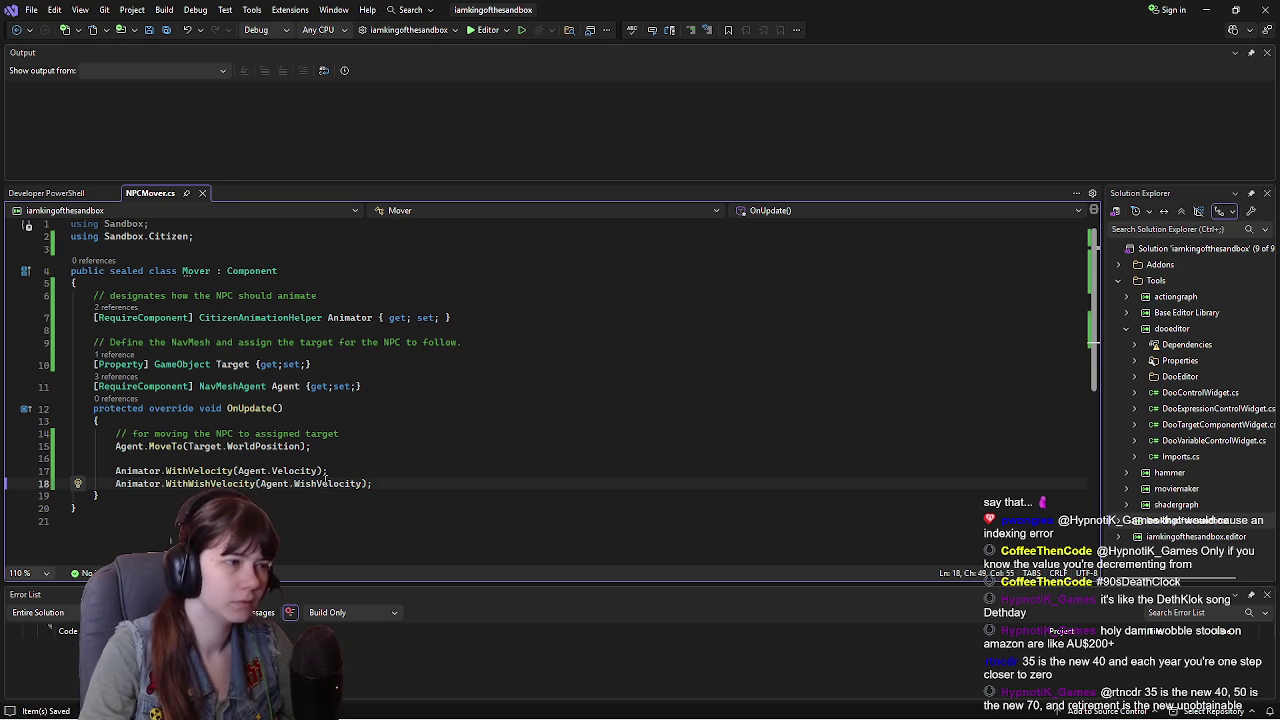
Step: Add the comment '// for animating how the NPC walks toward the target' with blank lines above
left_click(313, 459)
key("Return")
type("//")
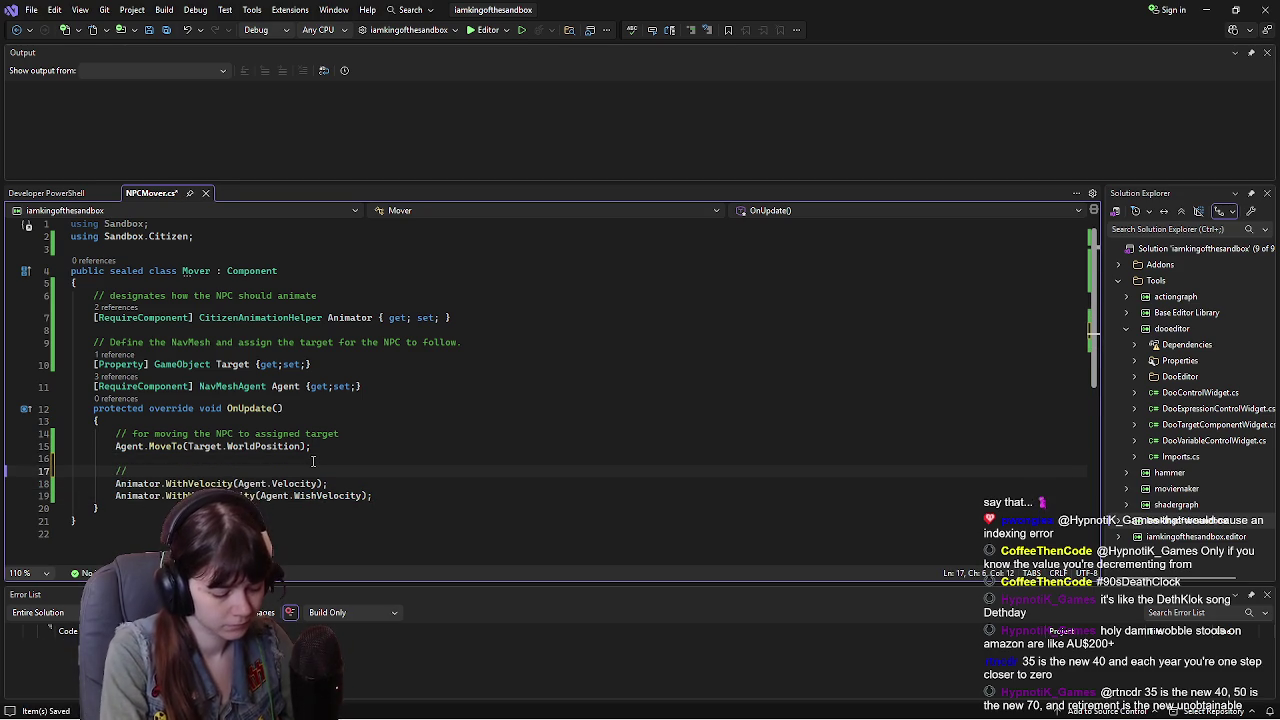
type(" for animating")
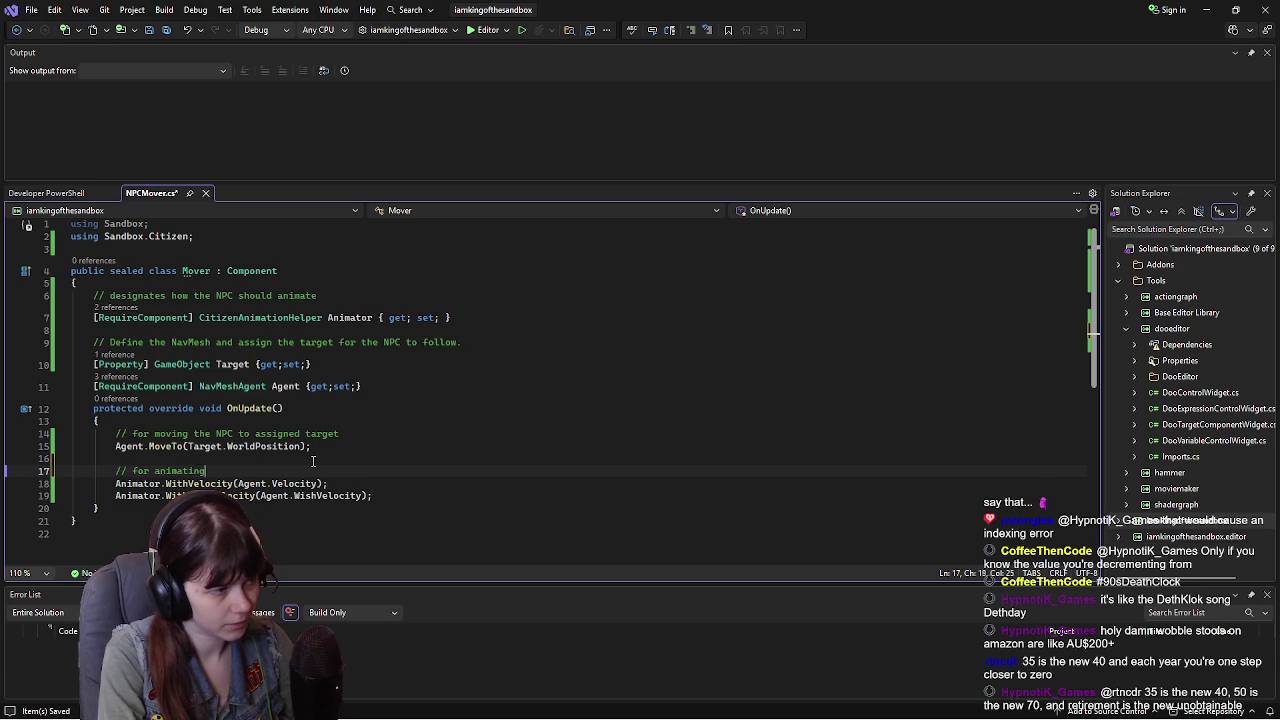
type(" how the NPC w")
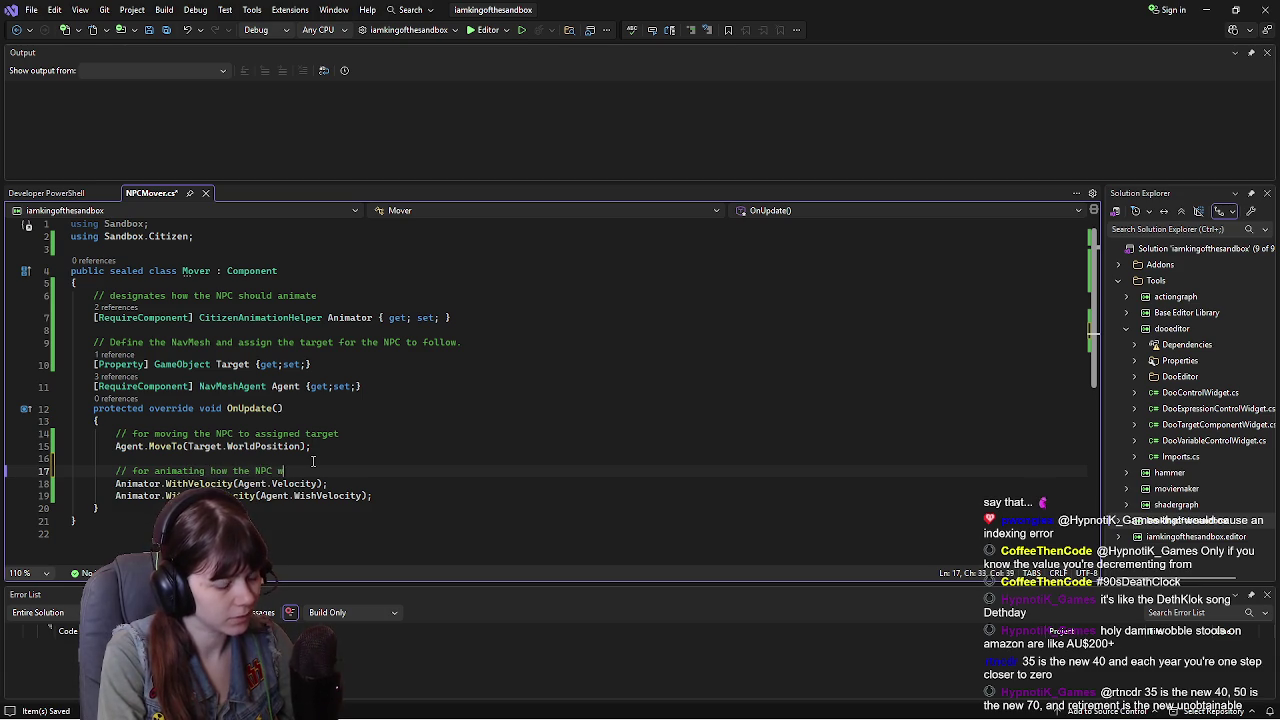
type("alks towa")
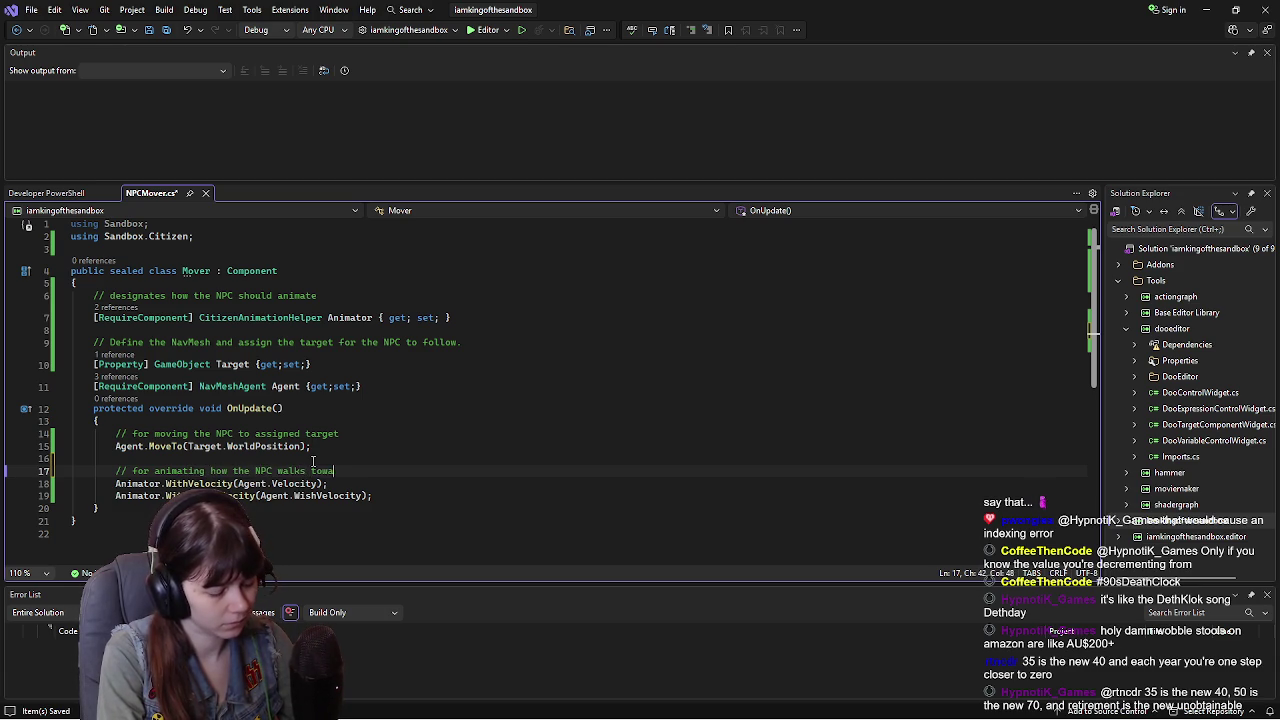
type("rd the target")
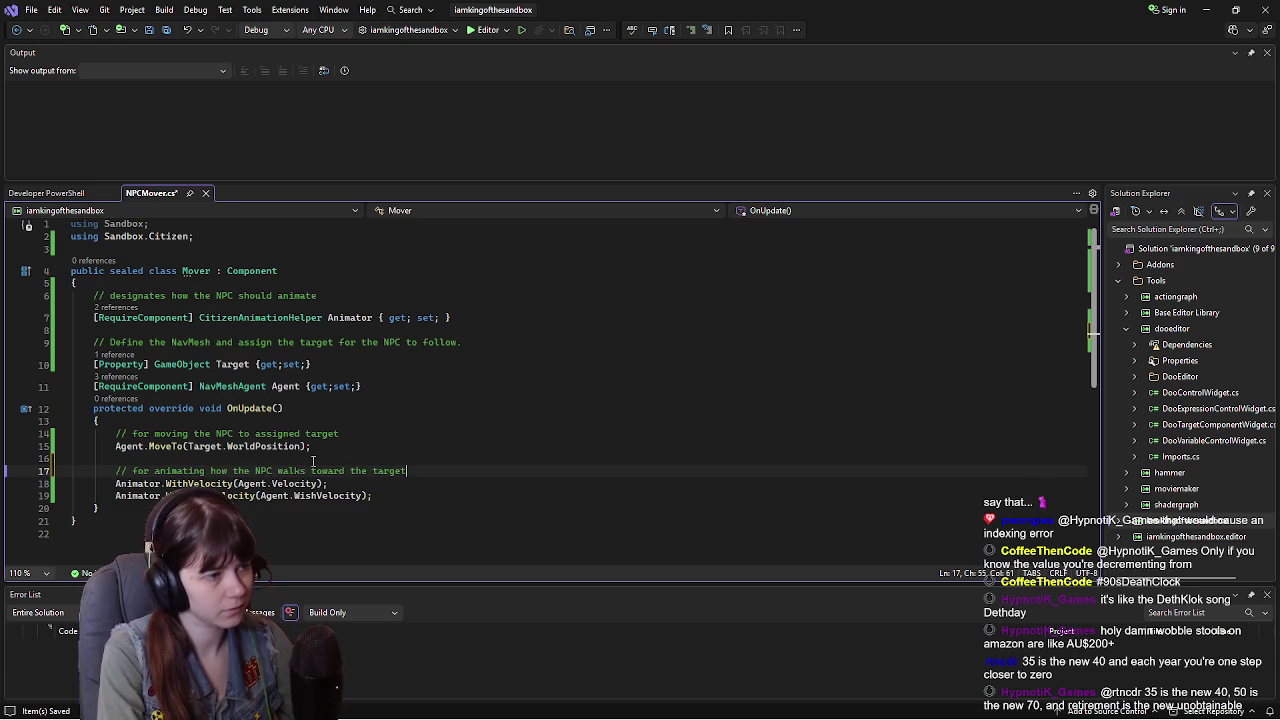
key("ctrl+s")
key("ctrl+Return")
key("ctrl+Return")
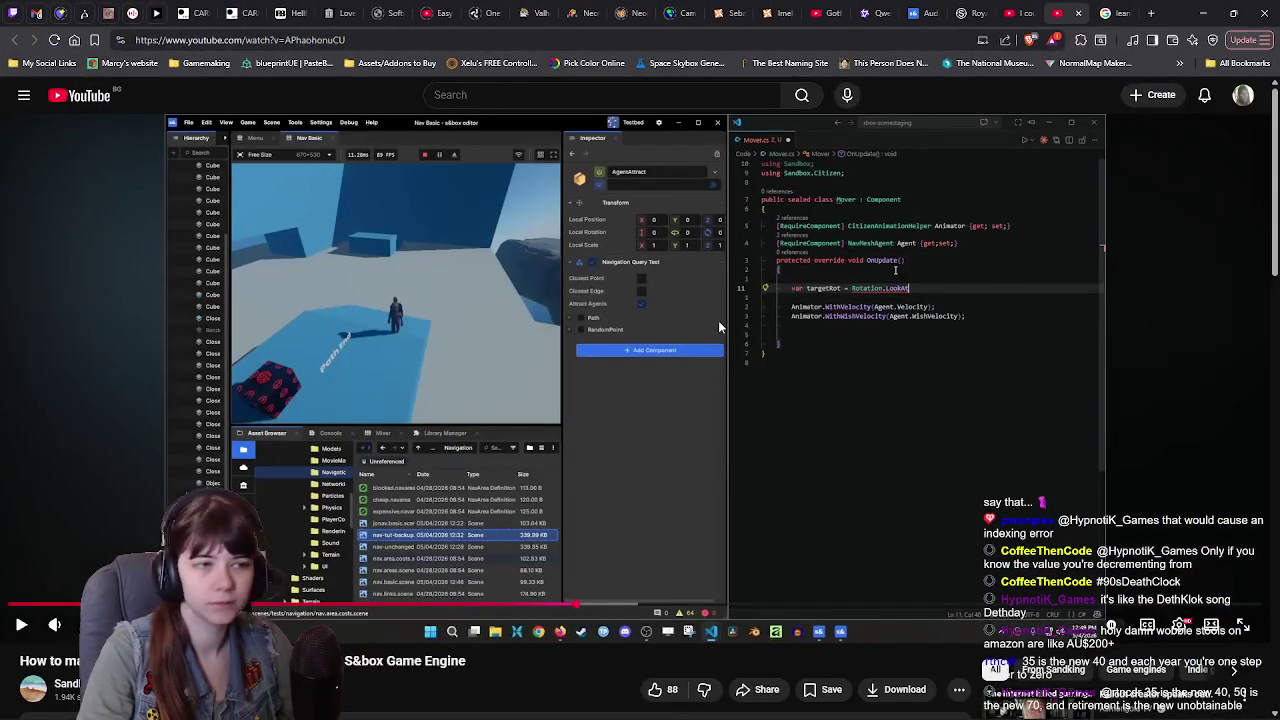
left_click(638, 430)
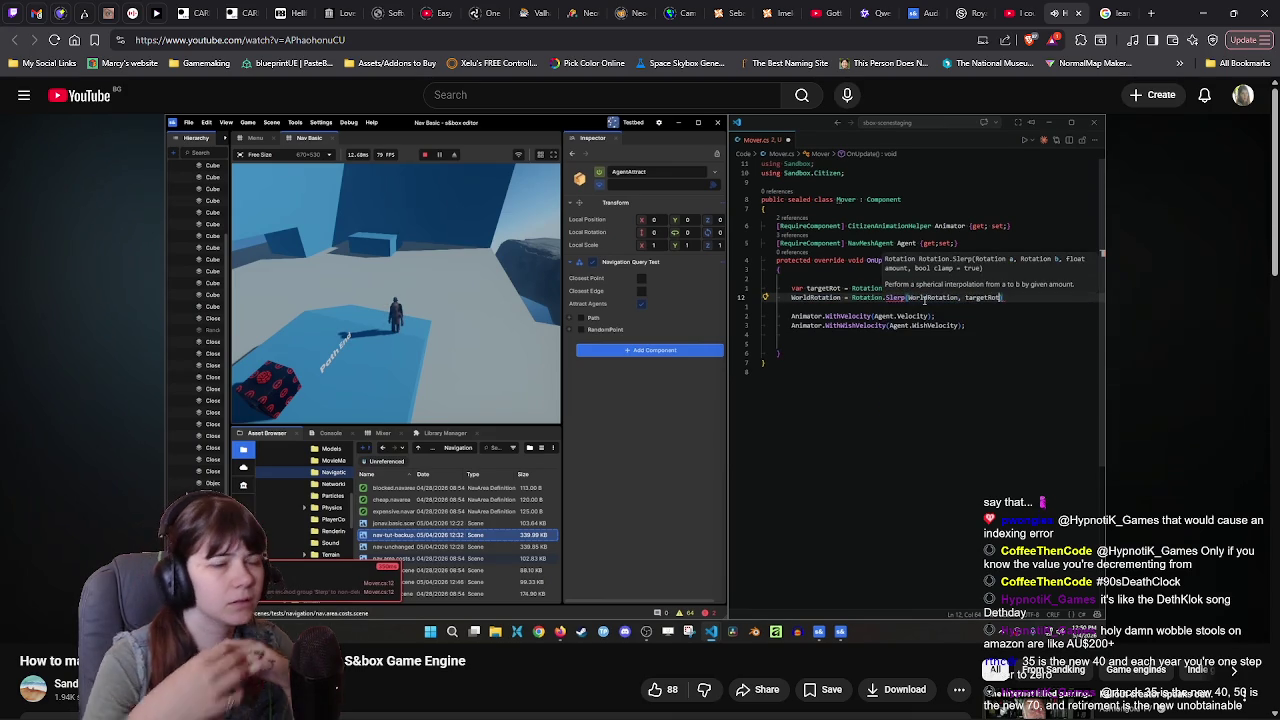
Step: Pause the tutorial on its Rotation.LookAt/Slerp turning code and switch back to Visual Studio
left_click(644, 507)
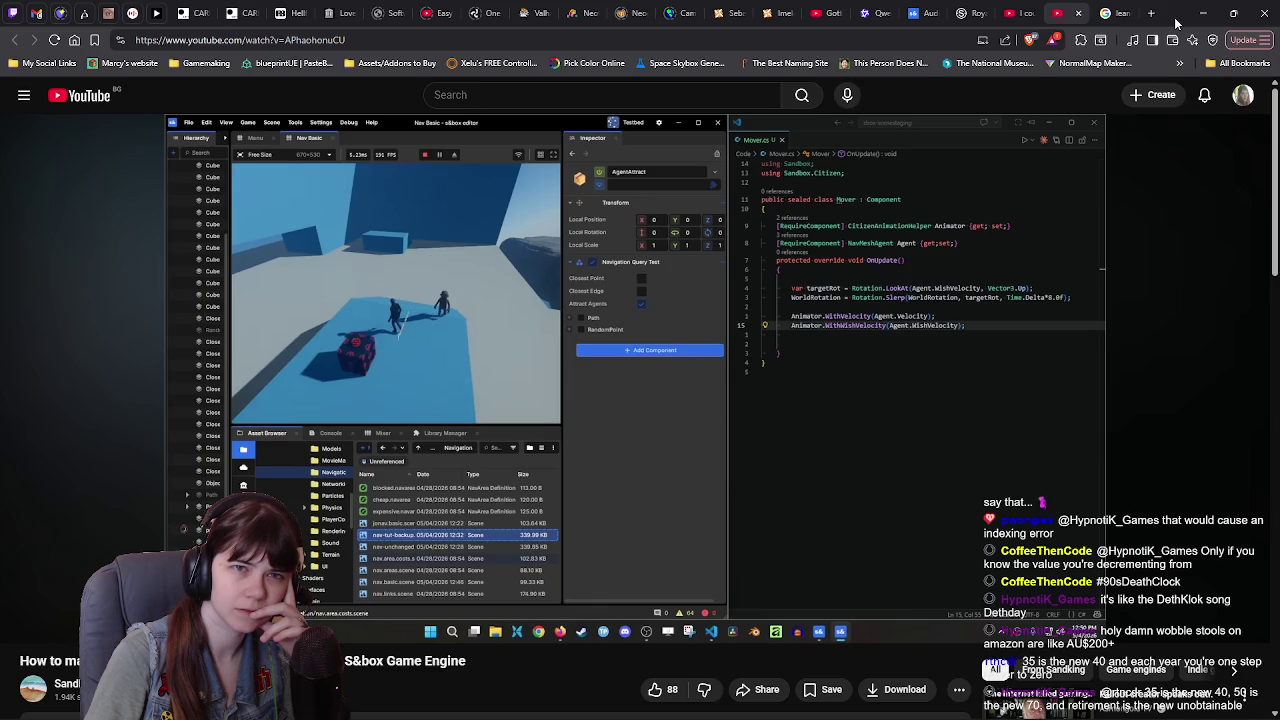
key("alt+Tab")
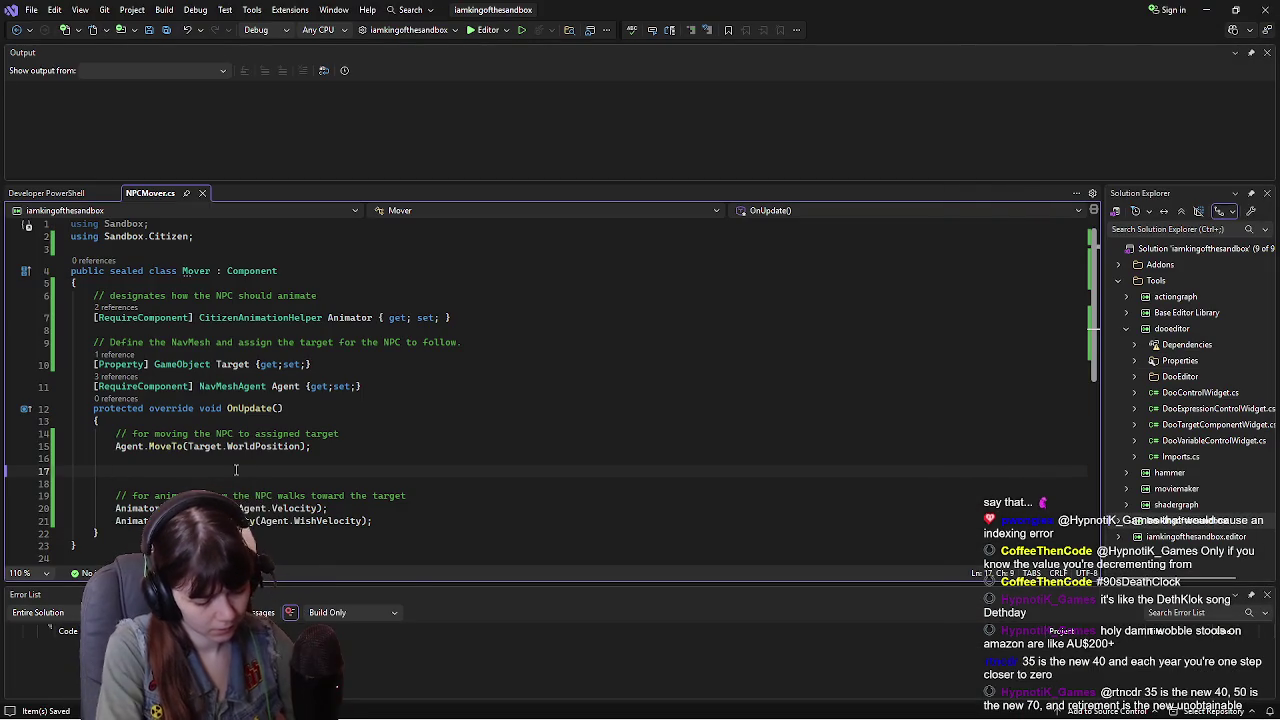
Step: Start a targetRot line with the comment '// for turning the NPC in the direction that they're walking' above it
type("var ")
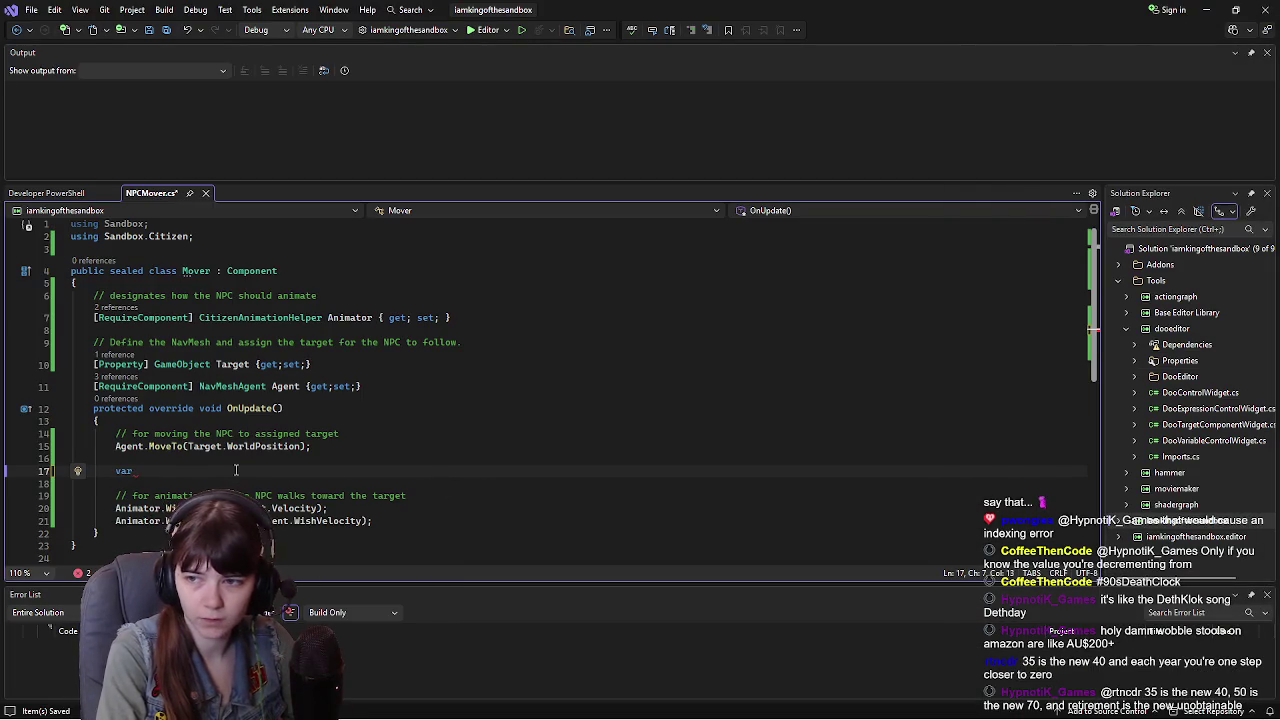
type("targetRot")
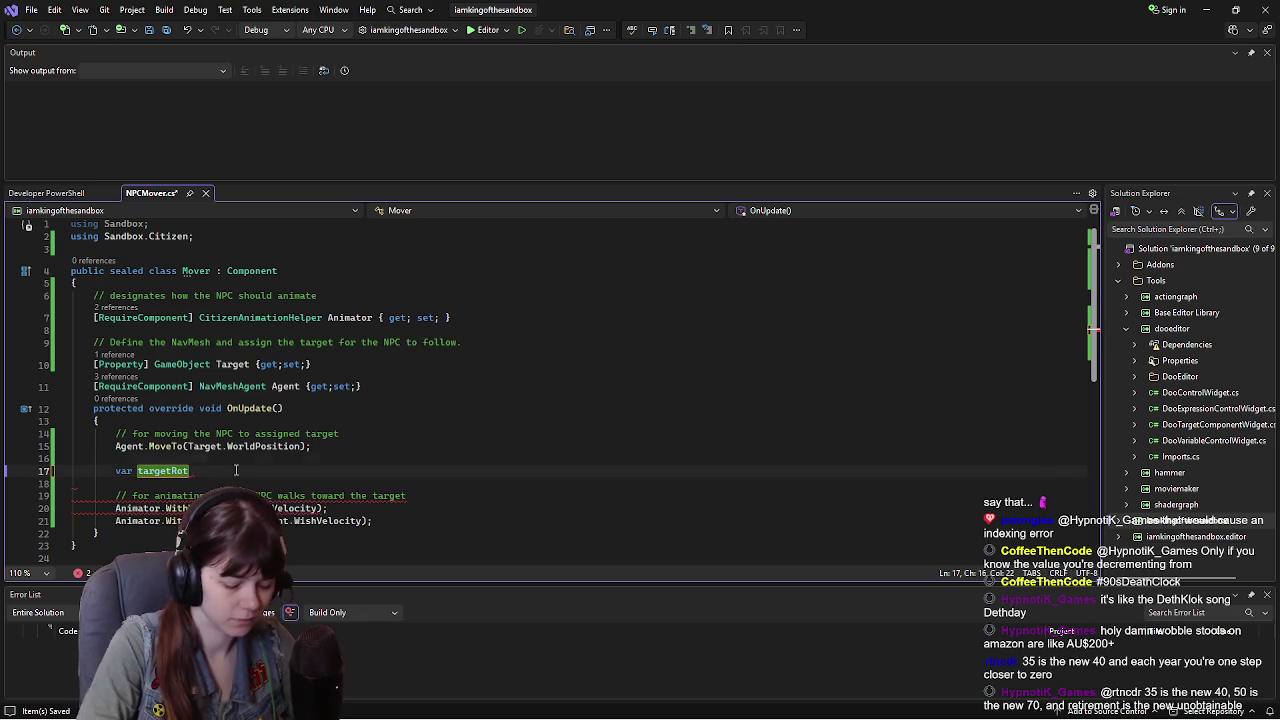
key("ctrl+Return")
type("/ ")
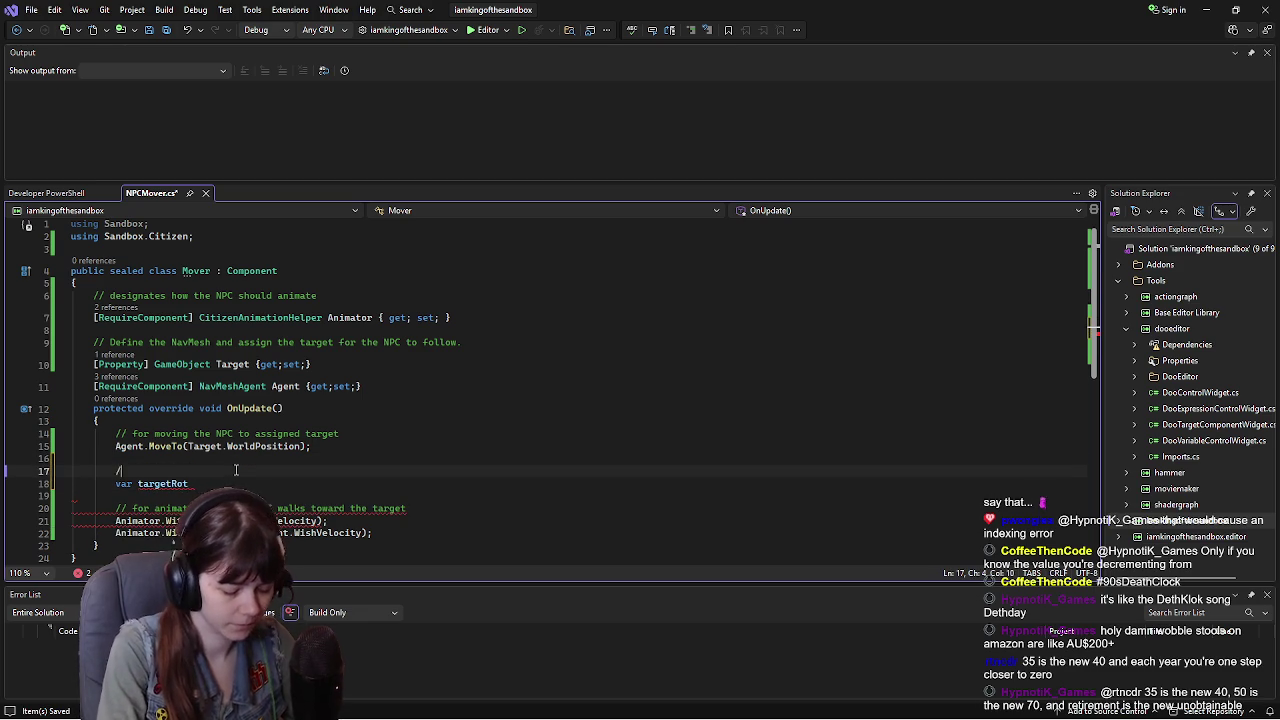
type("animat")
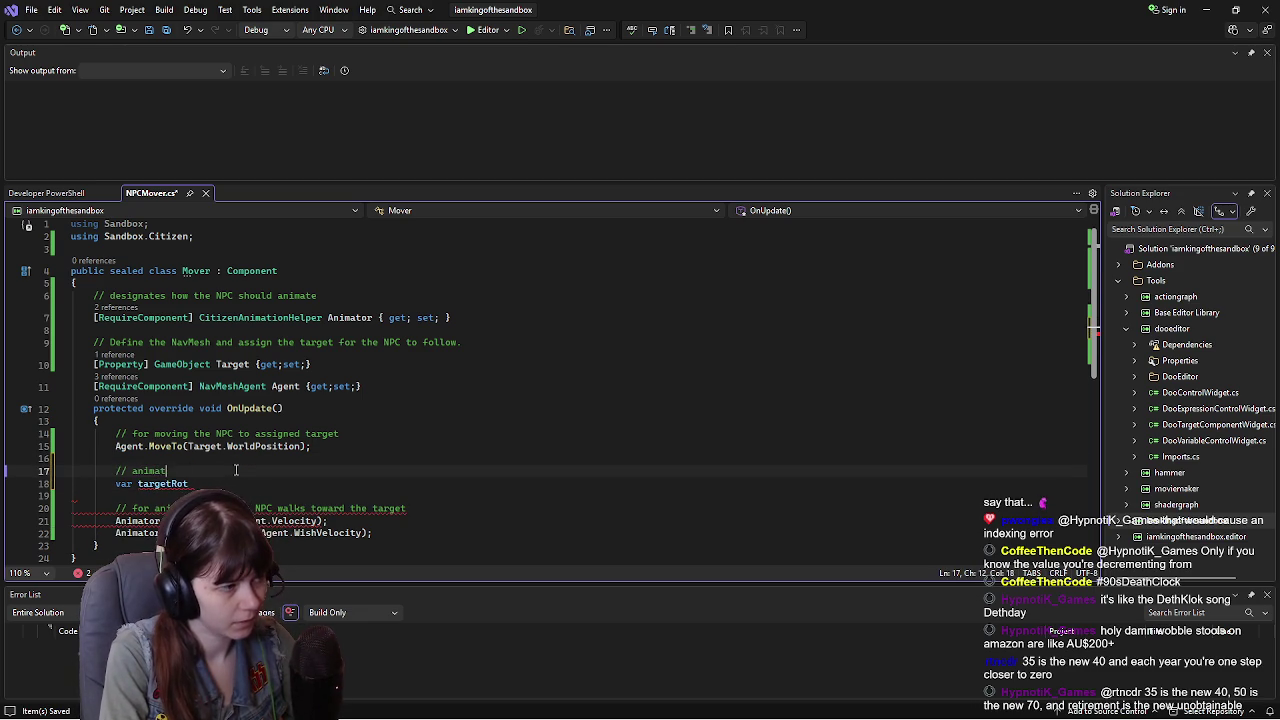
key("BackSpace")
key("BackSpace")
key("BackSpace")
key("BackSpace")
key("BackSpace")
key("BackSpace")
type("for turning the NPC")
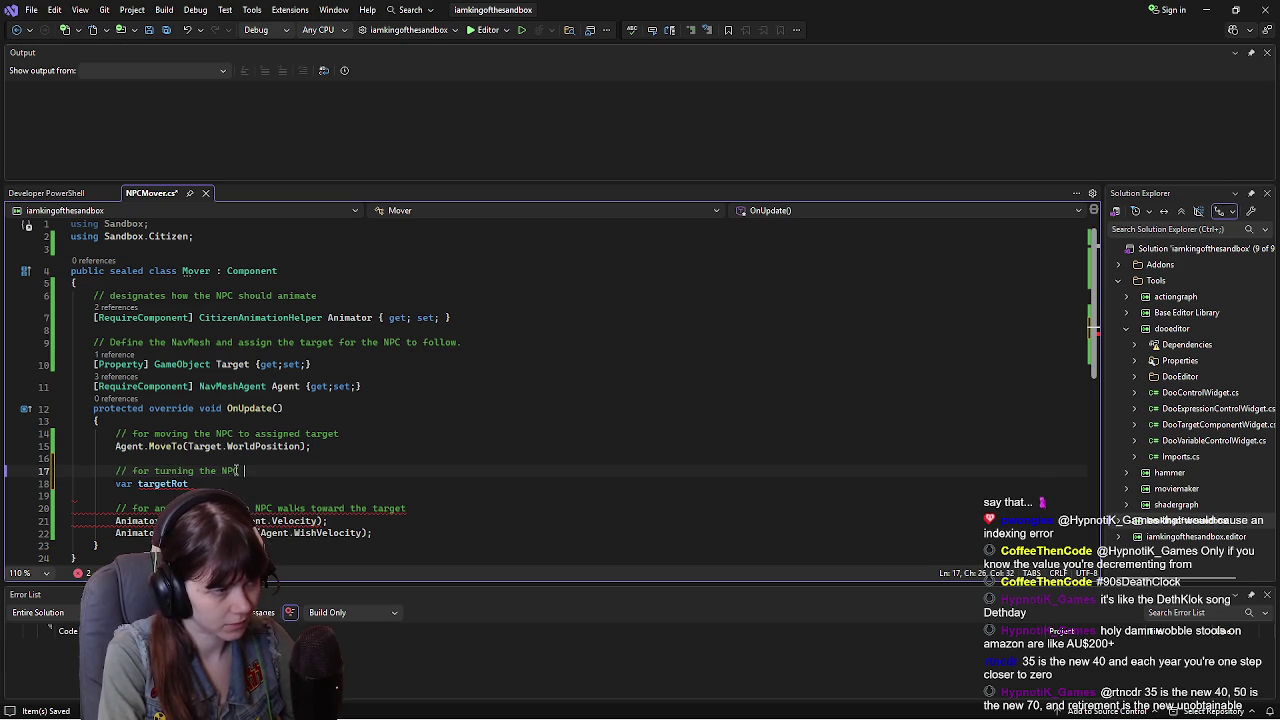
type("irection that they're walking")
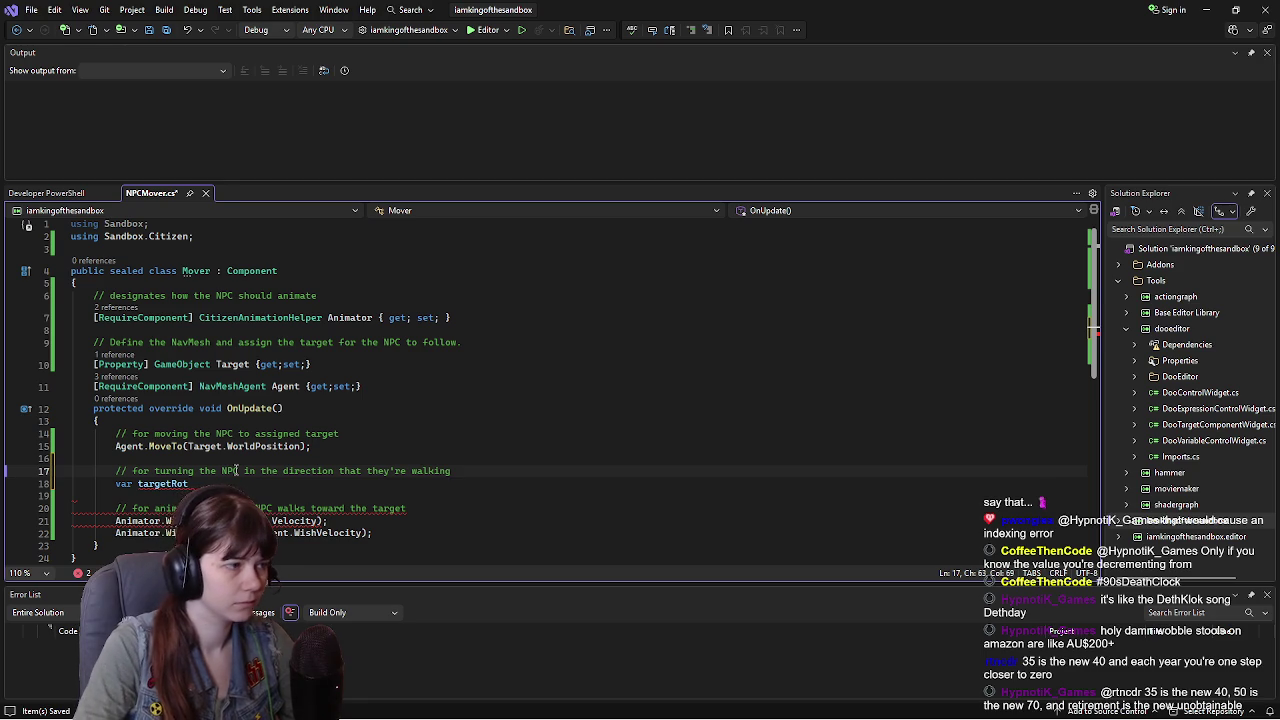
key("ctrl+s")
Step: Complete it as var targetRot = Rotation.LookAt(Agent.WishVelocity, Vector3.Up)
left_click(203, 484)
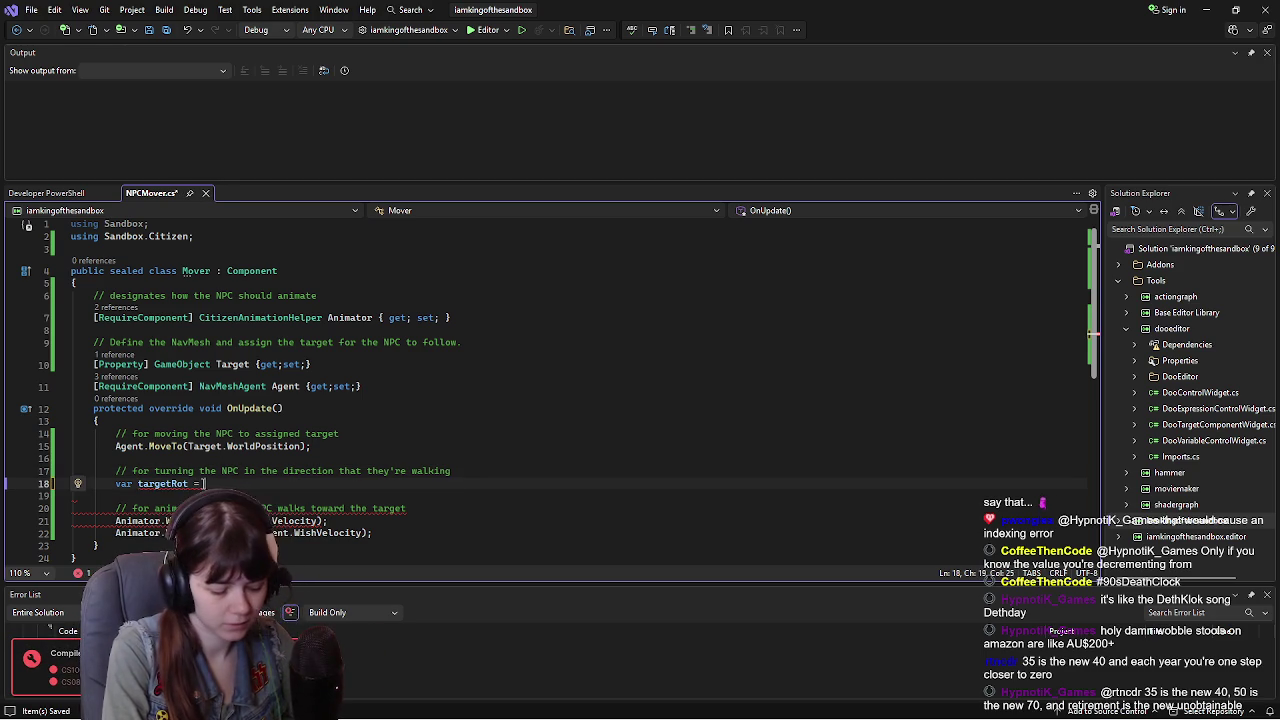
type("Rotation")
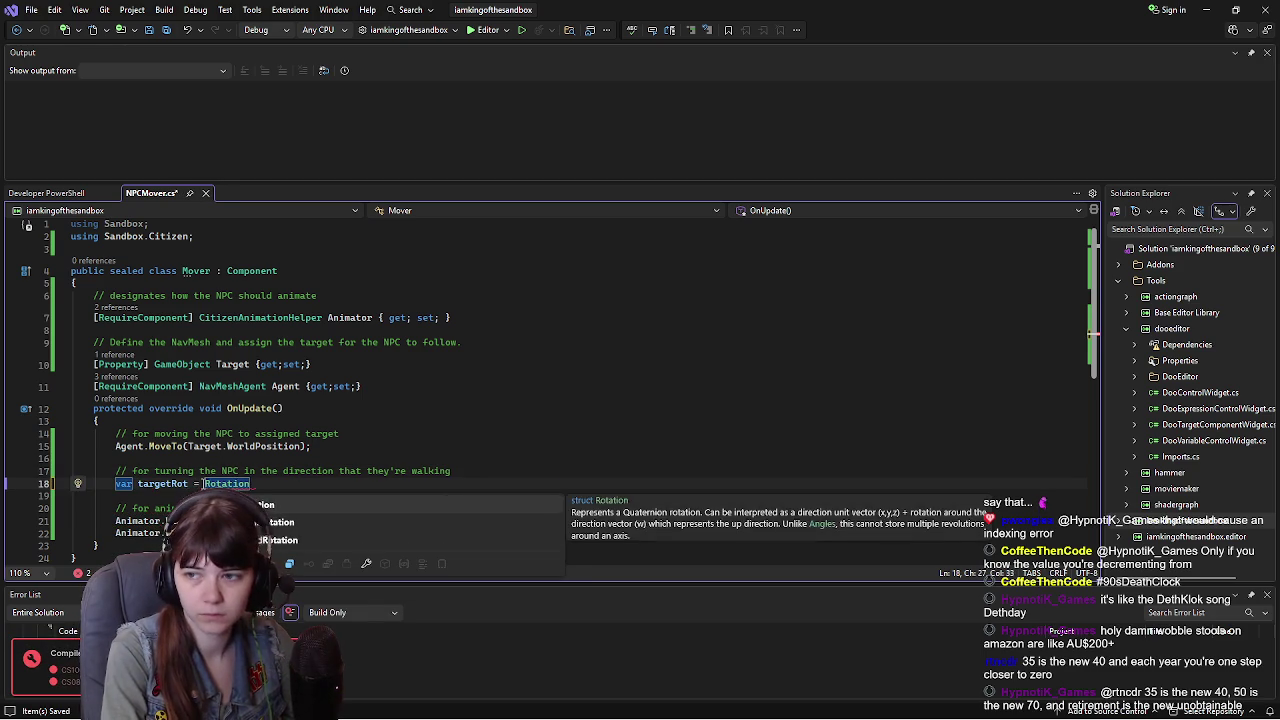
type(".Loo")
key("Tab")
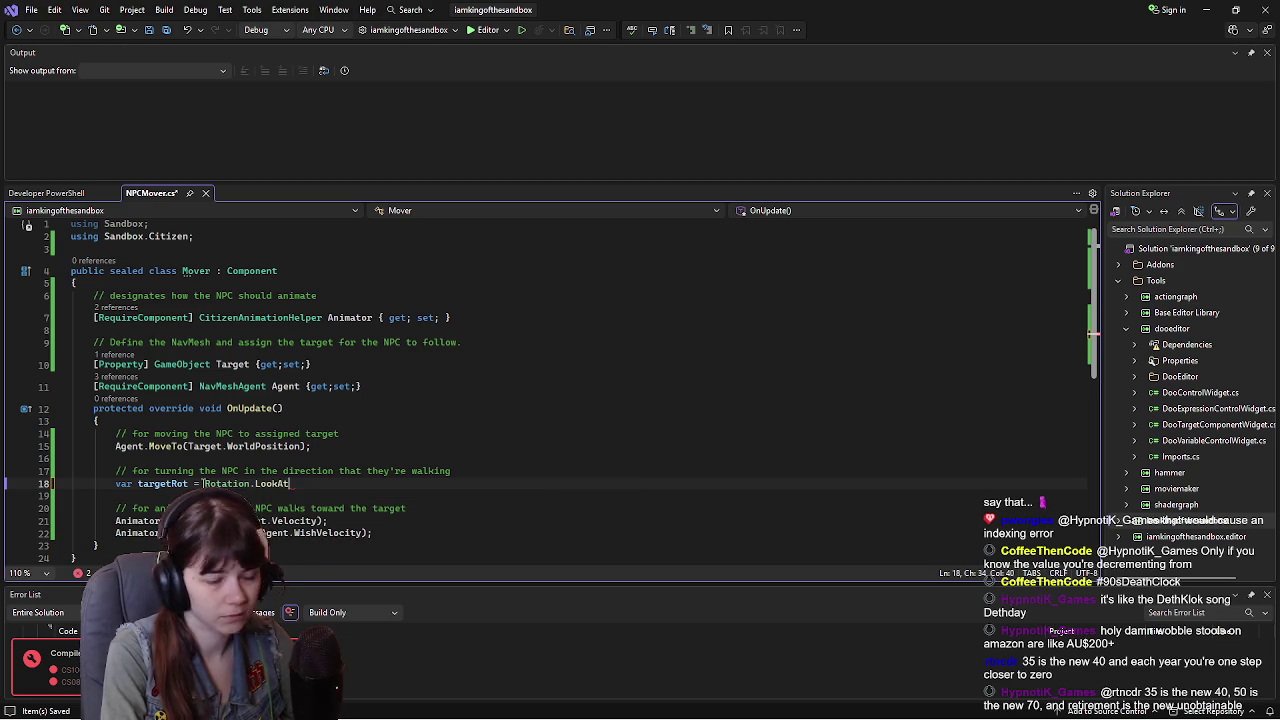
type("(Agent.")
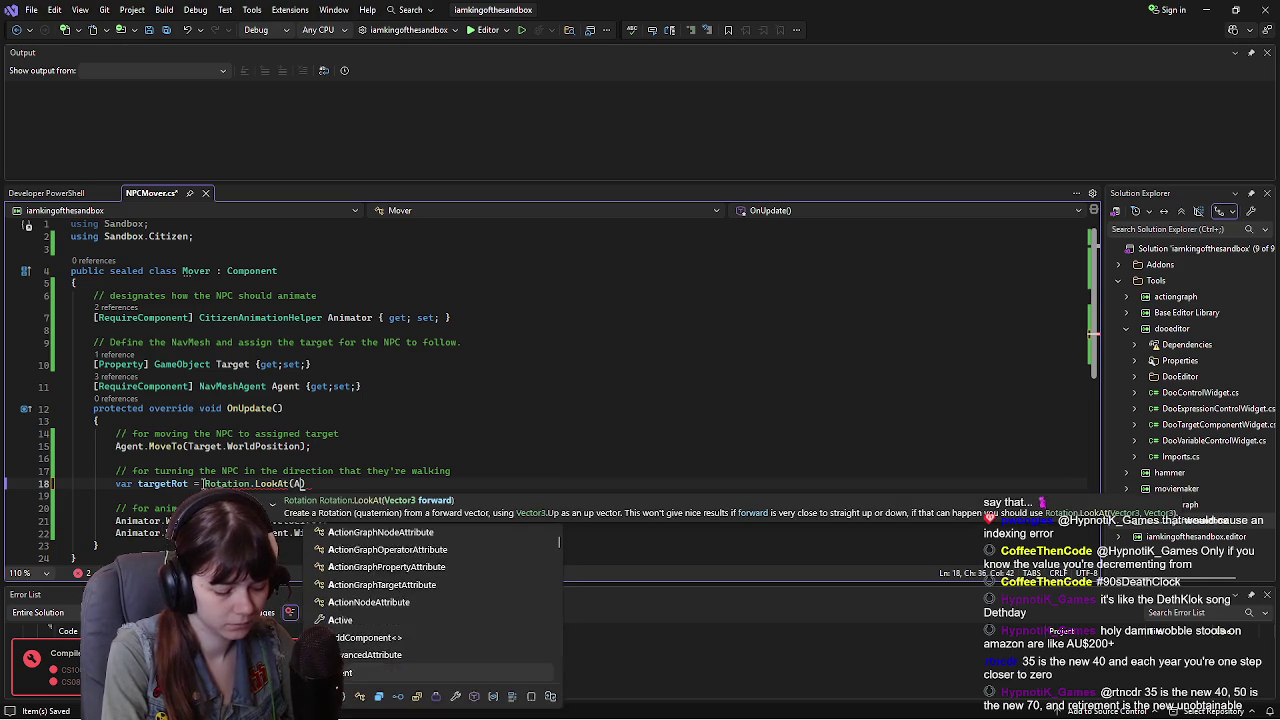
type("Wi")
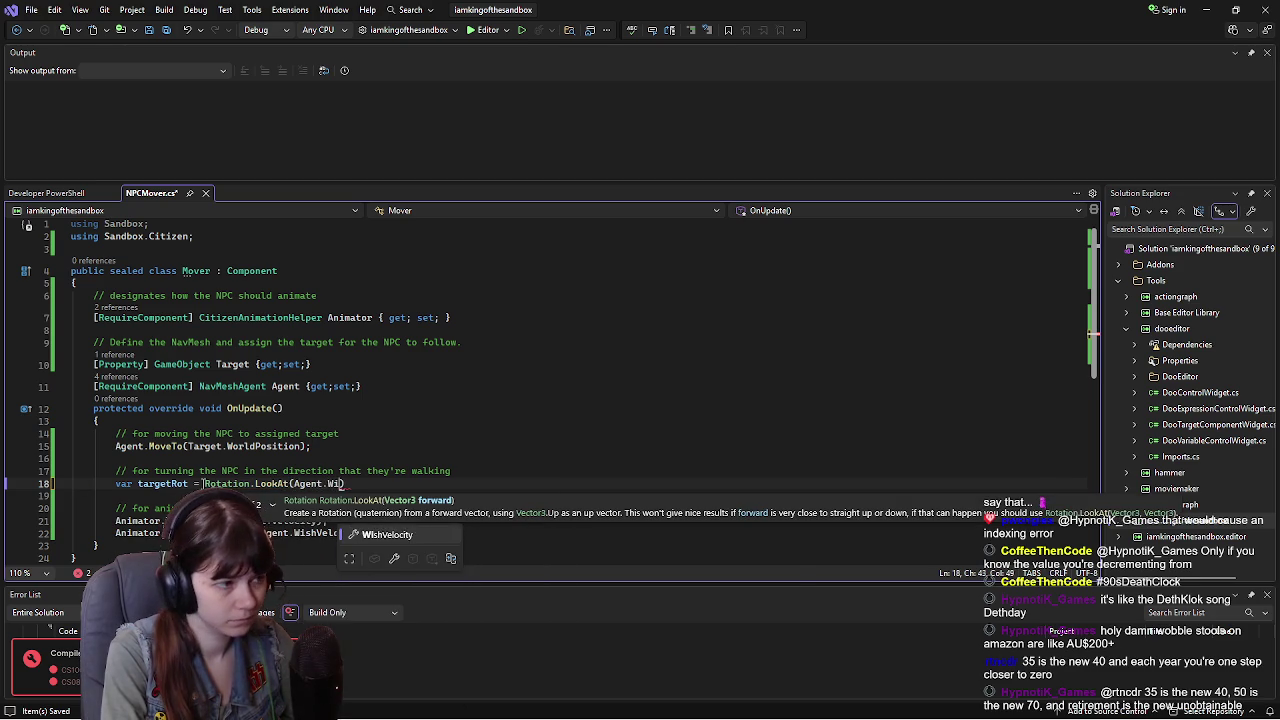
key("Tab")
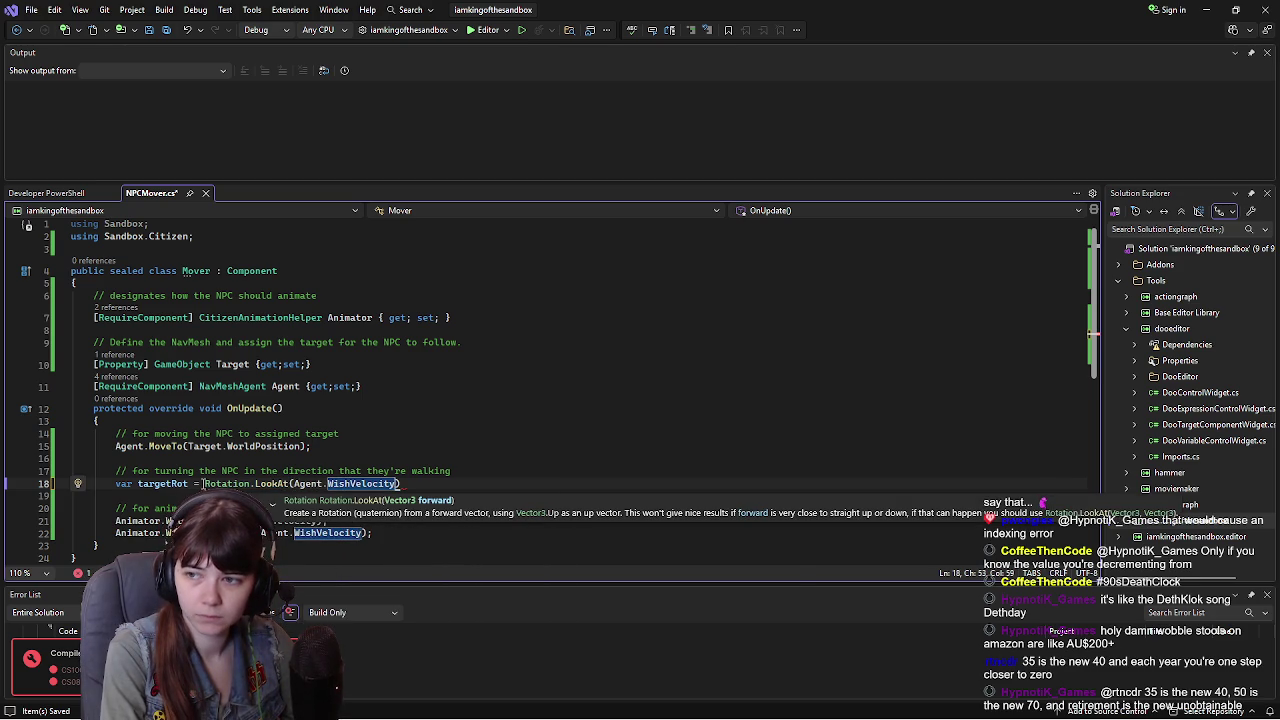
type(", ")
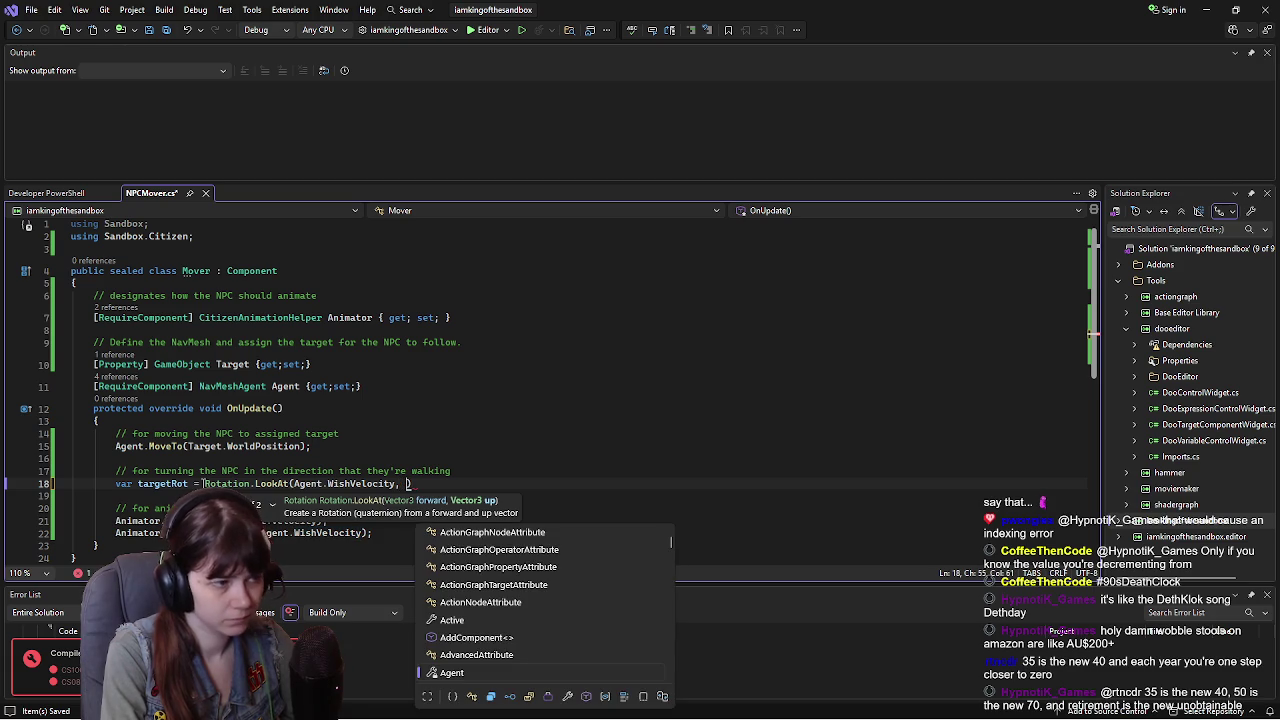
type("Vector2")
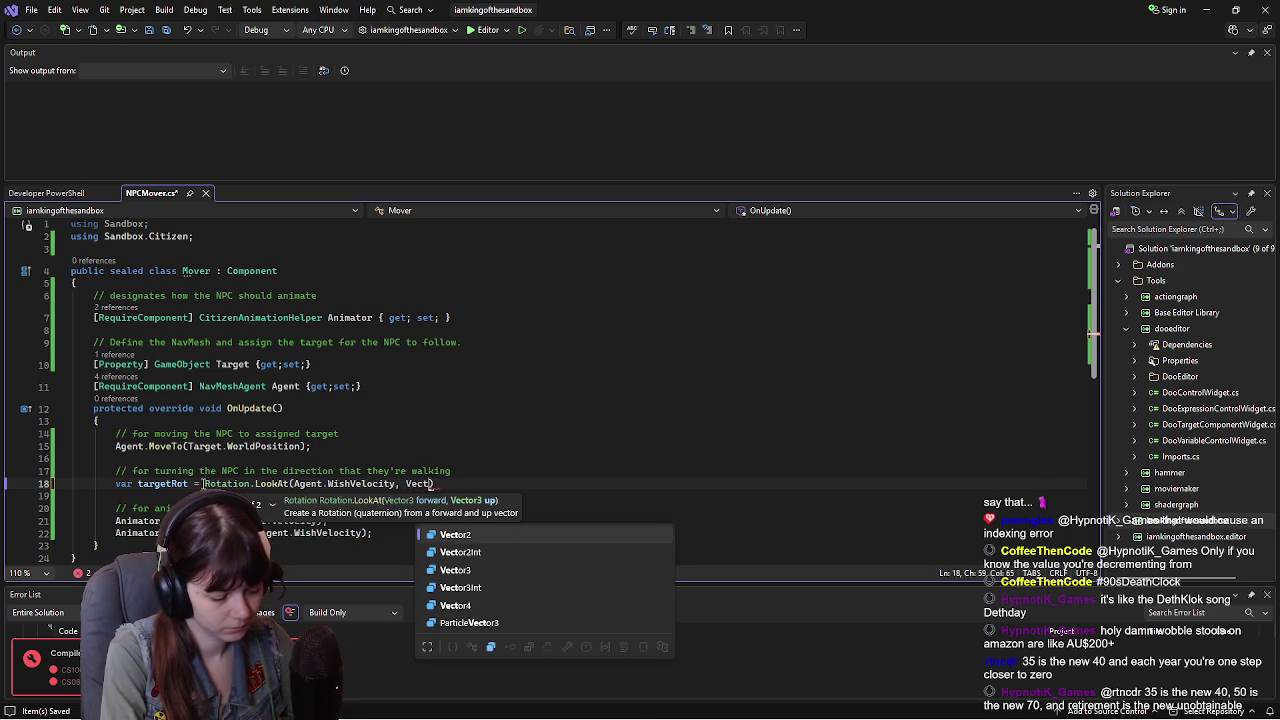
key("BackSpace")
type("3.")
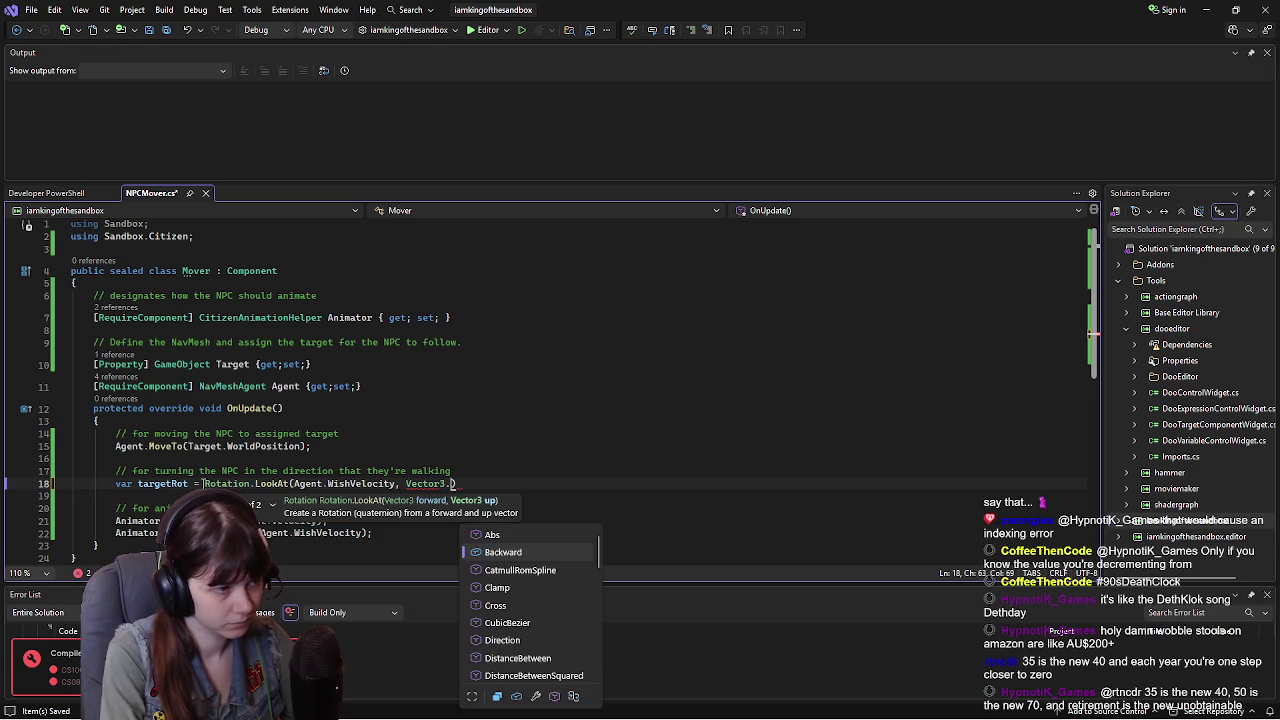
type("Up")
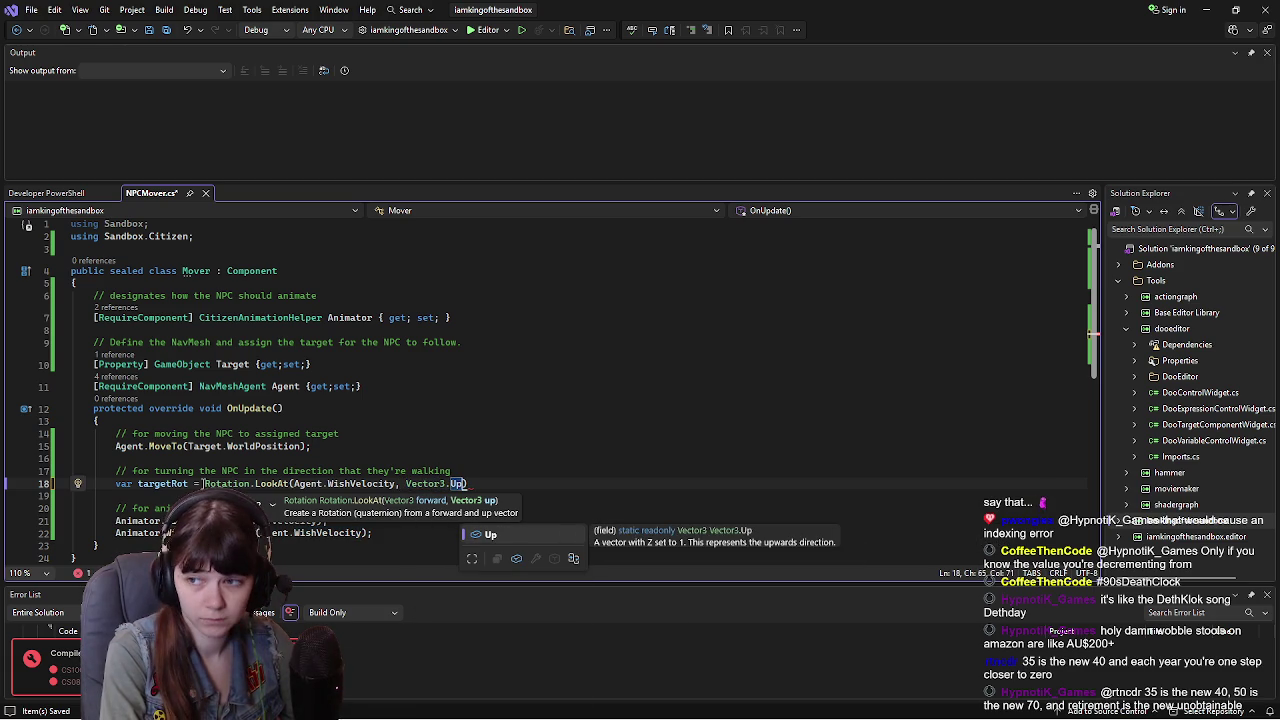
type(")")
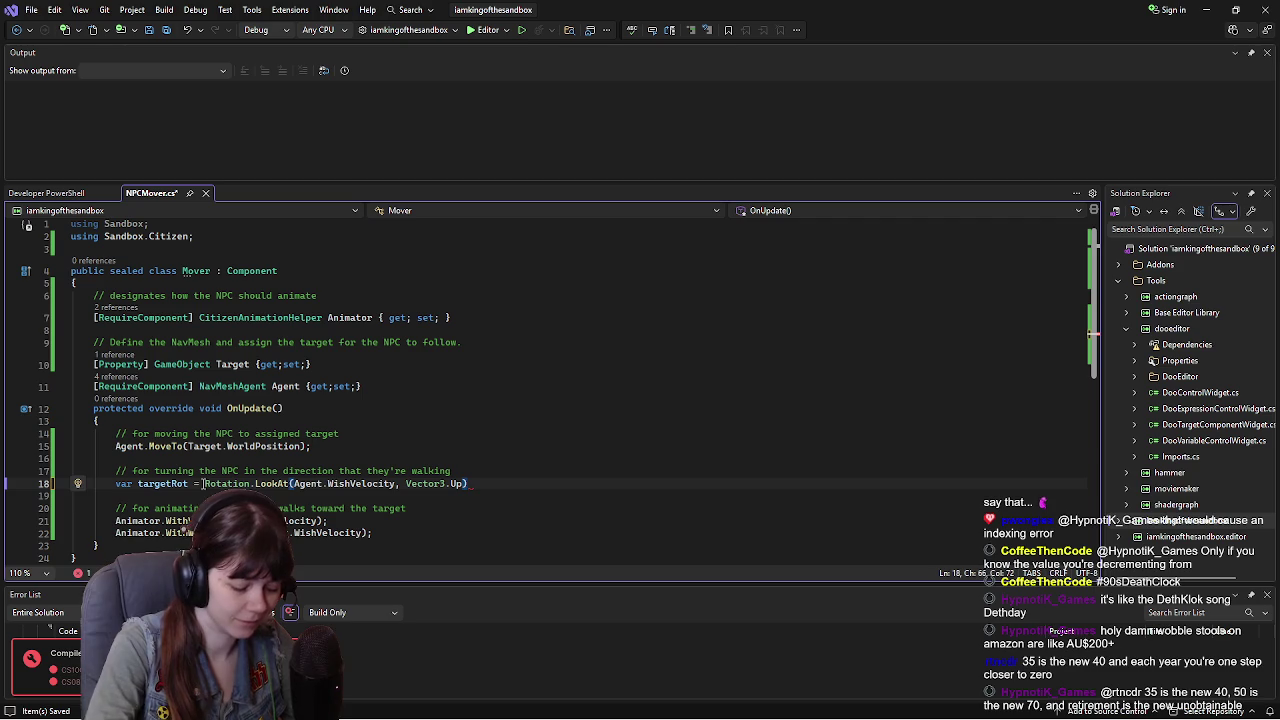
Step: Add the line WorldRotation = Rotation.Slerp(WorldRotation, targetRot, Time.Delta*8.0f); below targetRot and save NPCMover.cs
key("Return")
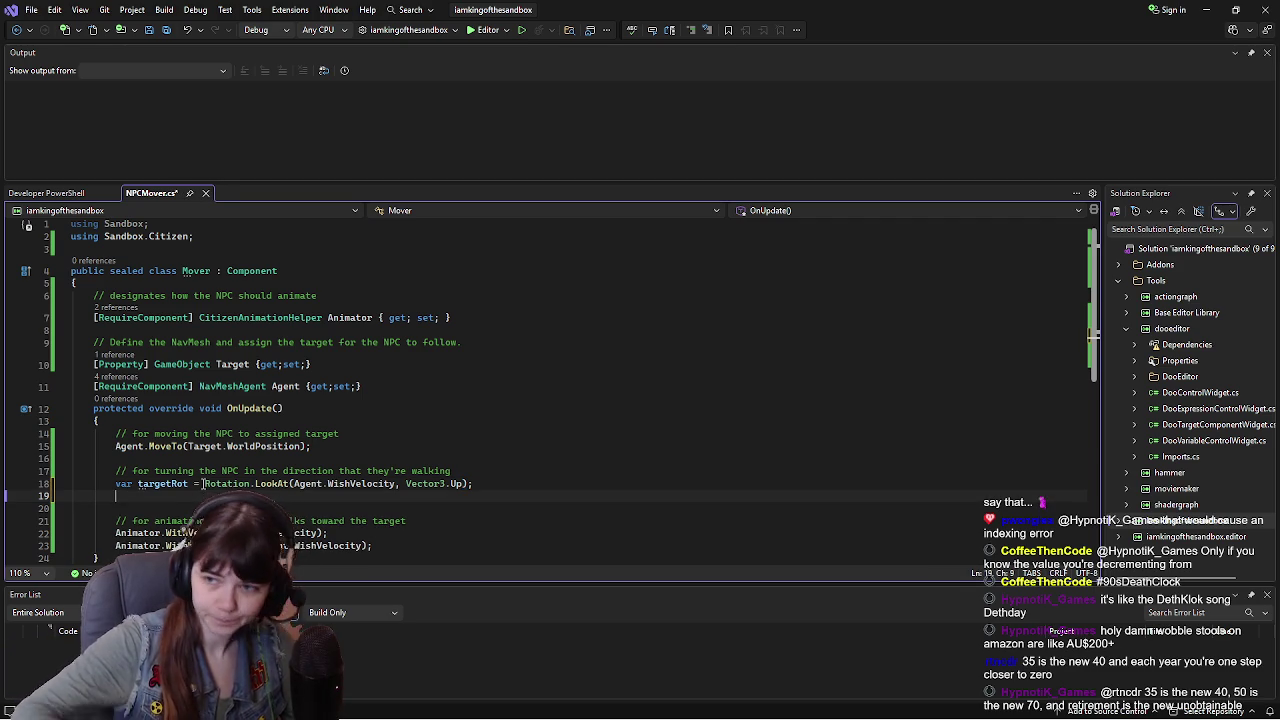
type("World")
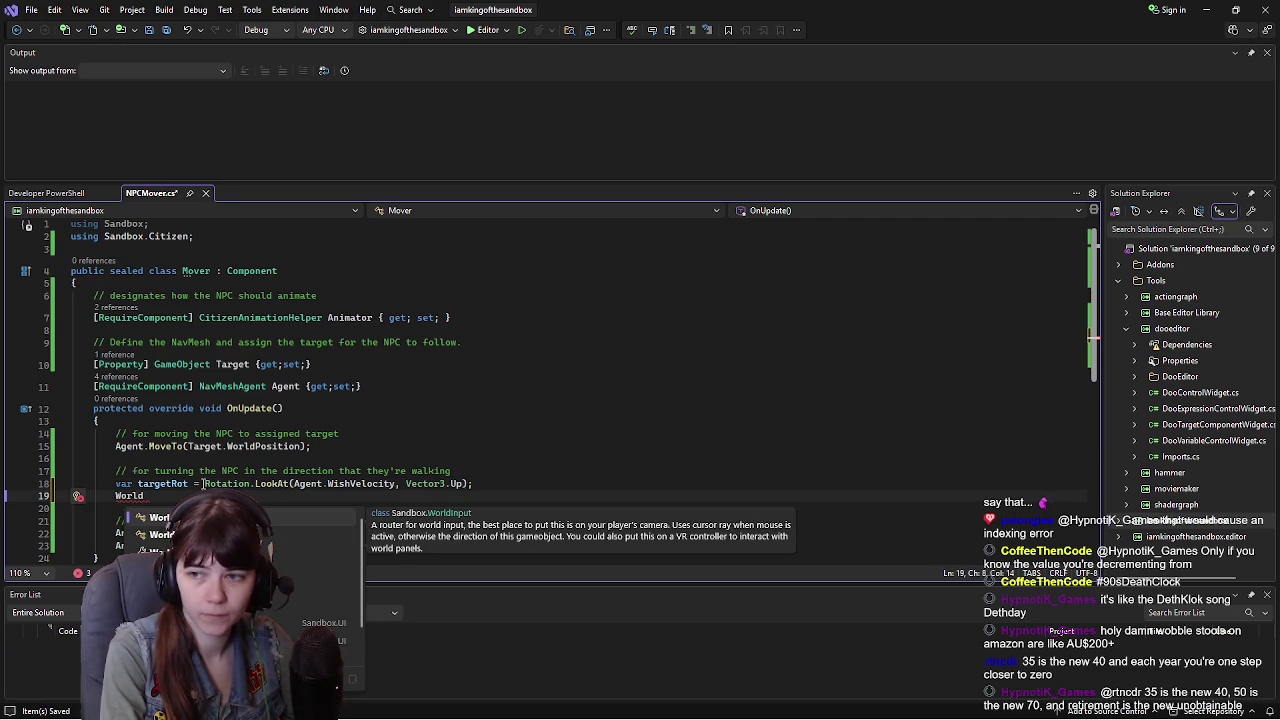
key("space")
key("BackSpace")
key("BackSpace")
key("BackSpace")
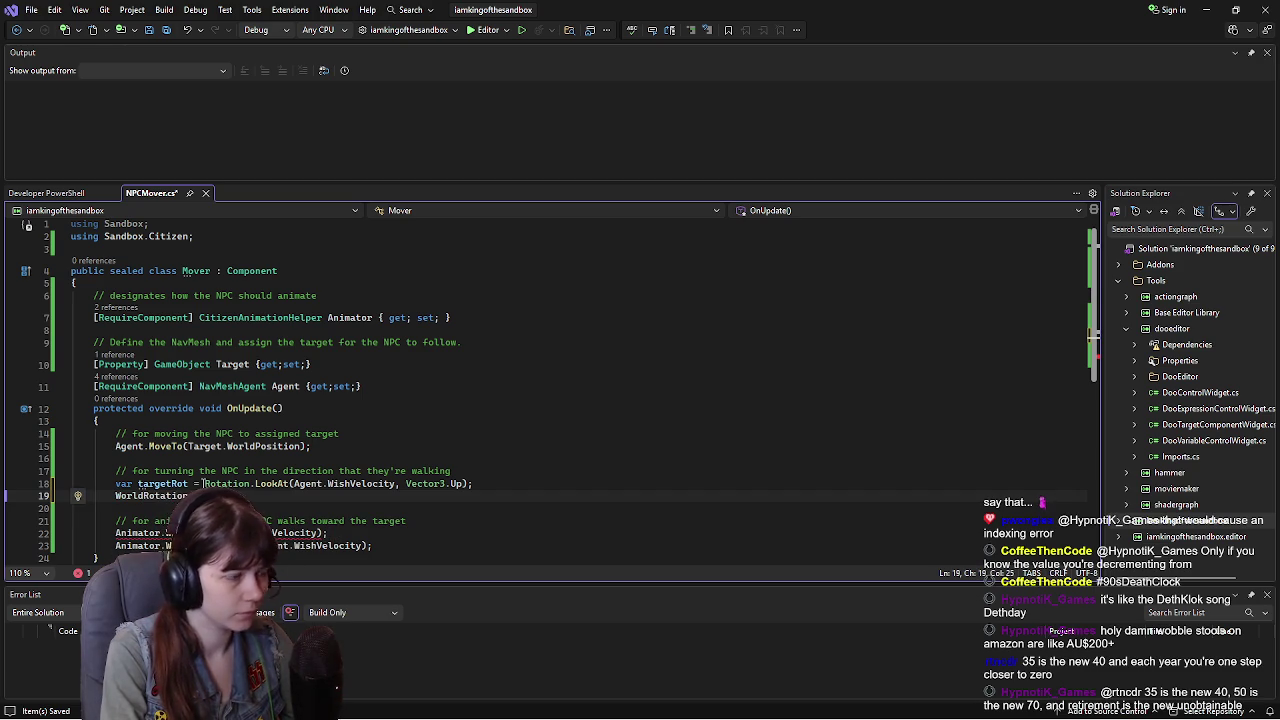
type("Rotation")
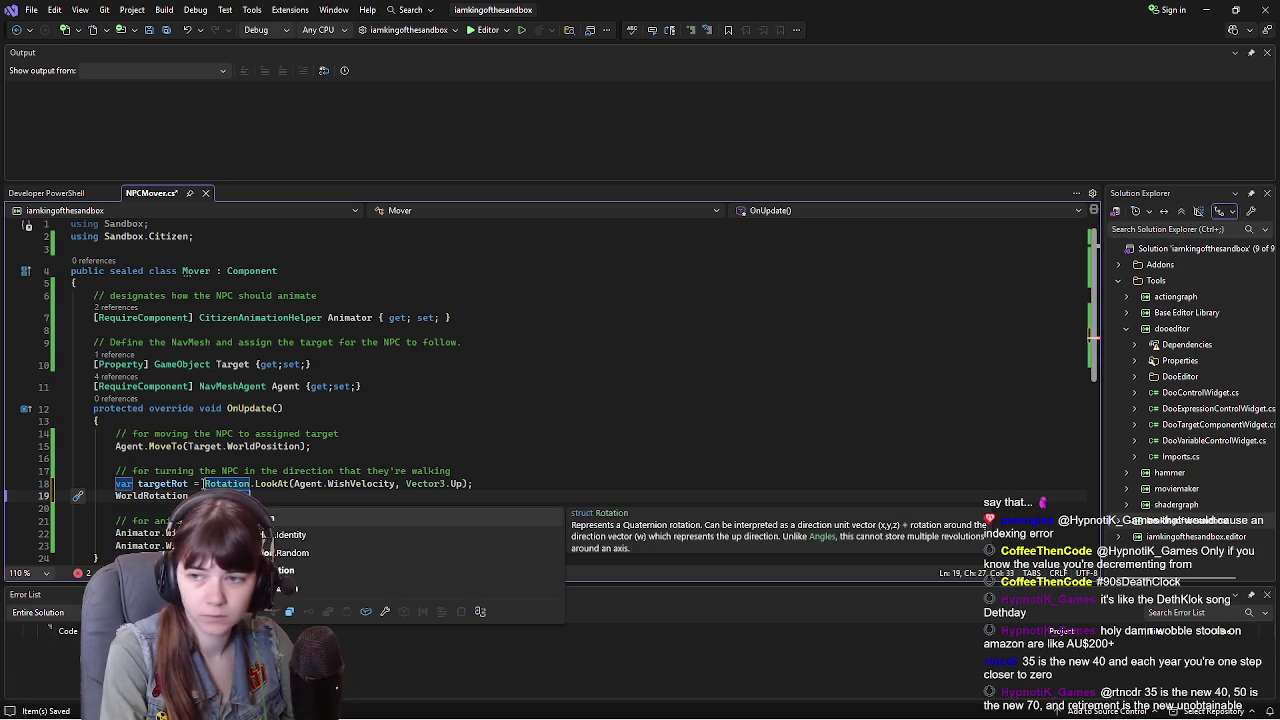
type(".Slerp")
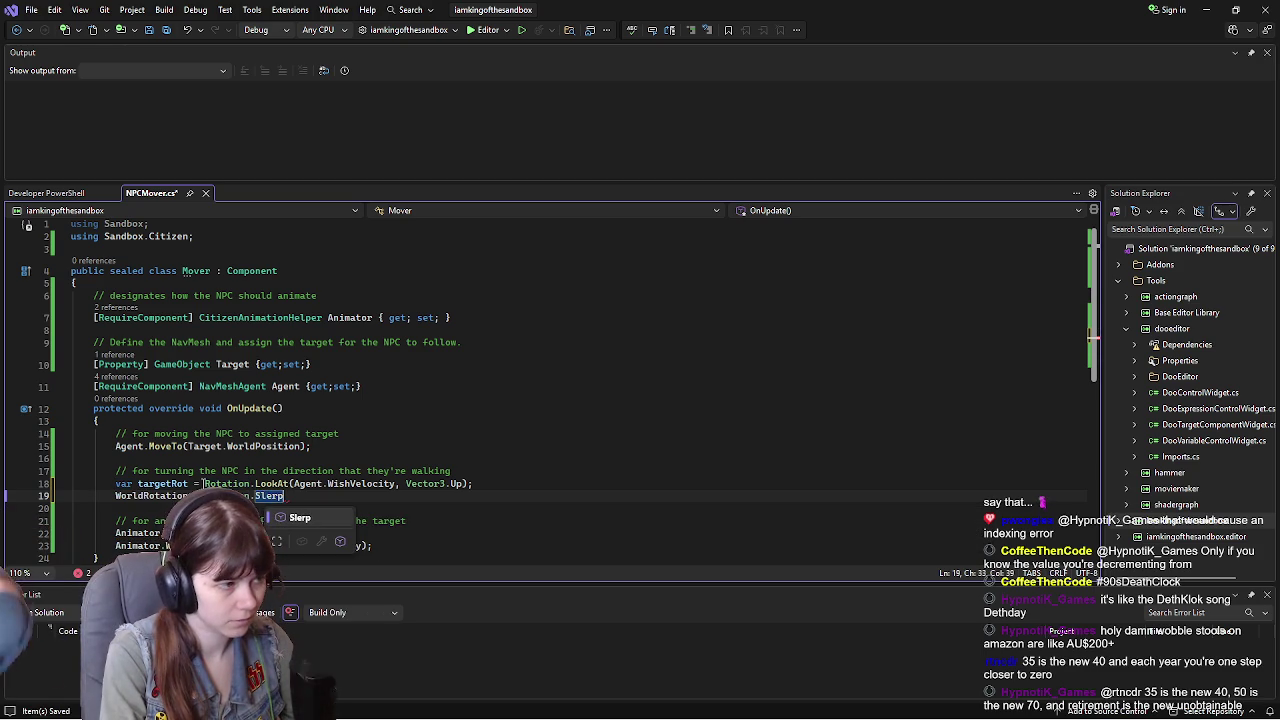
type("(")
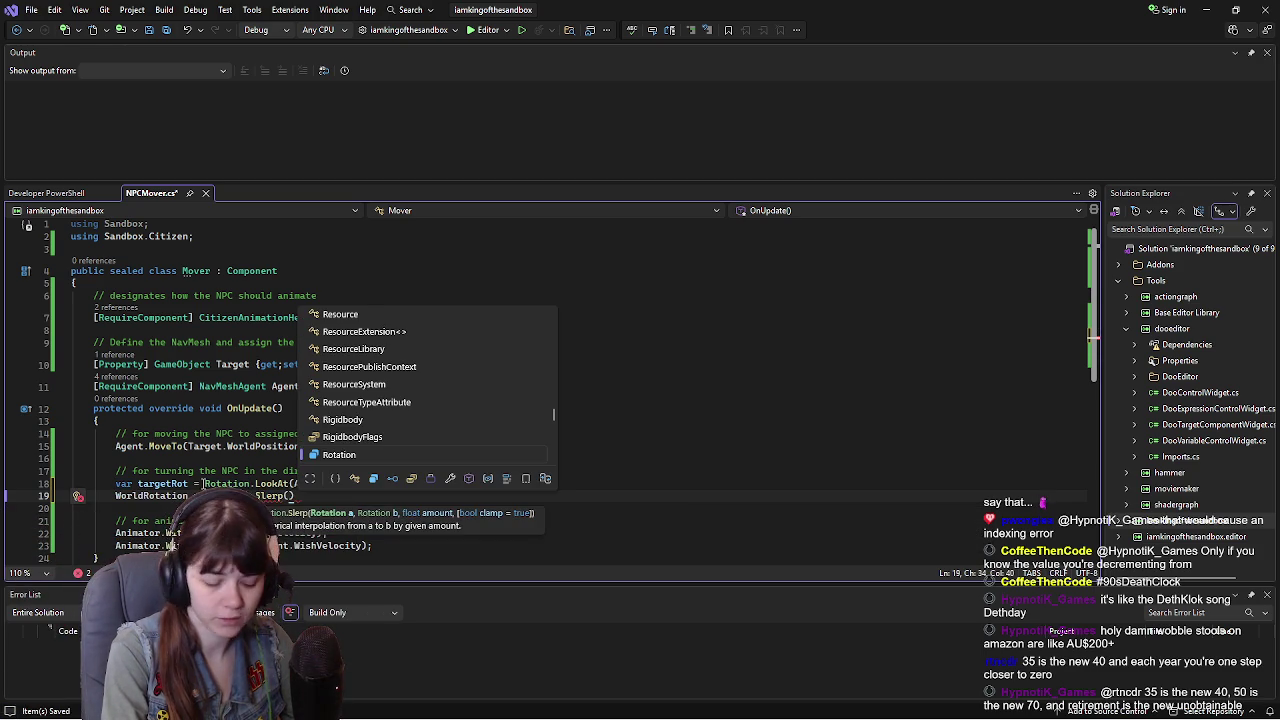
type("WorldRotation")
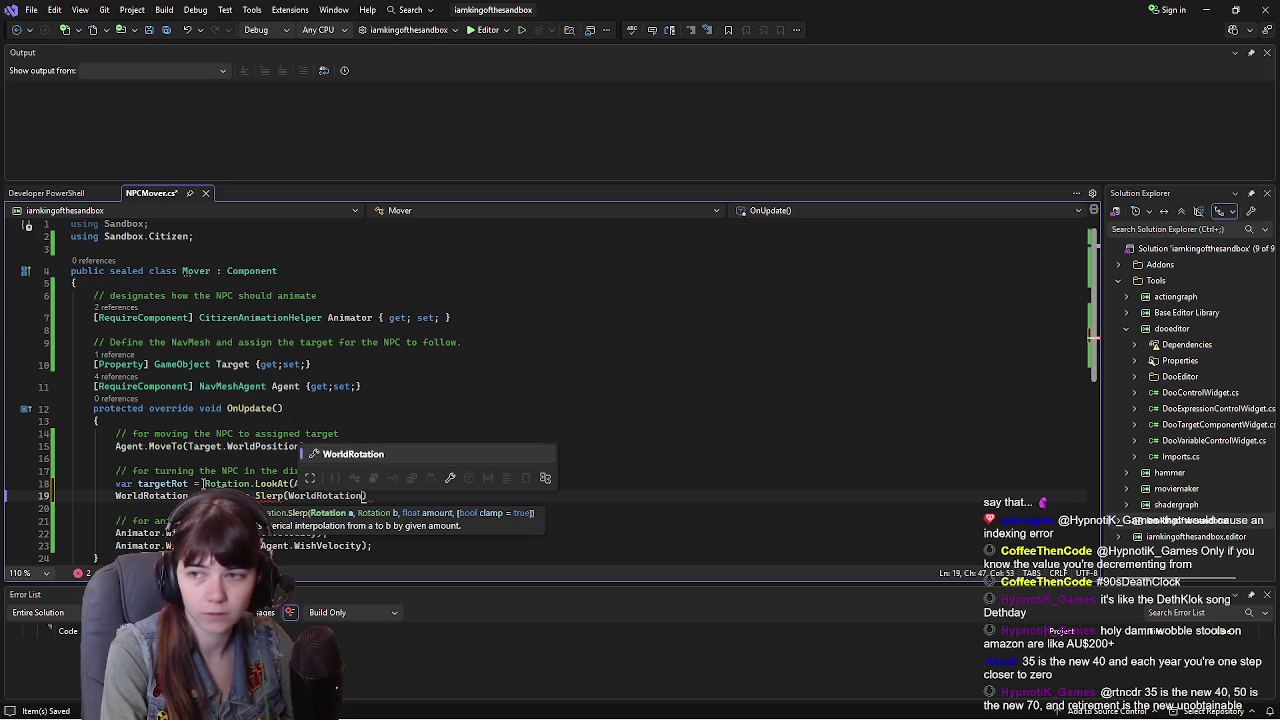
type(", targ")
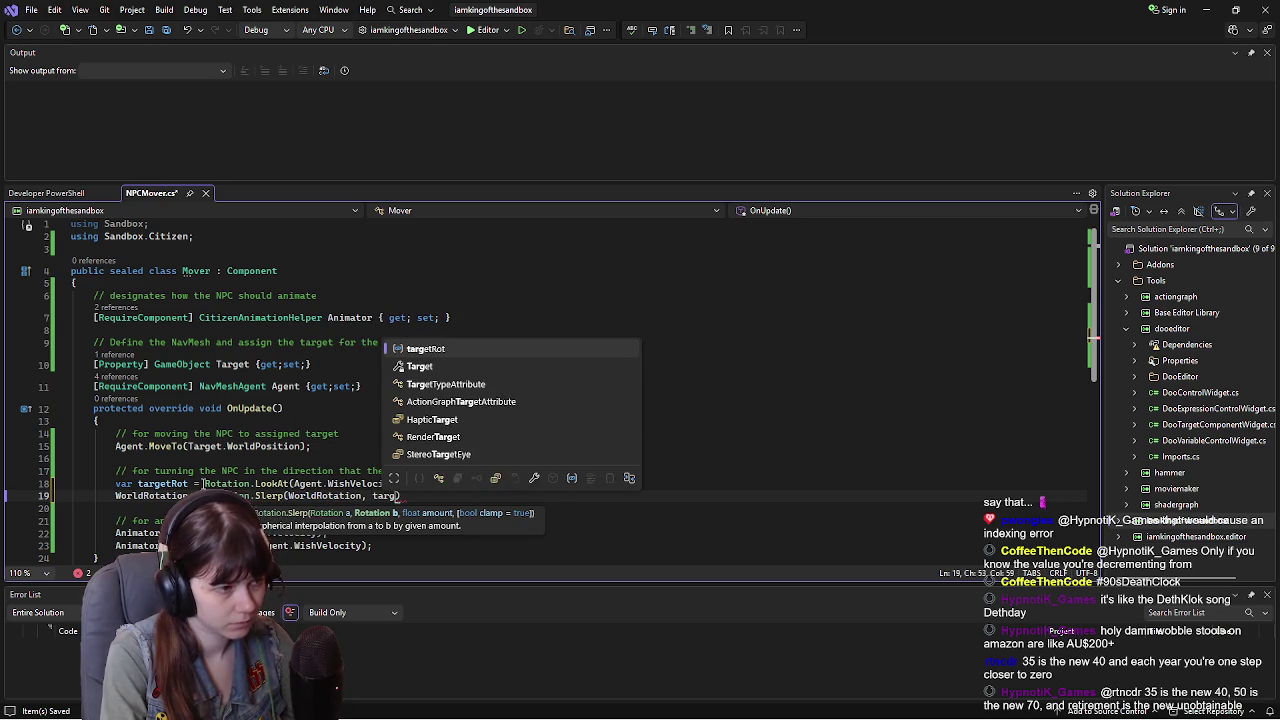
type("etRot")
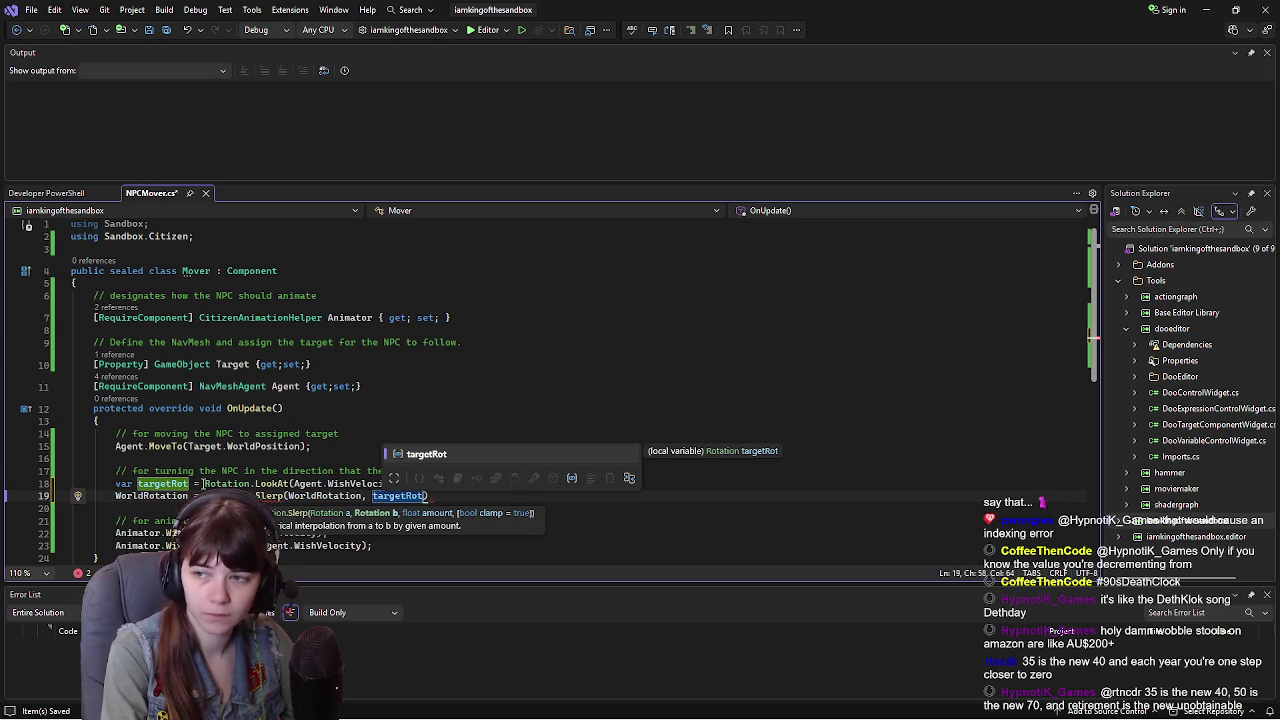
type(", Time")
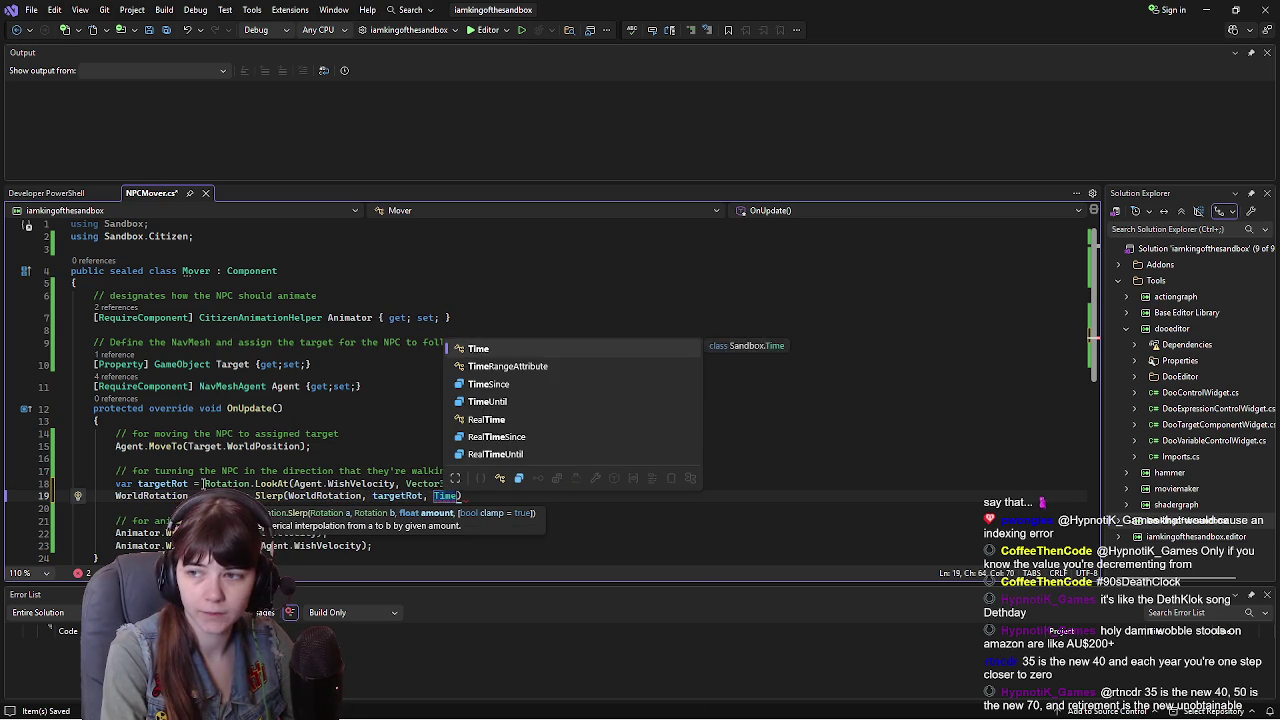
type(".Delta")
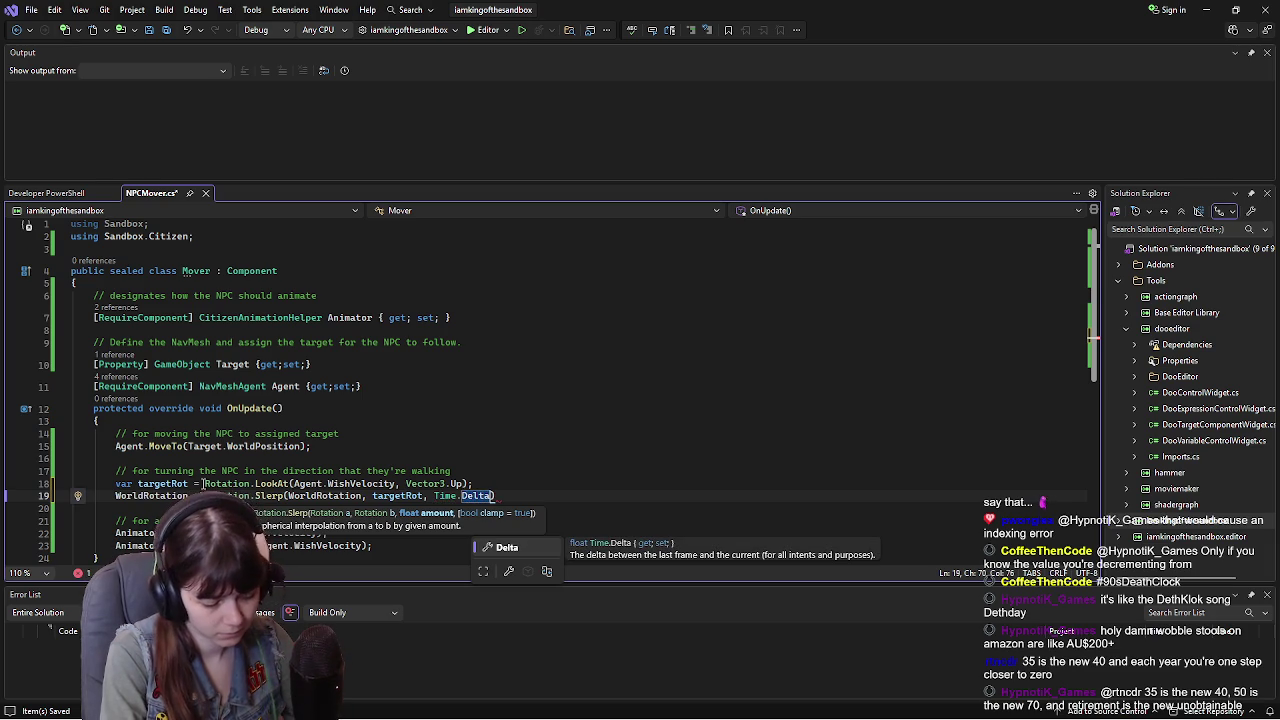
type("*8.")
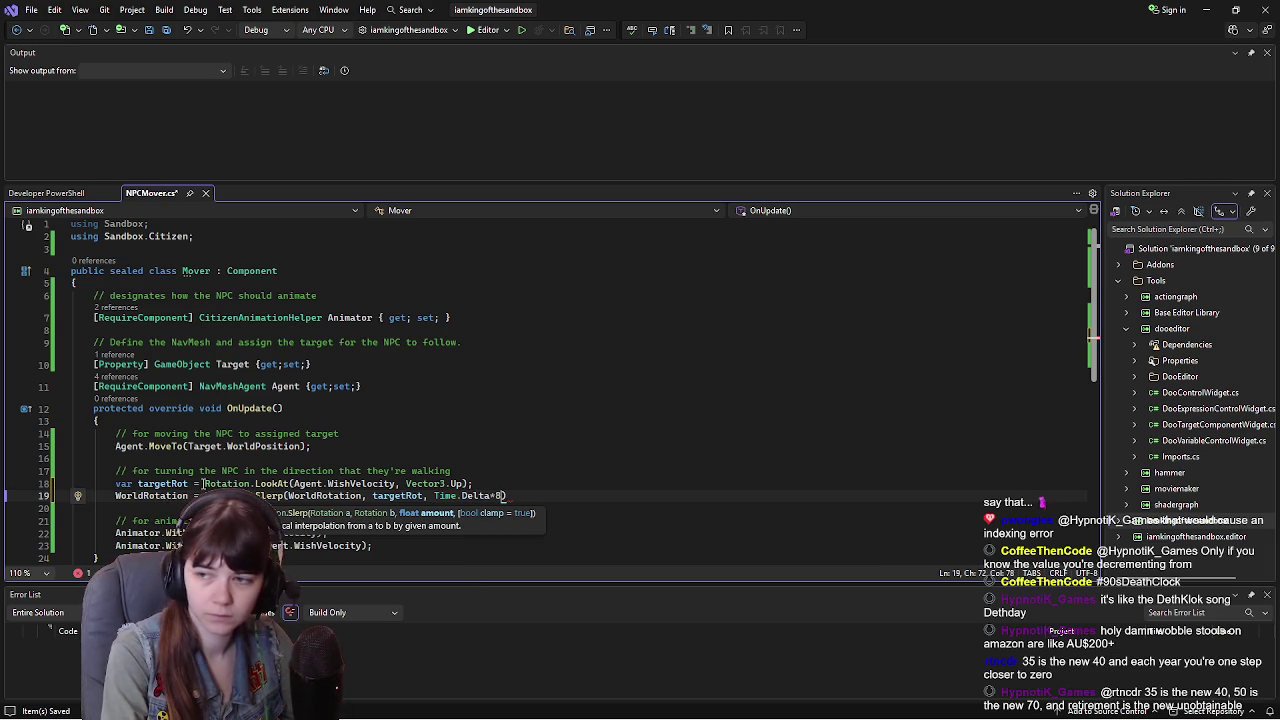
type("0f)")
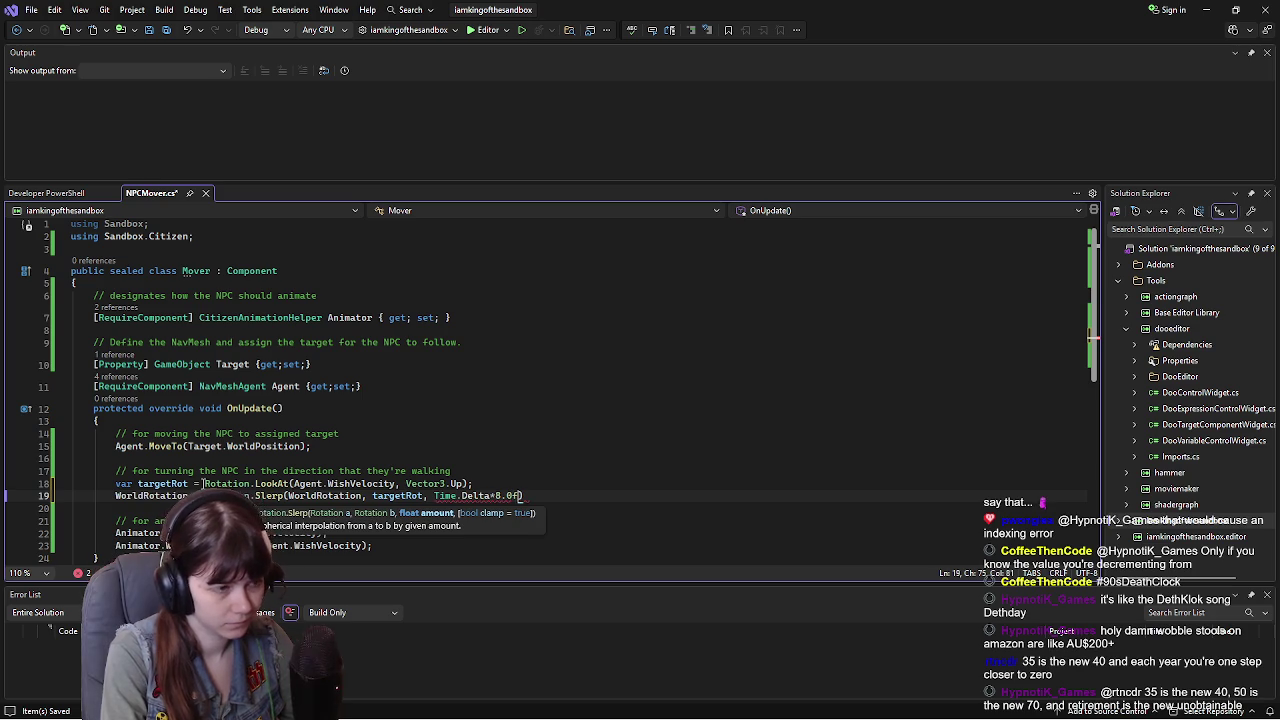
type(";")
key("ctrl+s")
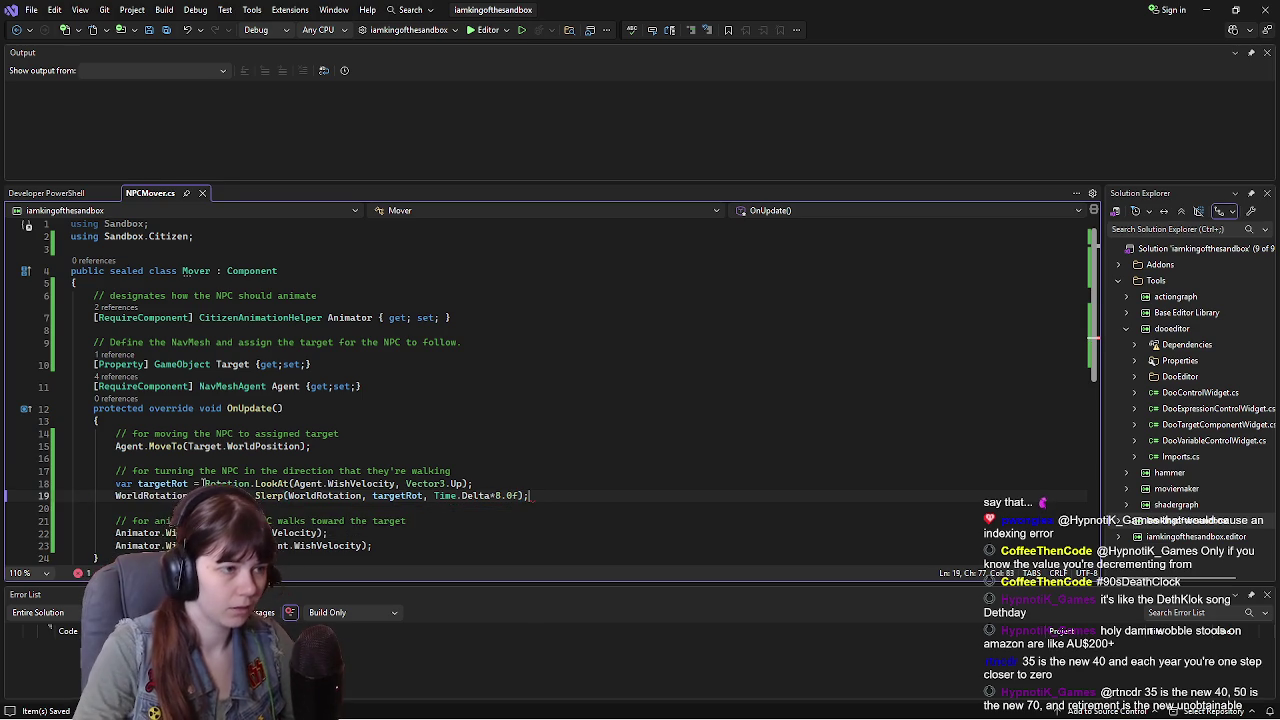
scroll(357, 458, "down", 1)
Step: Check the WorldRotation and Vector3 references against the maximized YouTube tutorial's Mover code
left_click(357, 458)
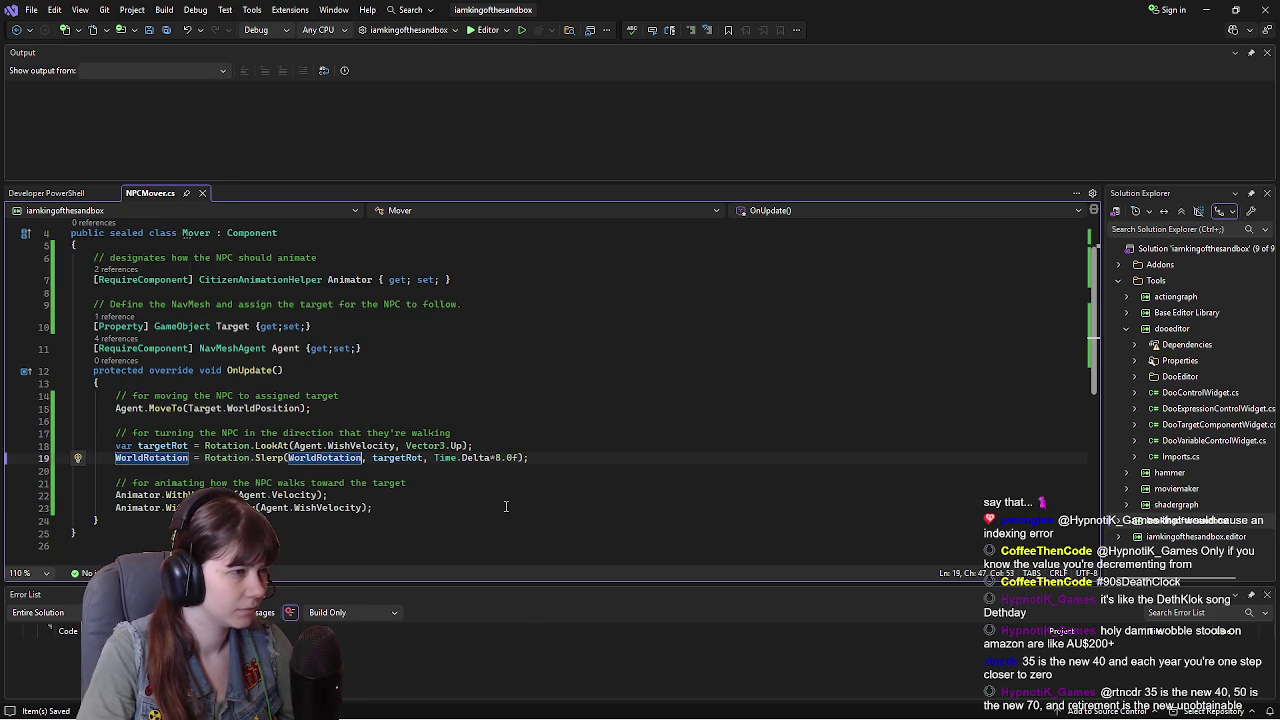
left_click(422, 446)
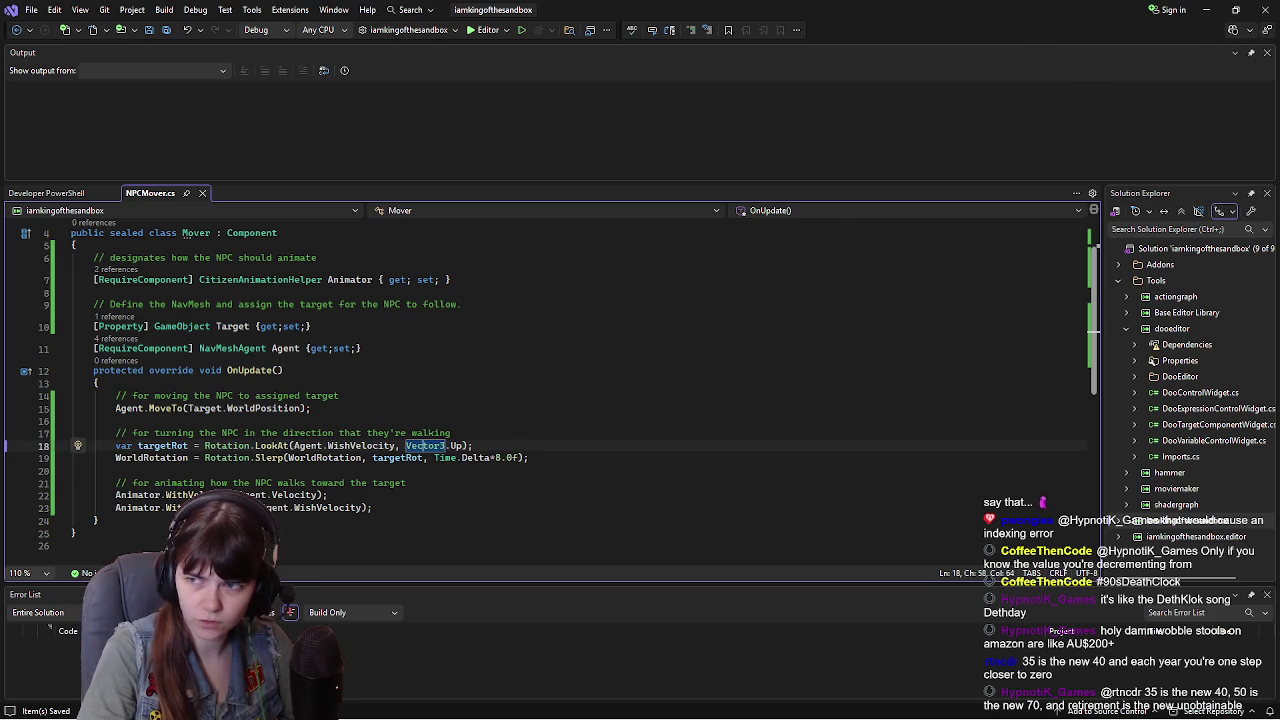
key("alt+Tab")
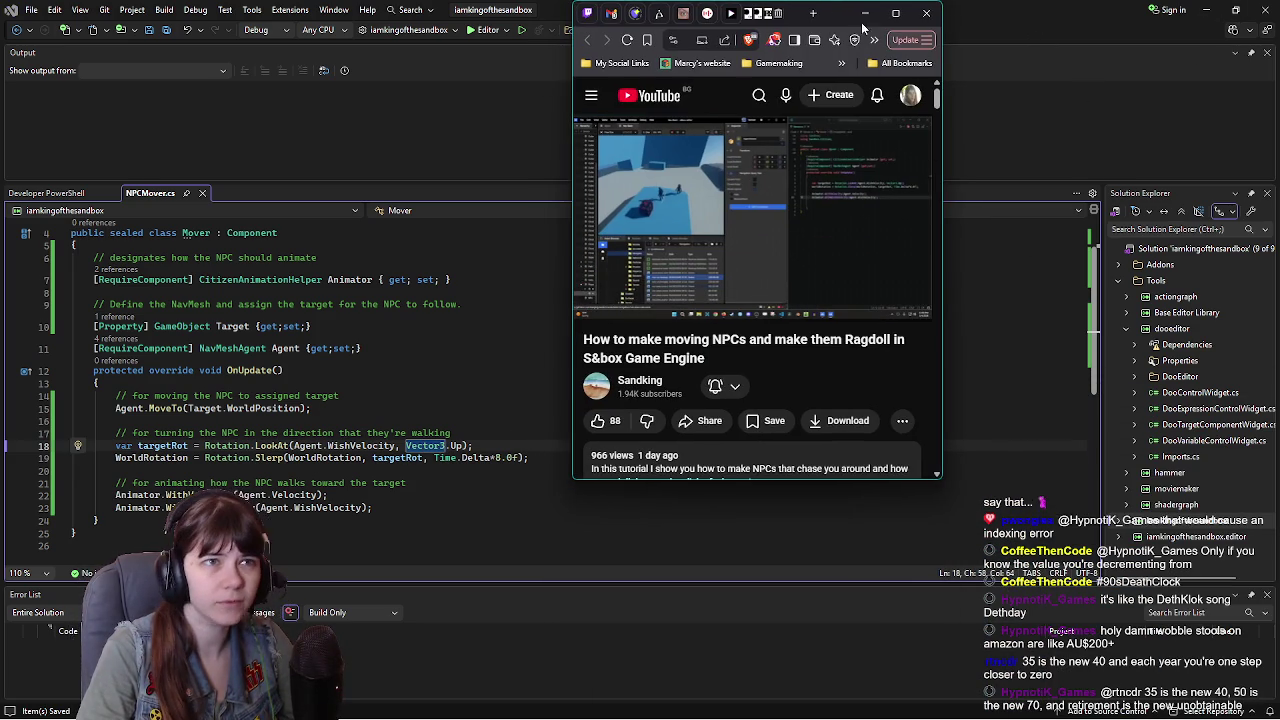
double_click(863, 28)
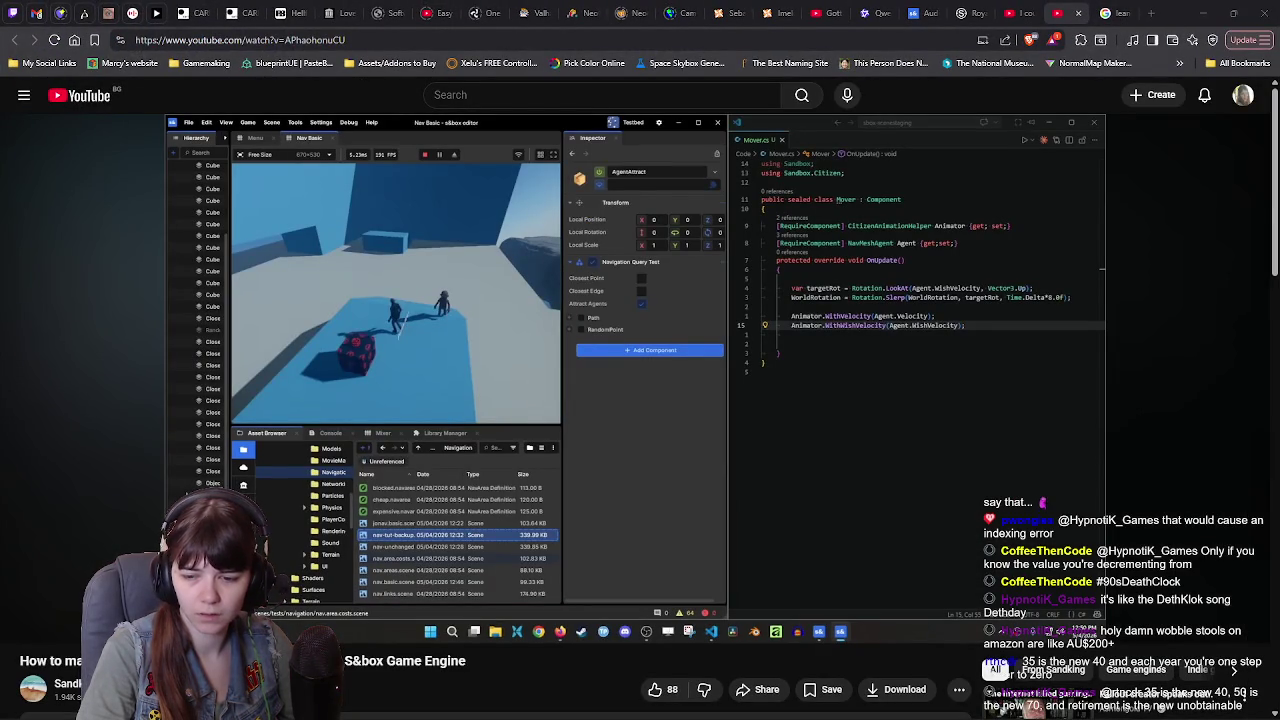
key("alt+Tab")
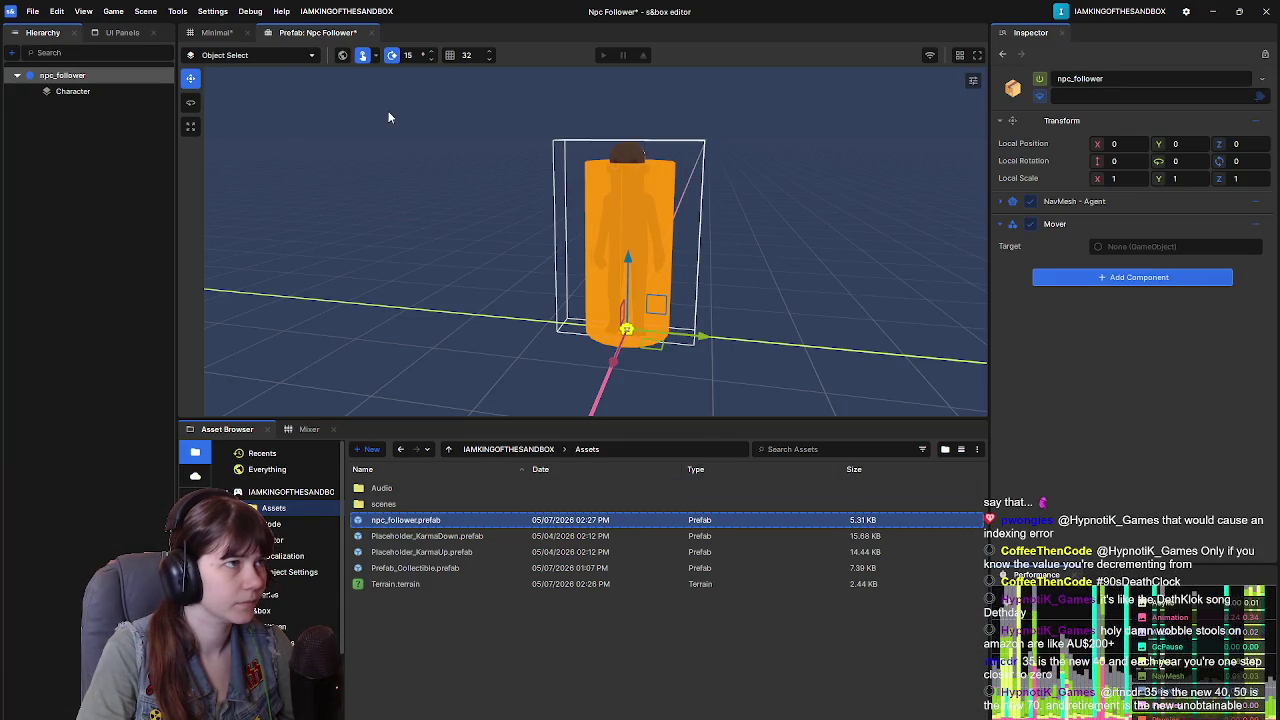
Step: Save the Npc Follower prefab, search components for 'mover' without adding one, then go to the Minimal scene
key("ctrl+s")
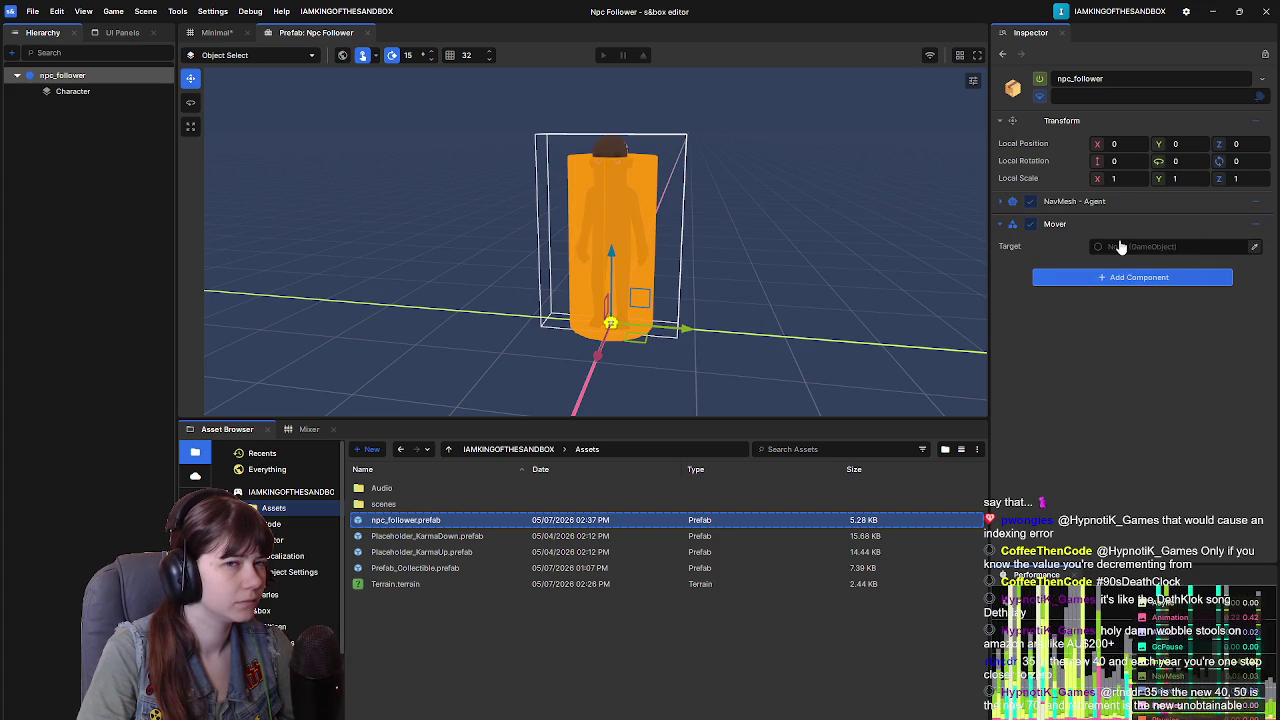
left_click(1126, 277)
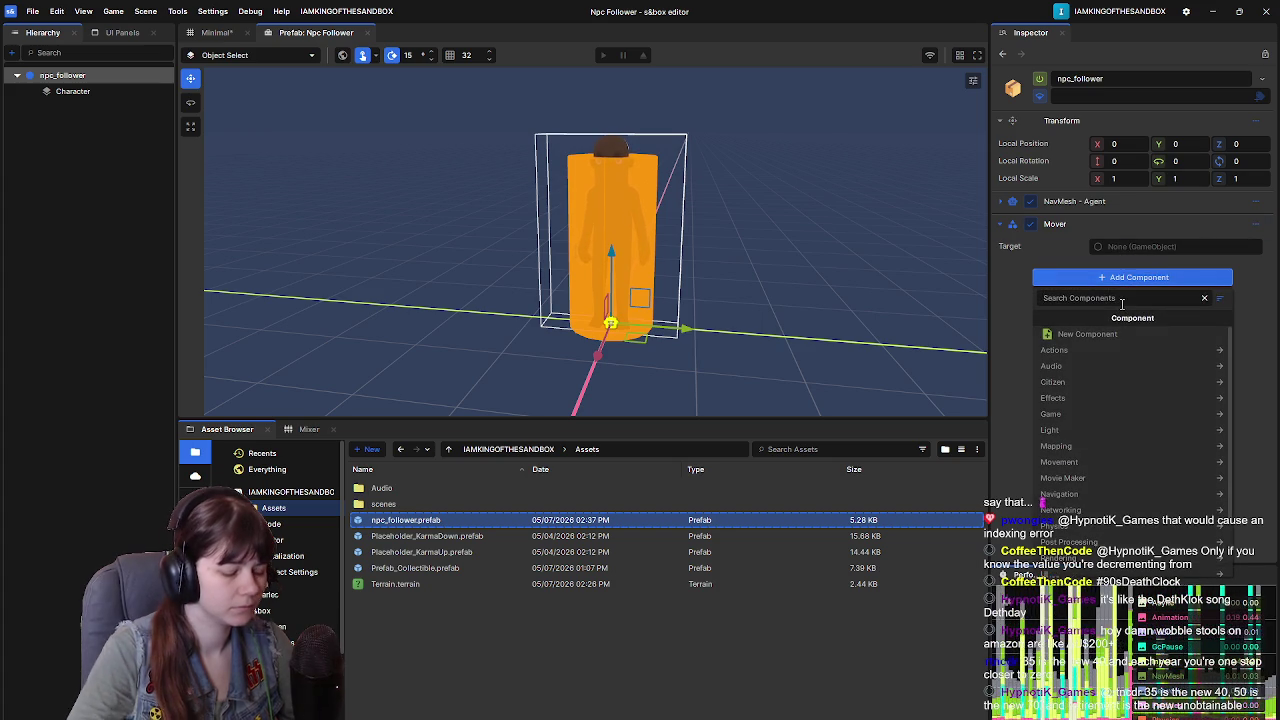
type("mover")
left_click(1016, 325)
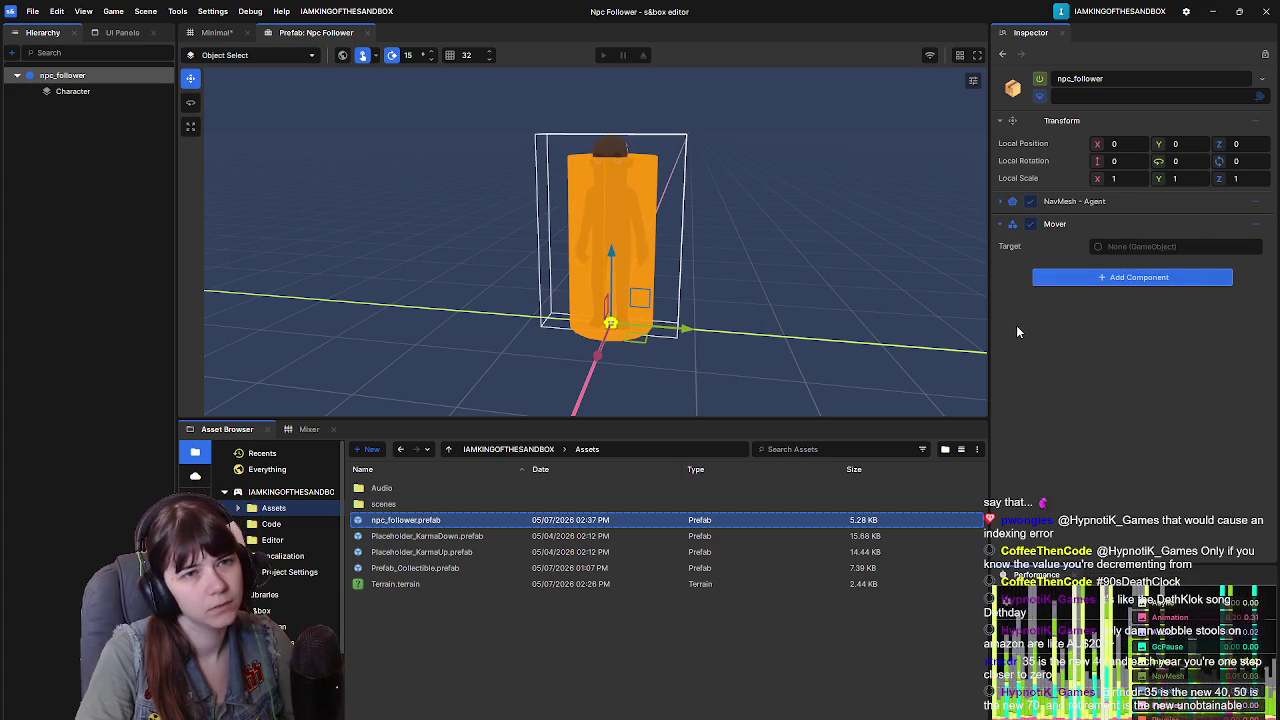
left_click(216, 32)
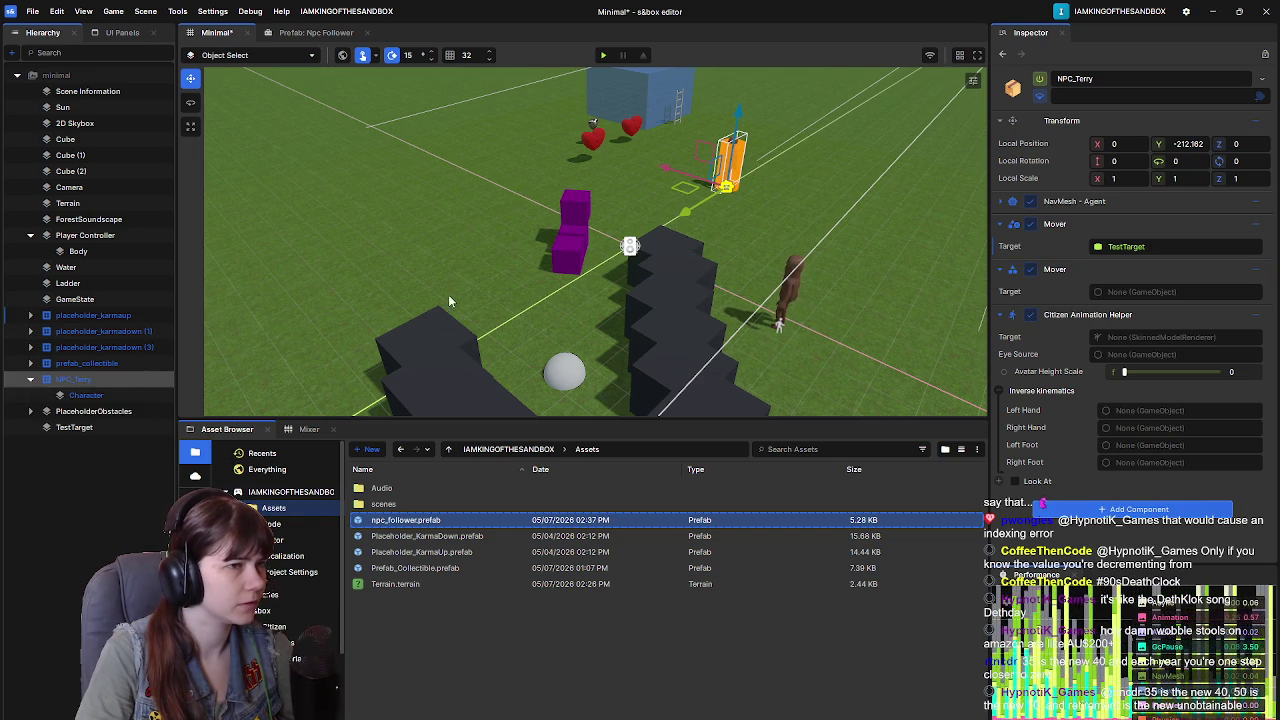
Step: Save and play-test the Minimal scene, stop after the Mover Update exception, and return to NPCMover.cs
key("ctrl+s")
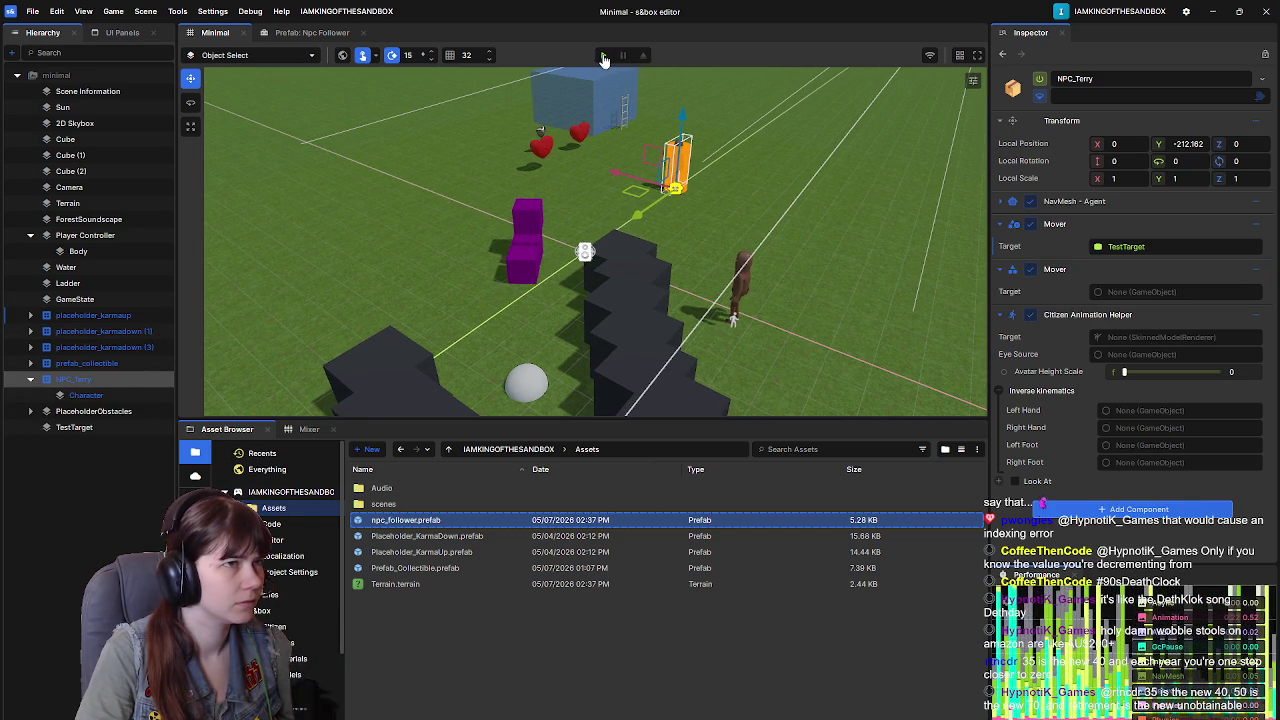
left_click(603, 56)
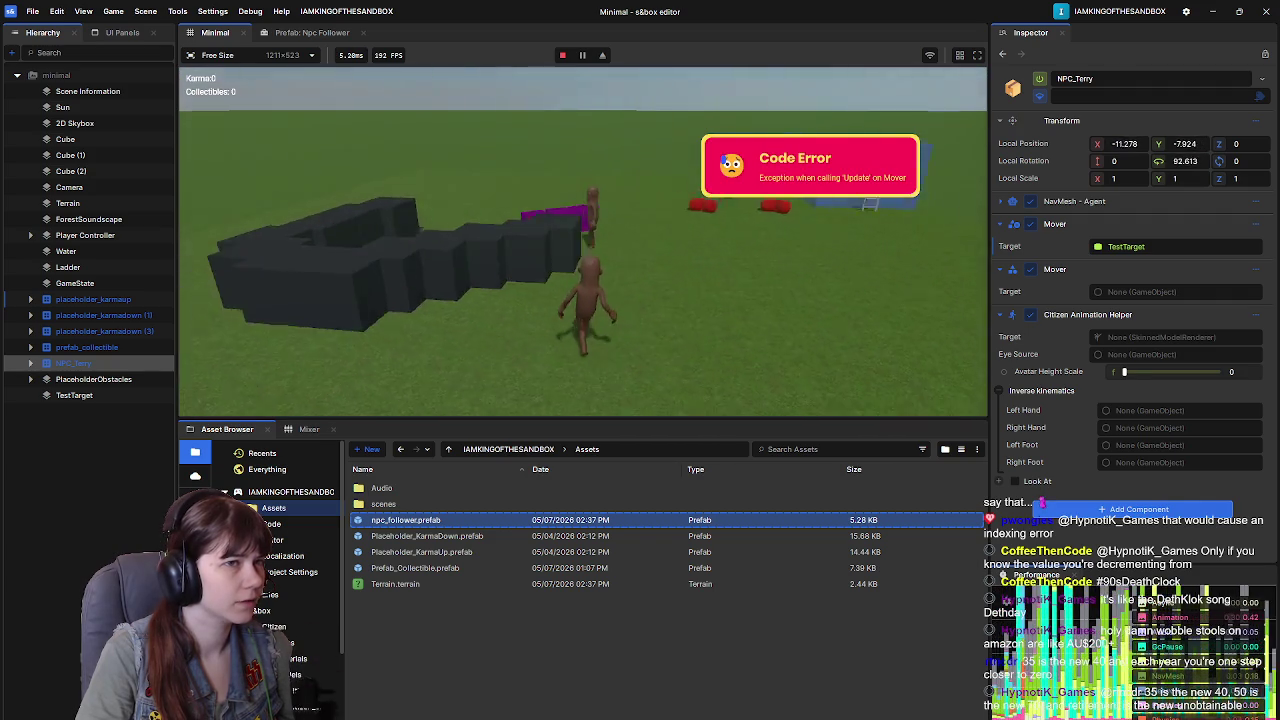
key("Escape")
left_click(342, 374)
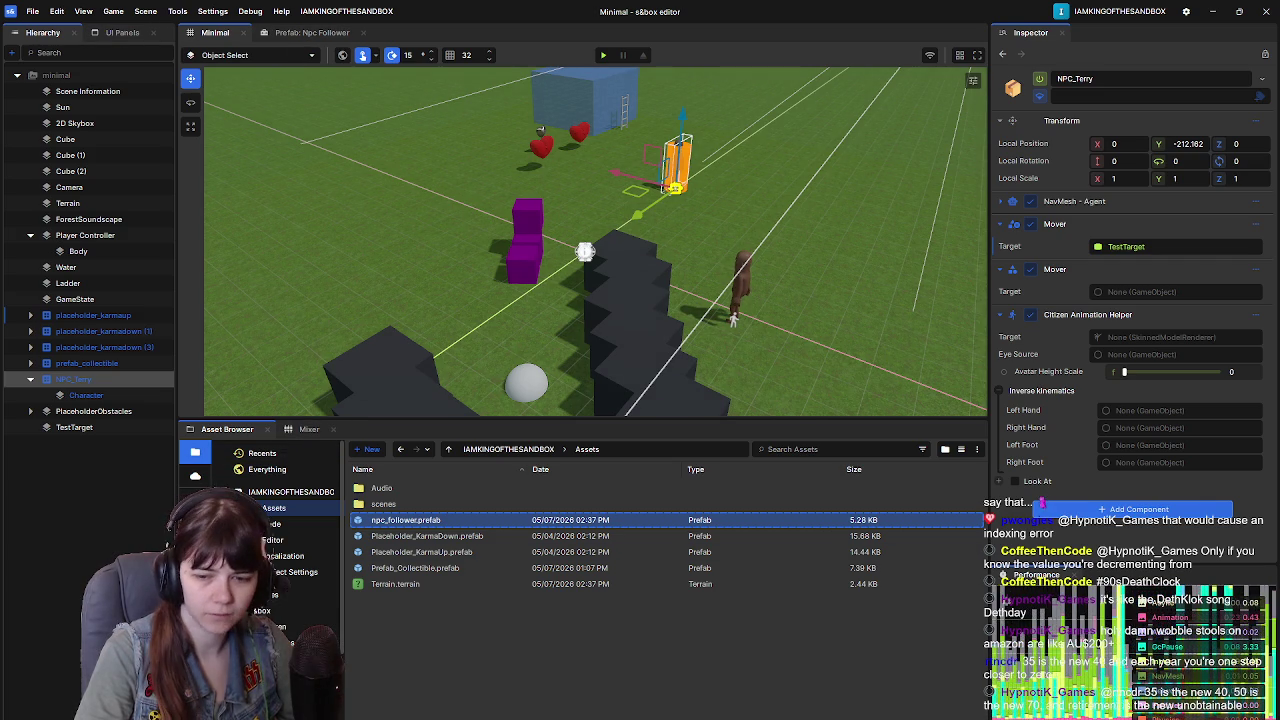
key("alt+Tab")
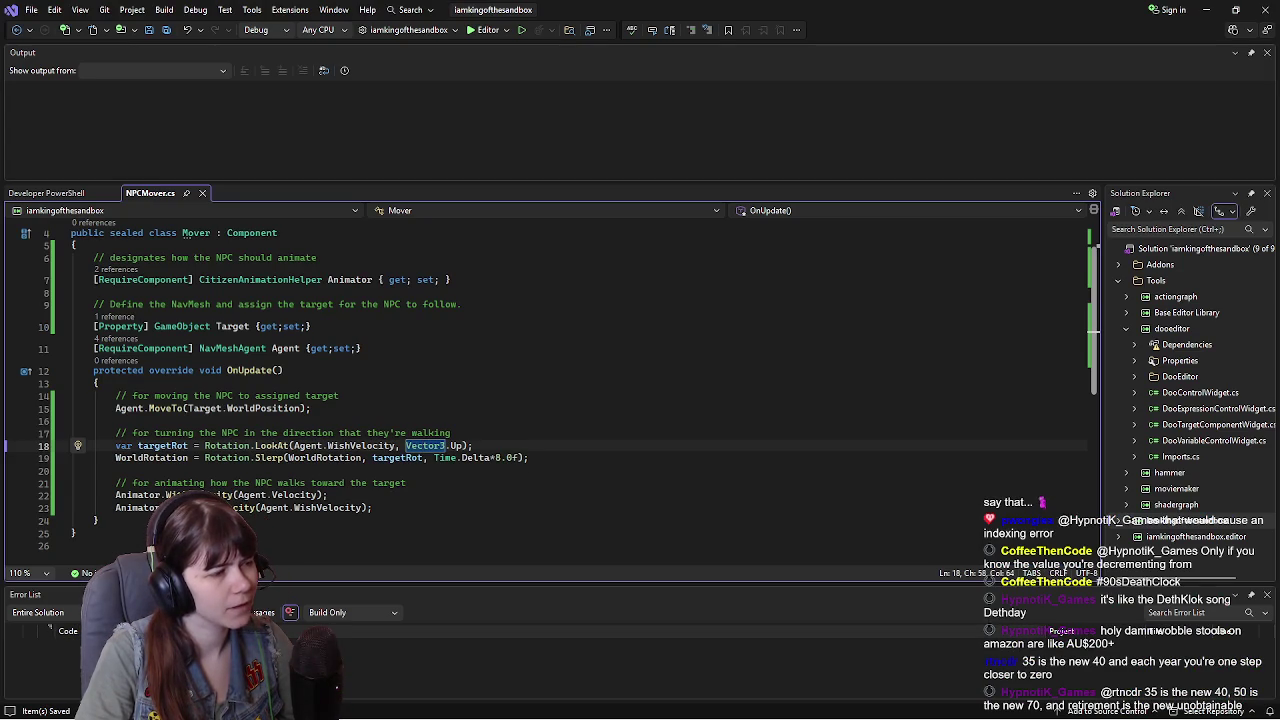
Step: Glance at the Developer PowerShell terminal, return to NPCMover.cs unchanged, then go back to the Minimal scene
key("ctrl+grave")
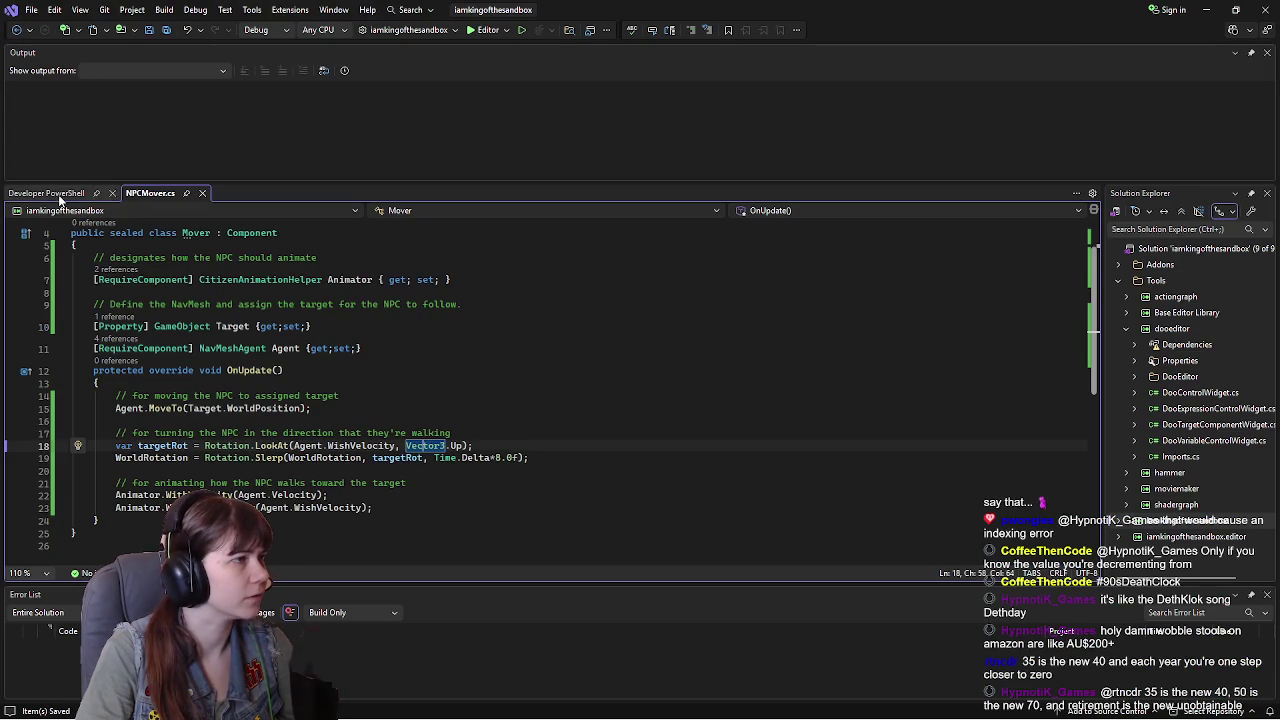
left_click(157, 193)
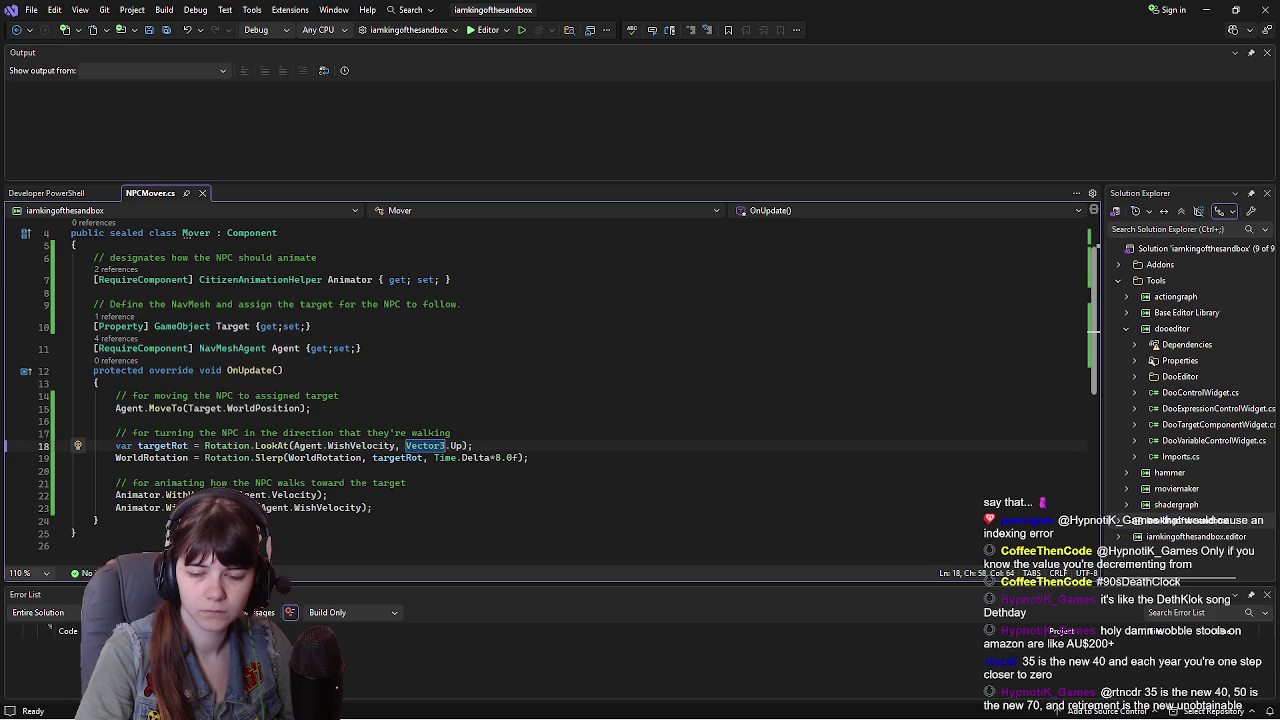
key("alt+Tab")
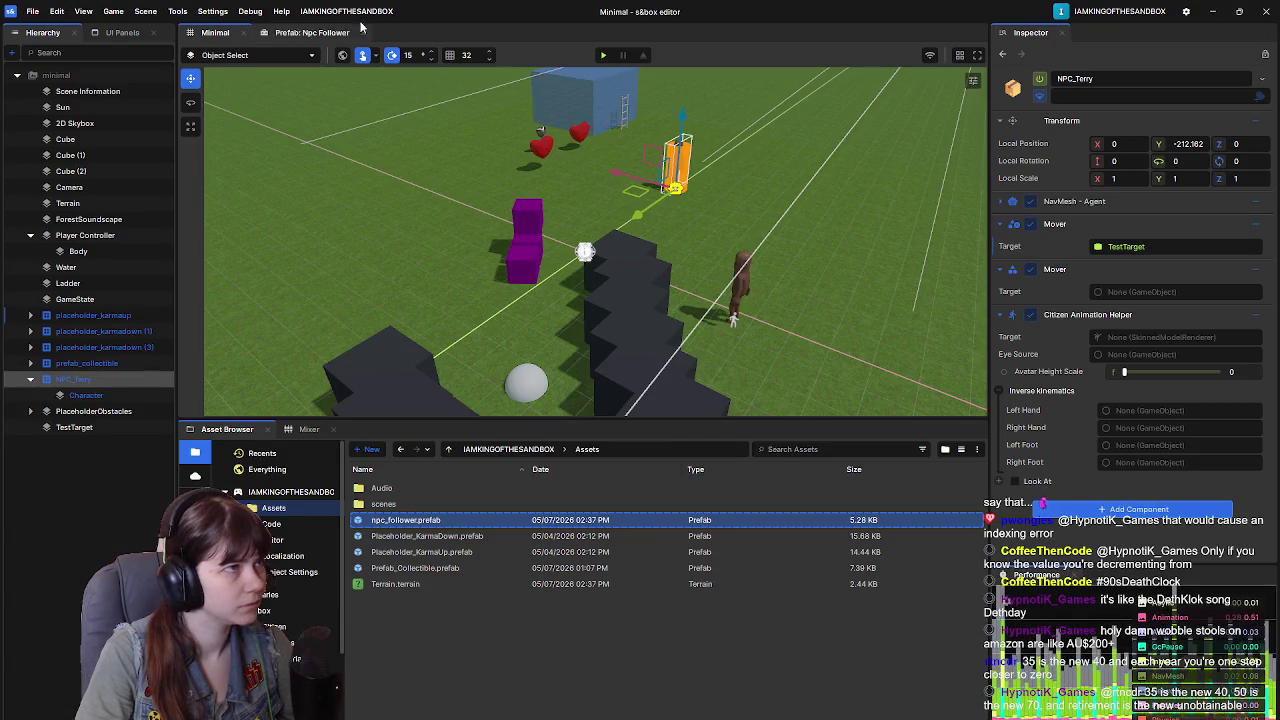
Step: Play-test the Minimal scene, walking the player forward with W to watch the NPC follow, then stop
left_click(603, 56)
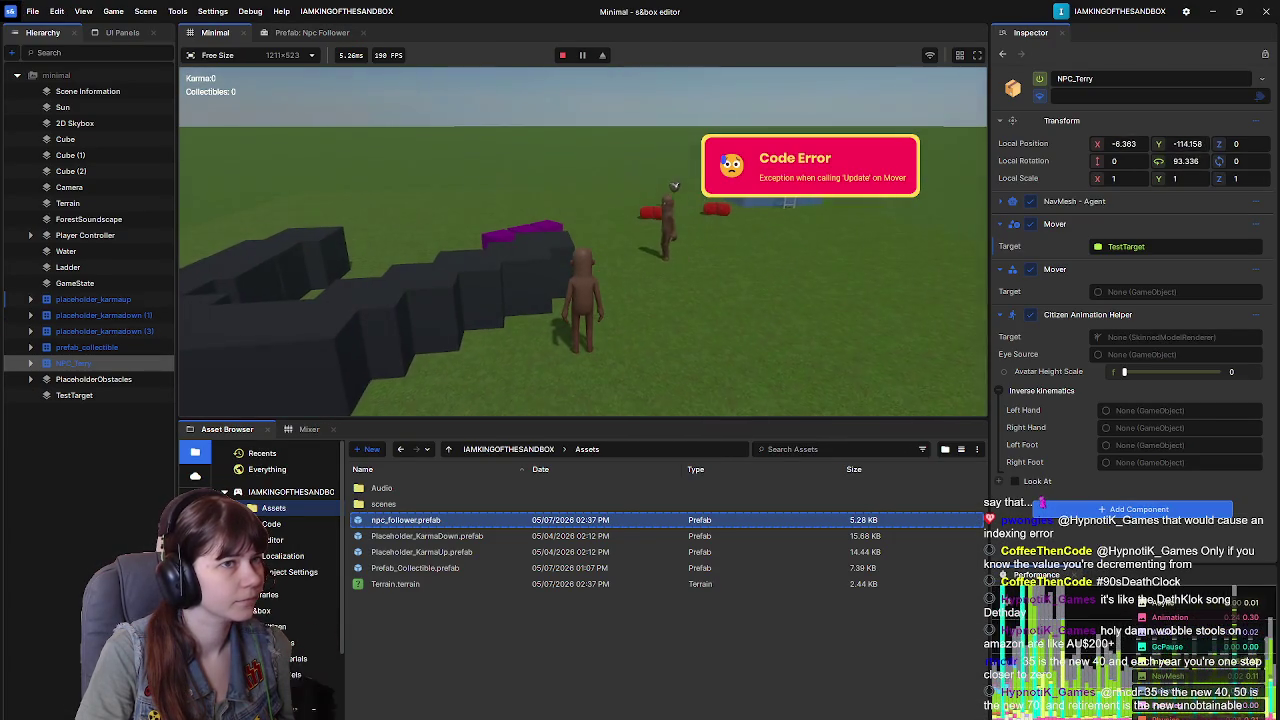
key("w")
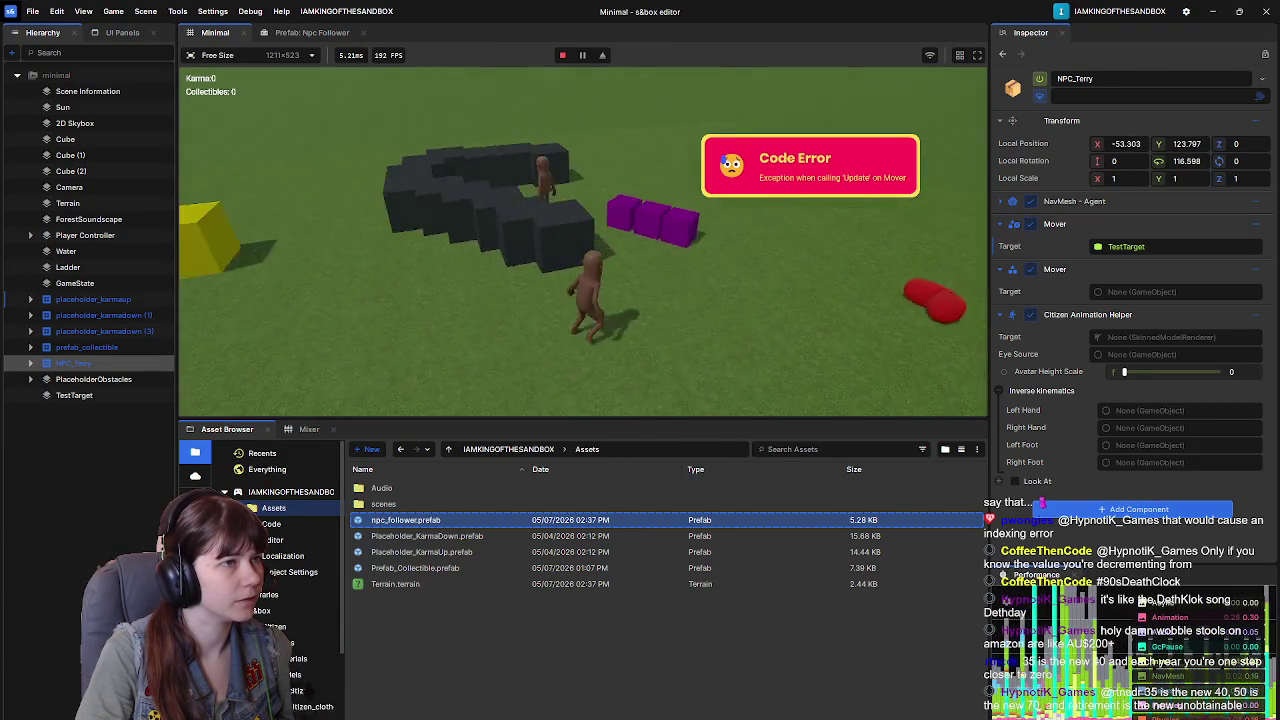
key("w")
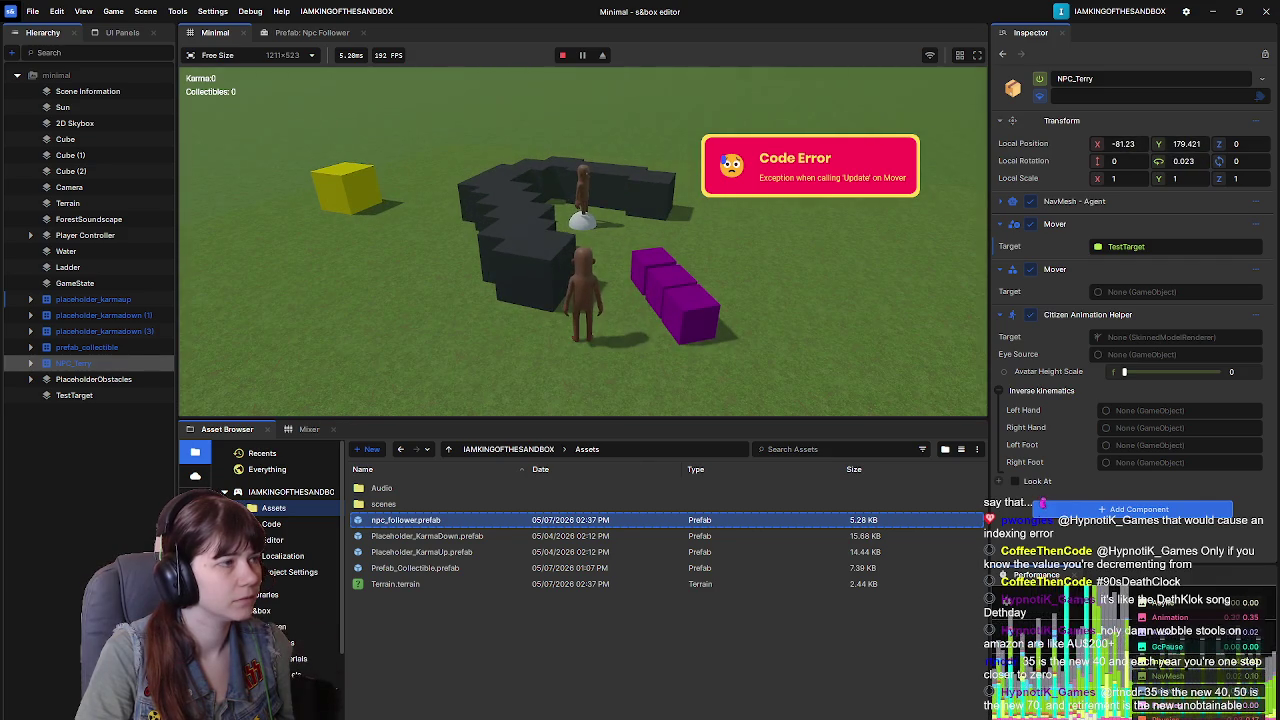
key("w")
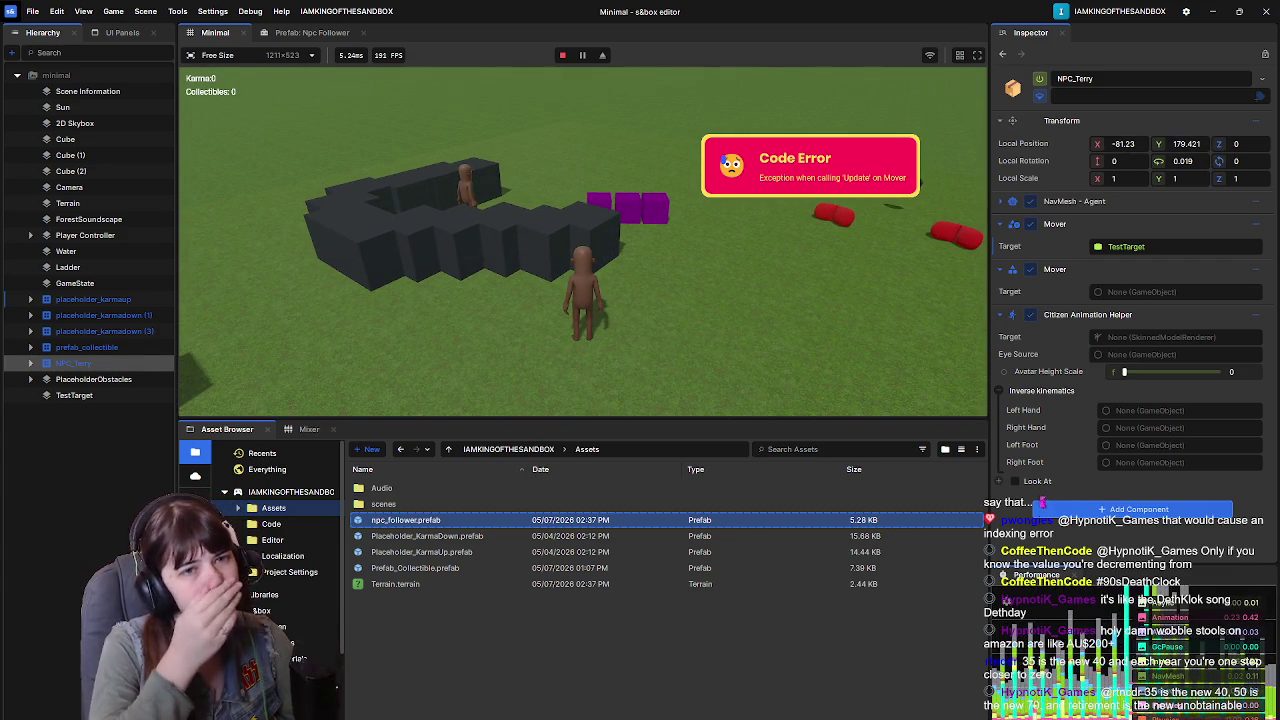
key("Escape")
left_click(333, 374)
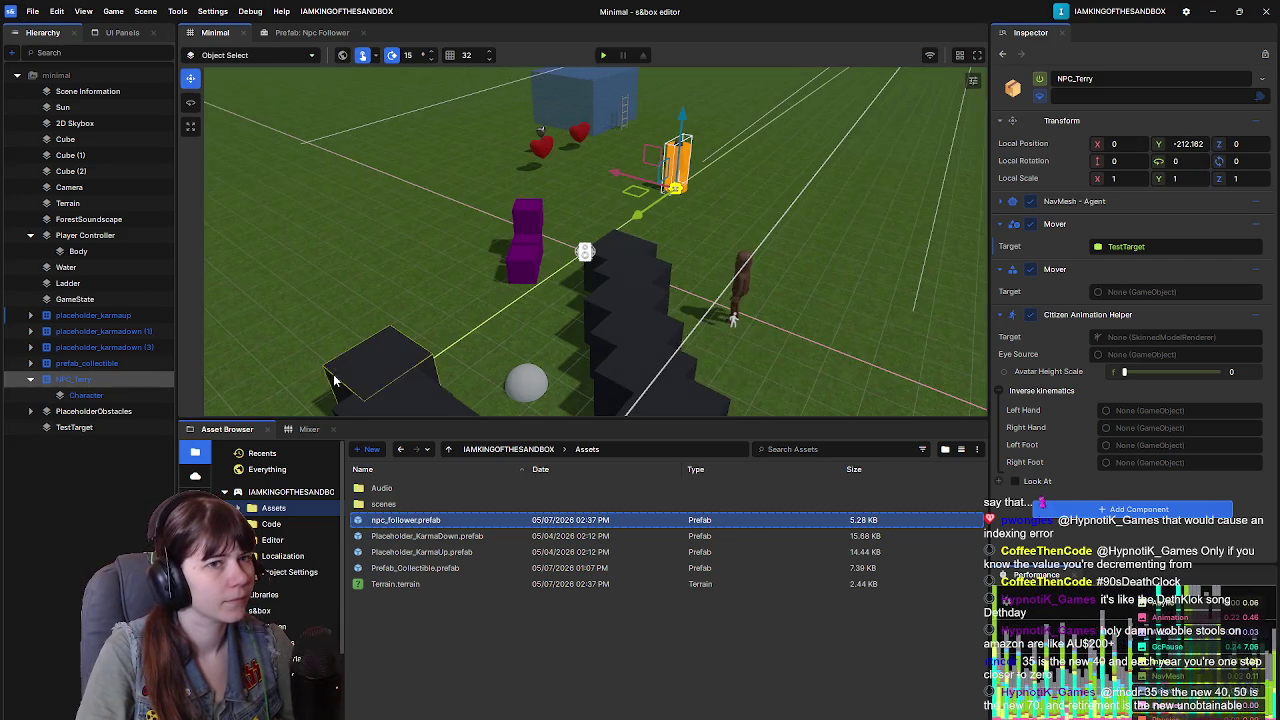
Step: Reframe the view, inspect NPC_Terry and its Character child, and save the Minimal scene
mouse_move(600, 240)
left_mouse_down()
mouse_move(470, 244)
mouse_move(545, 286)
left_mouse_up()
right_click(100, 381)
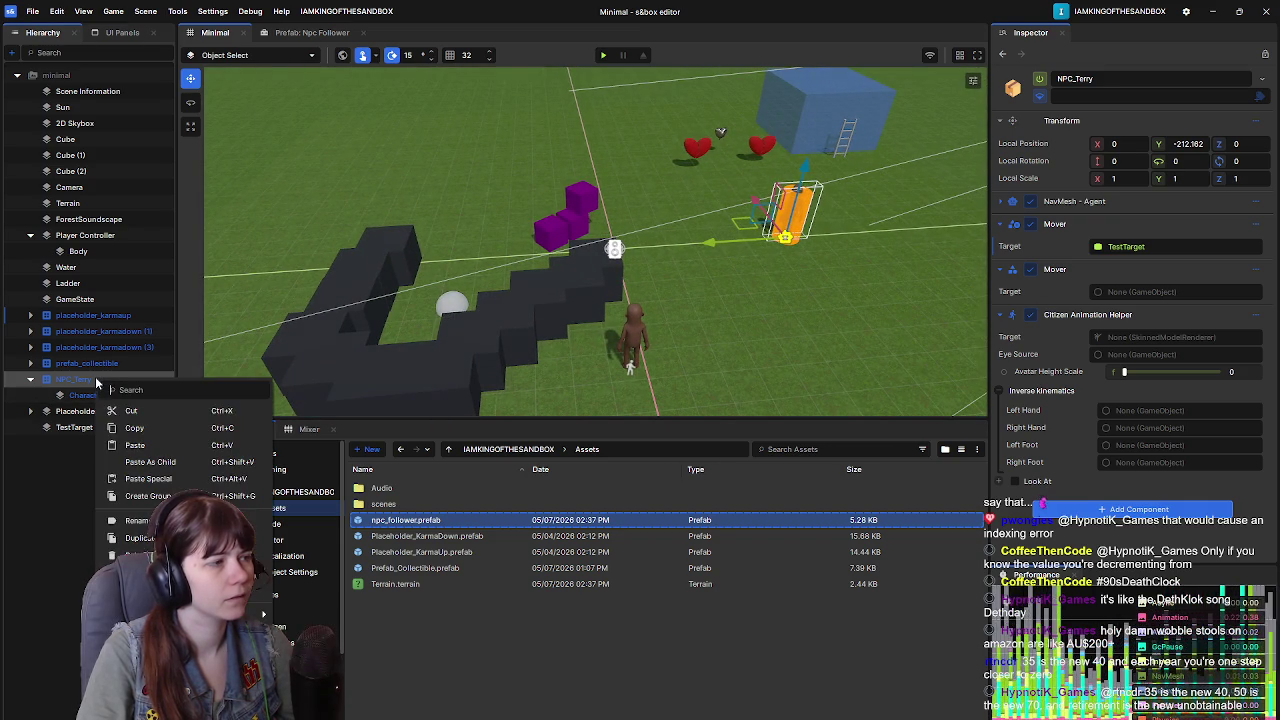
mouse_move(200, 614)
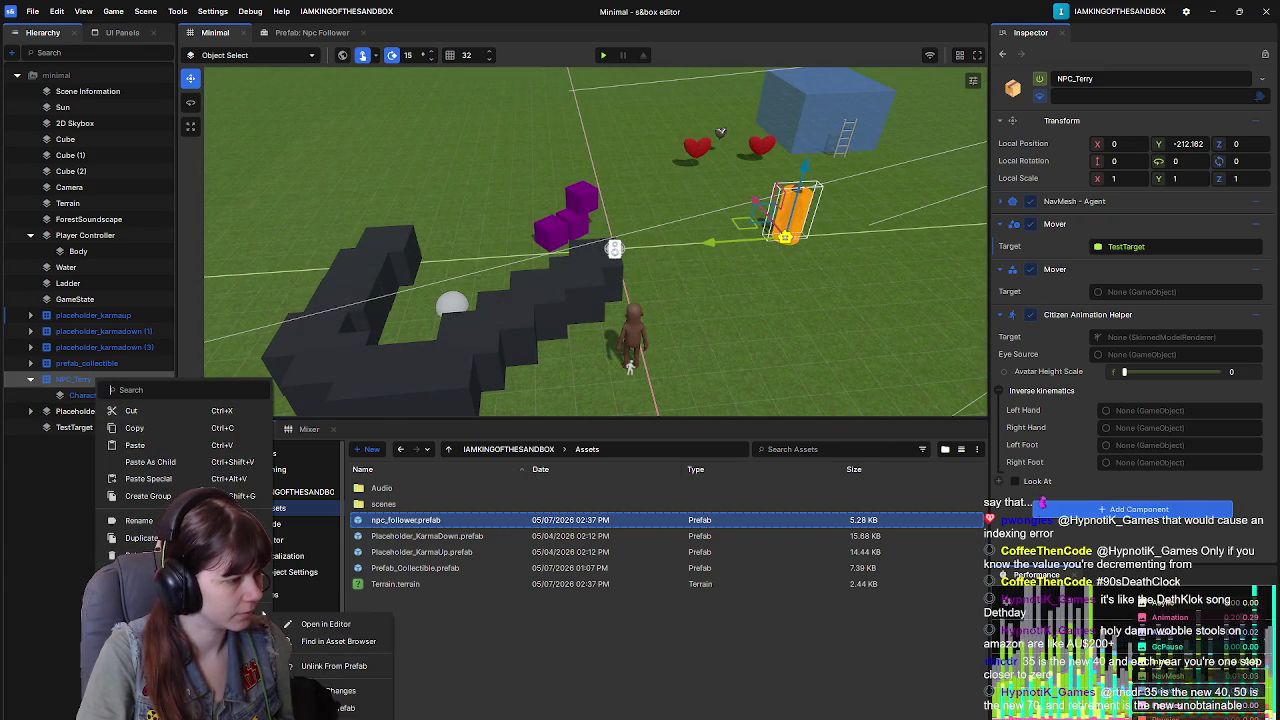
key("Escape")
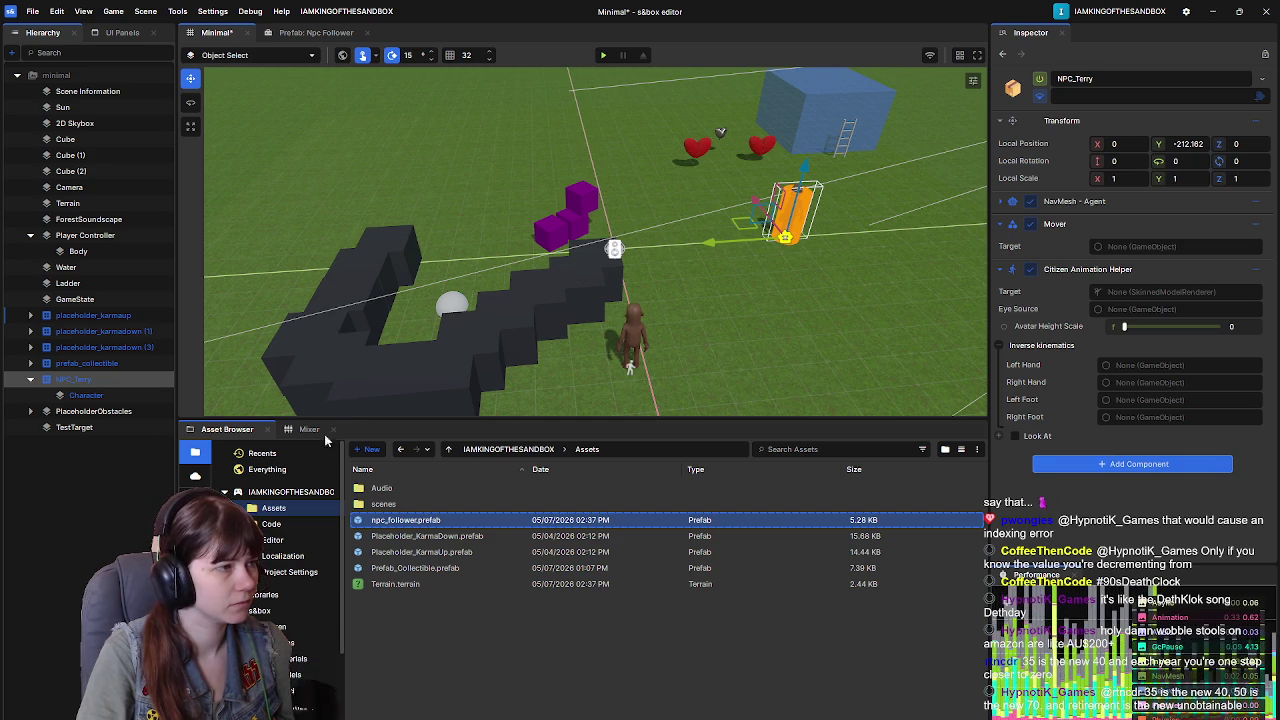
left_click(86, 395)
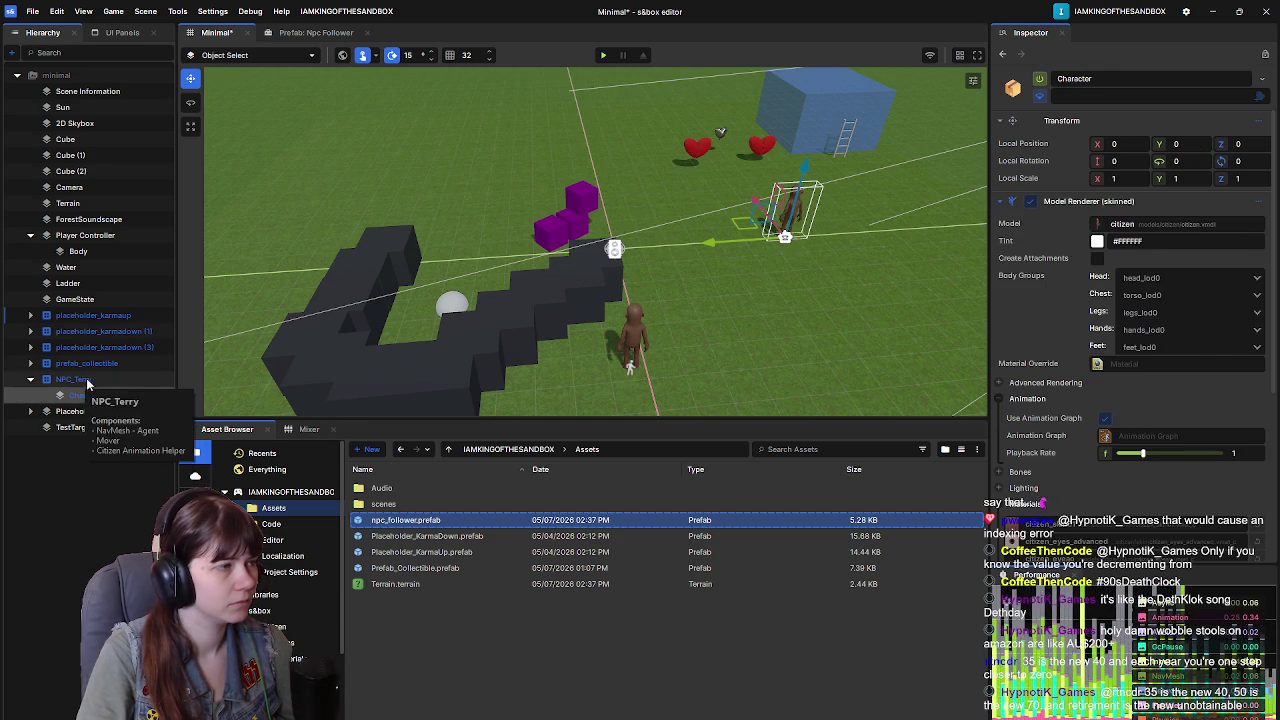
left_click(74, 379)
key("ctrl+s")
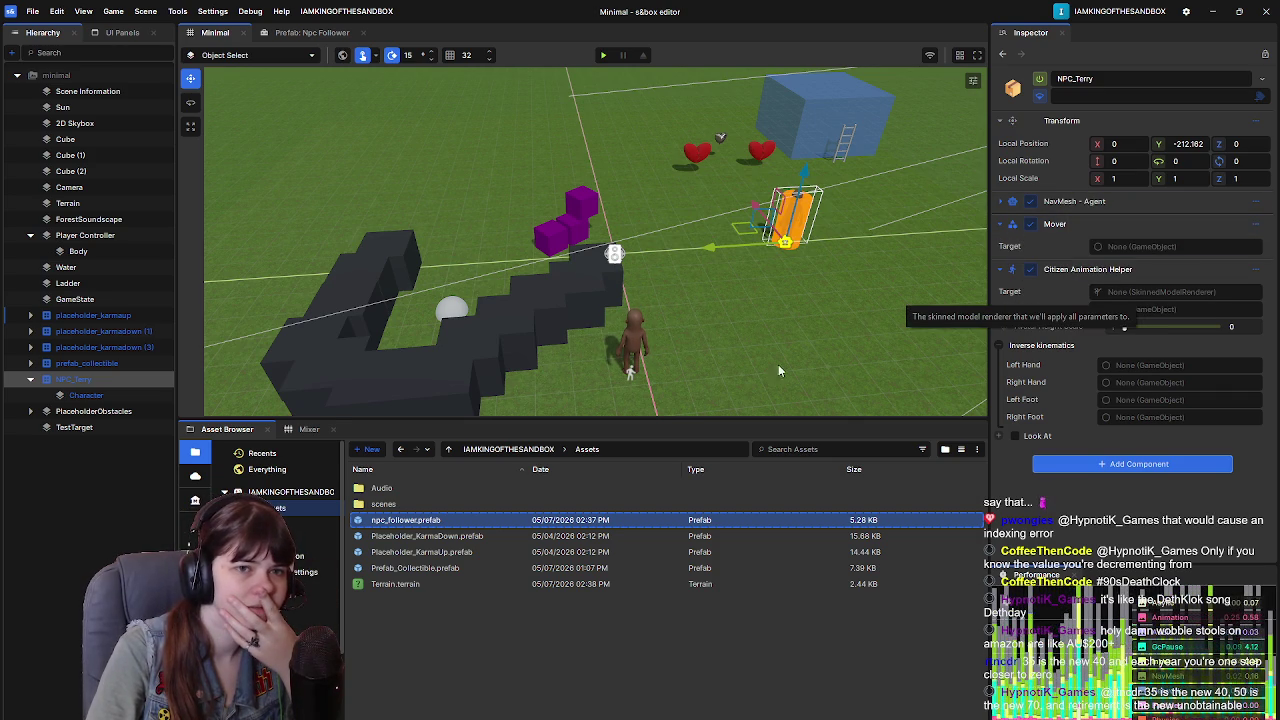
Step: Compare NPC_Terry's root and Character components with the Npc Follower prefab's root and Character child
left_click(107, 396)
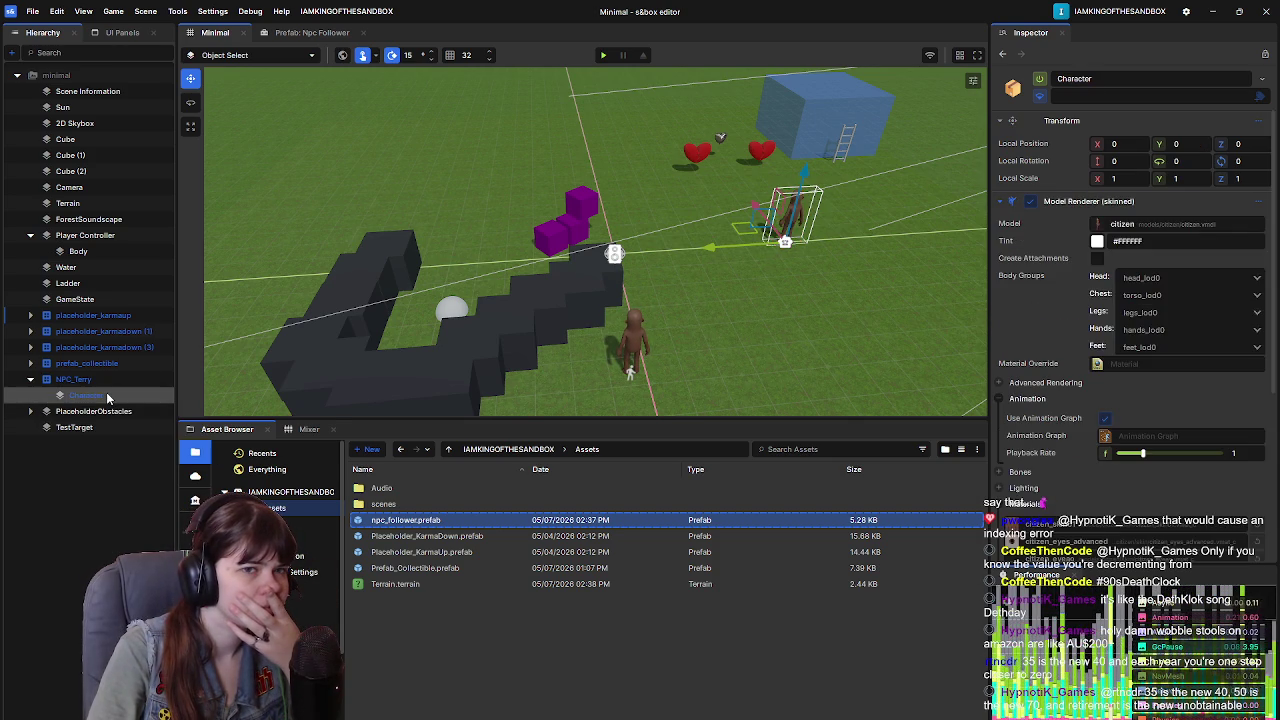
left_click(998, 202)
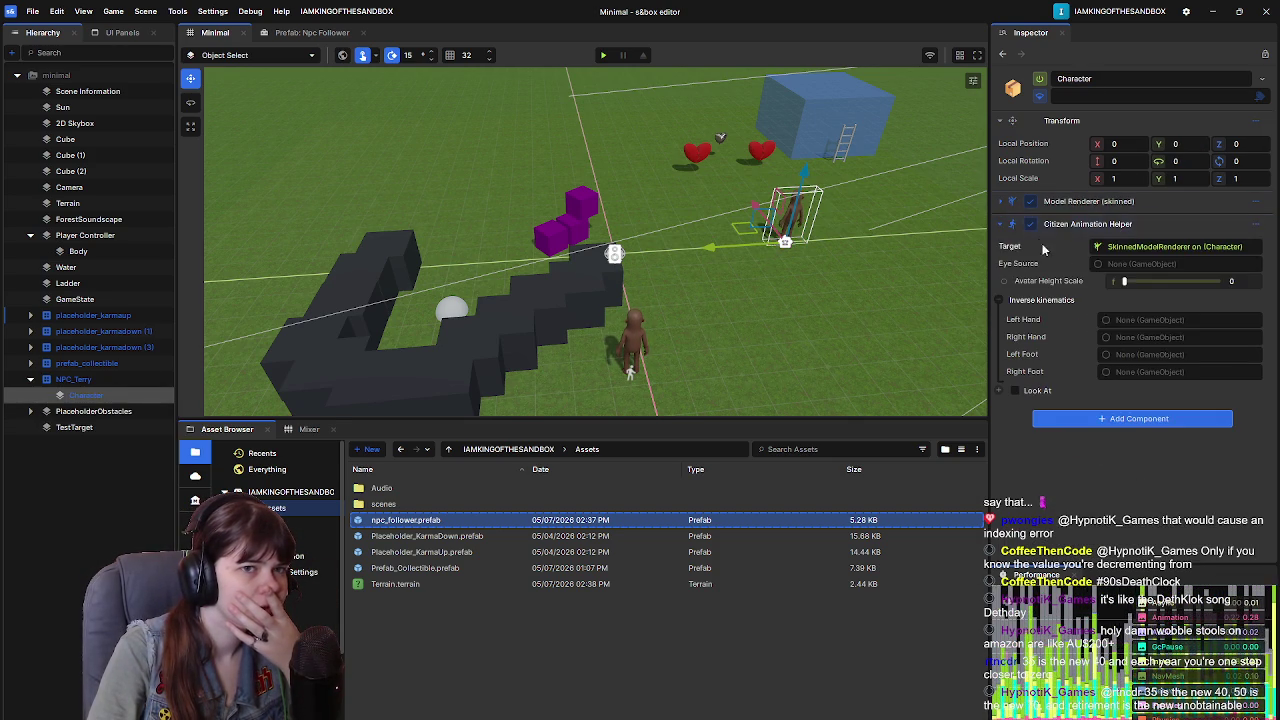
left_click(100, 381)
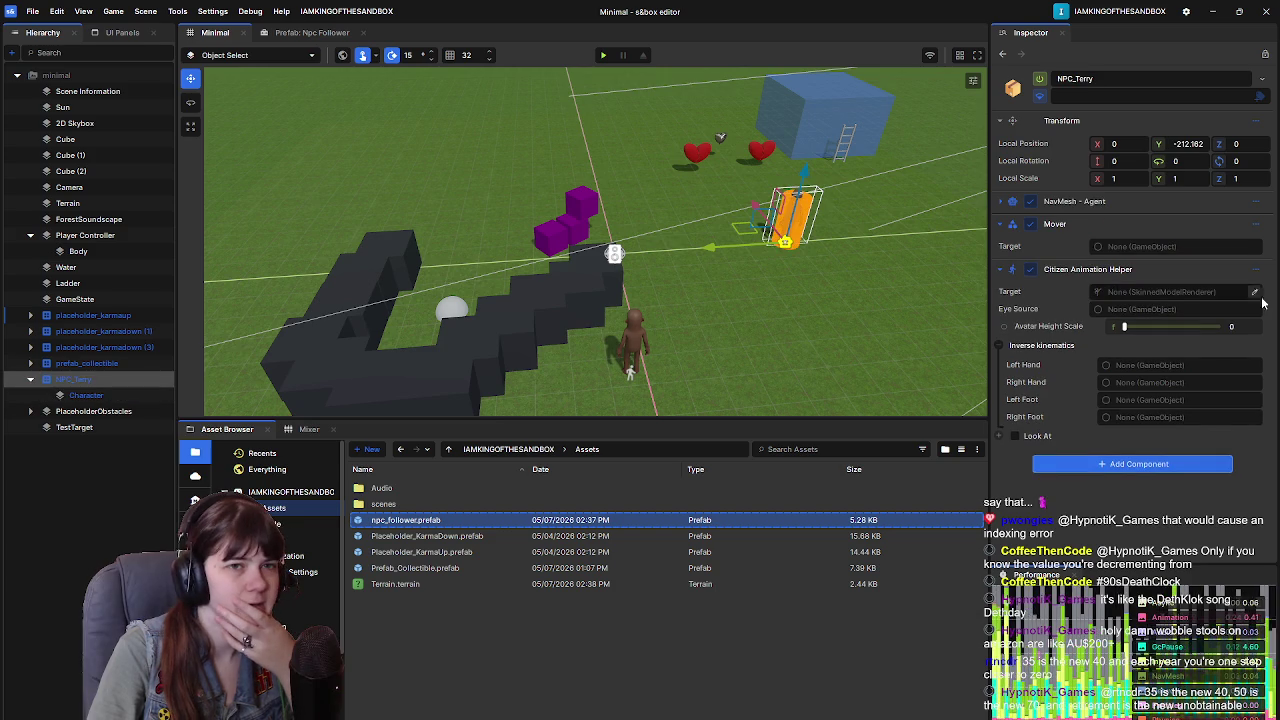
left_click(1254, 270)
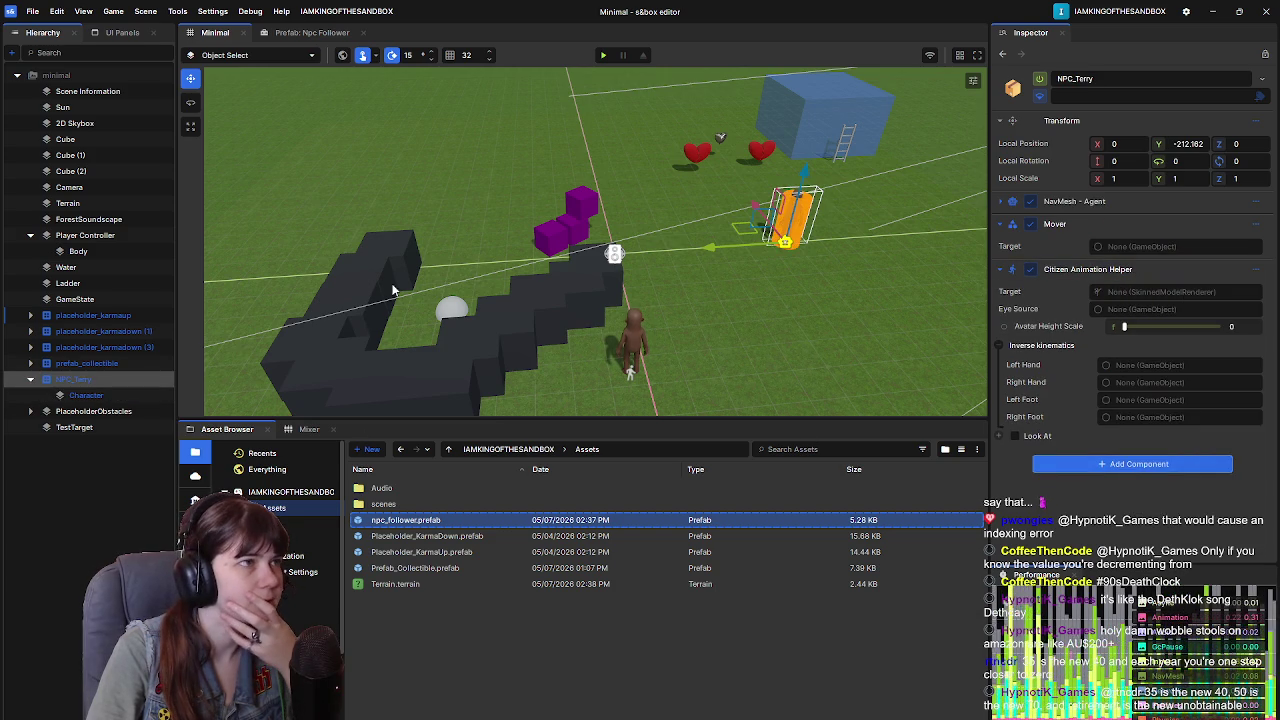
left_click(272, 33)
left_click(72, 91)
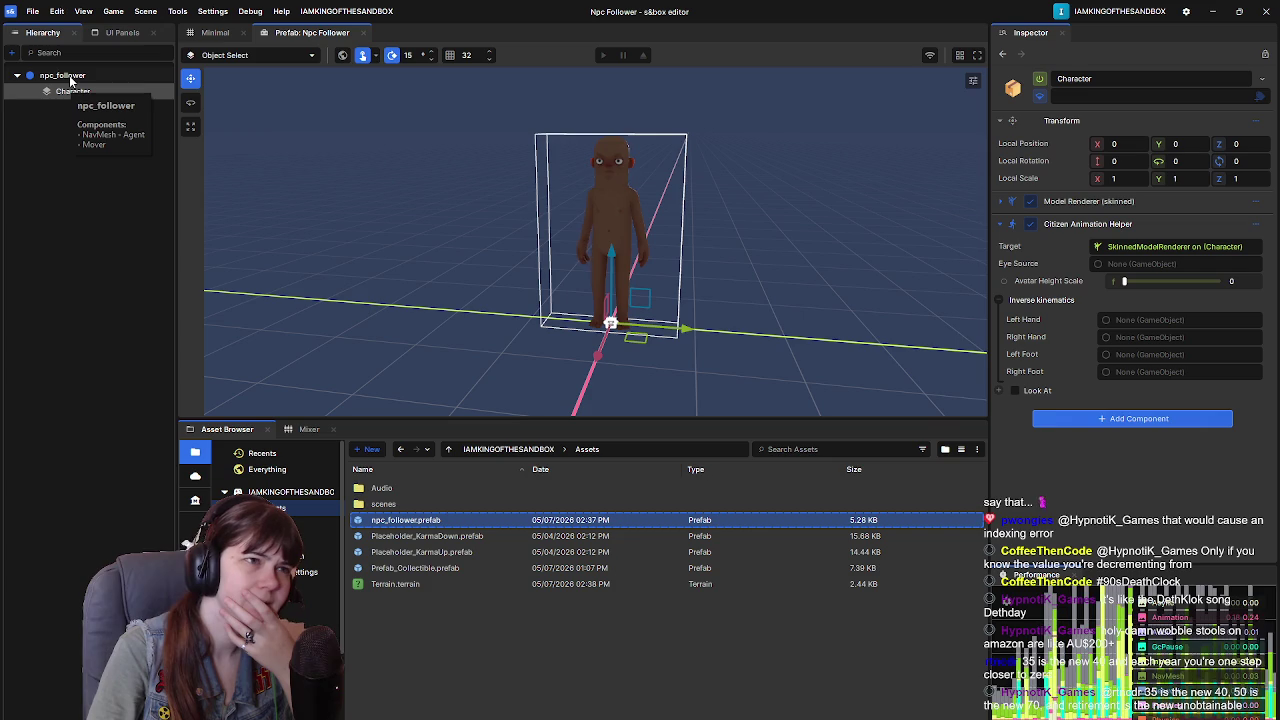
left_click(69, 75)
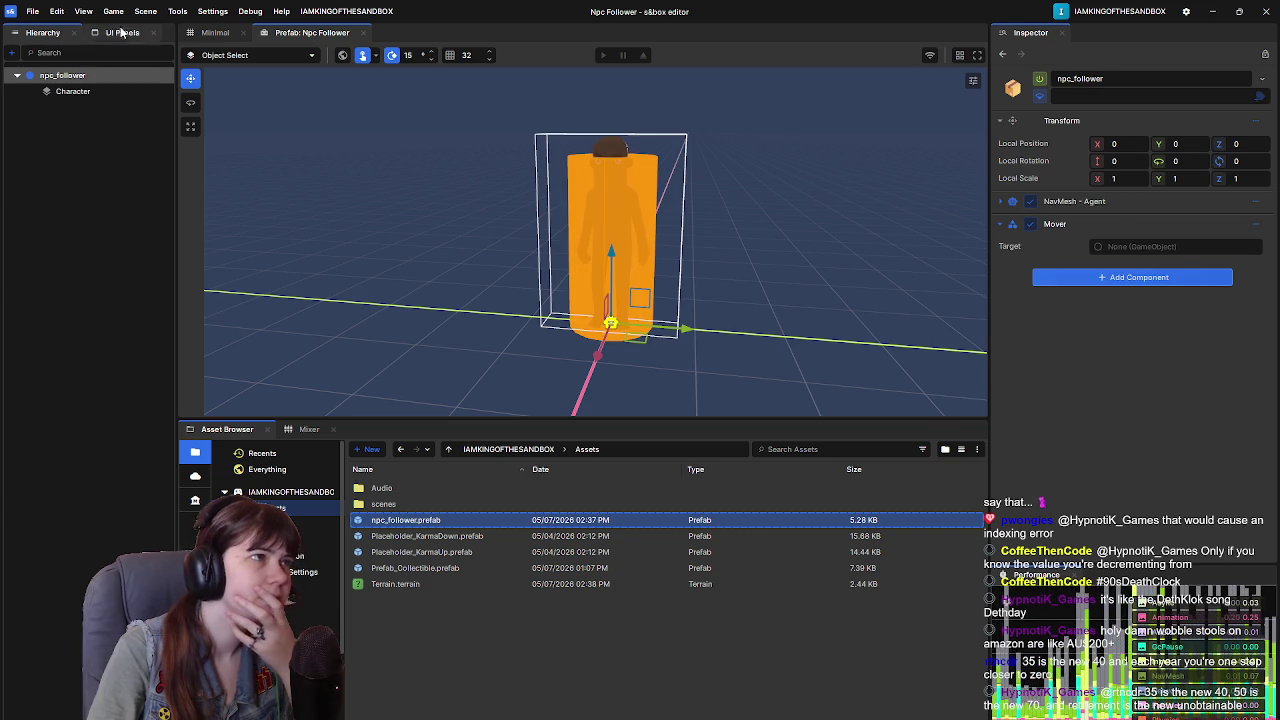
left_click(207, 34)
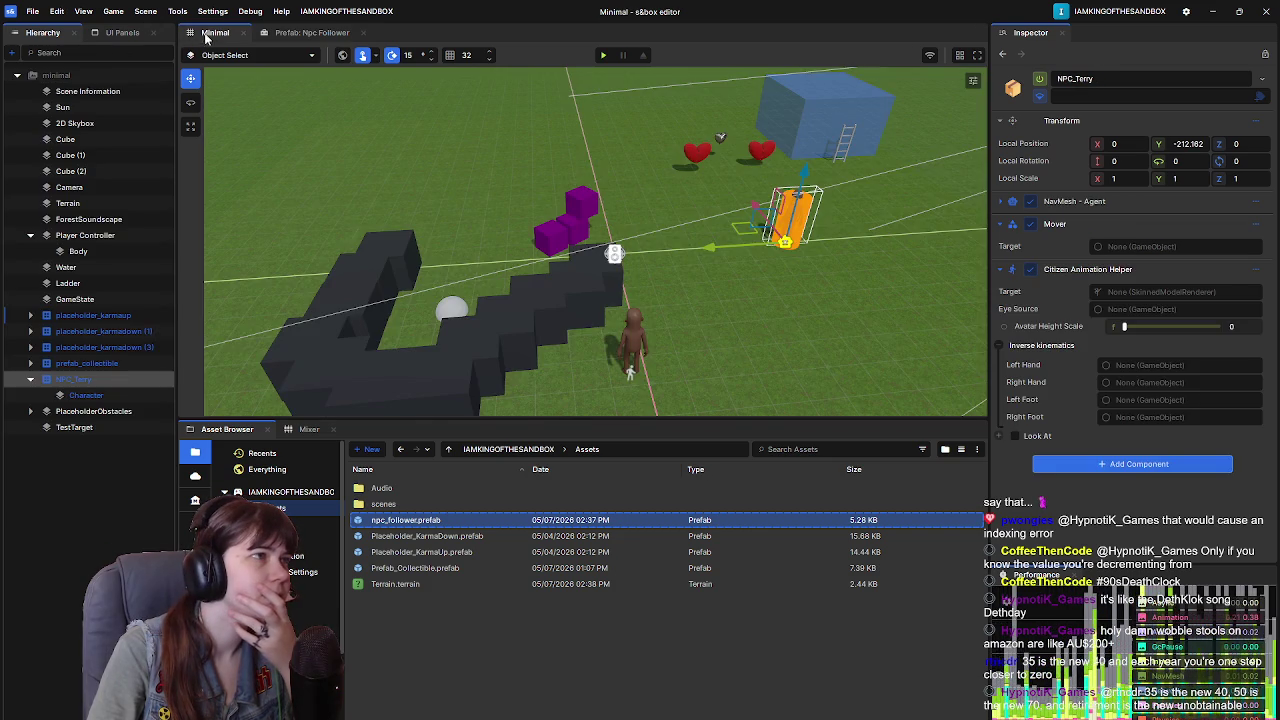
Step: Remove the Citizen Animation Helper from NPC_Terry's root, save the scene, and start a play-test
left_click(1260, 275)
left_click(1183, 522)
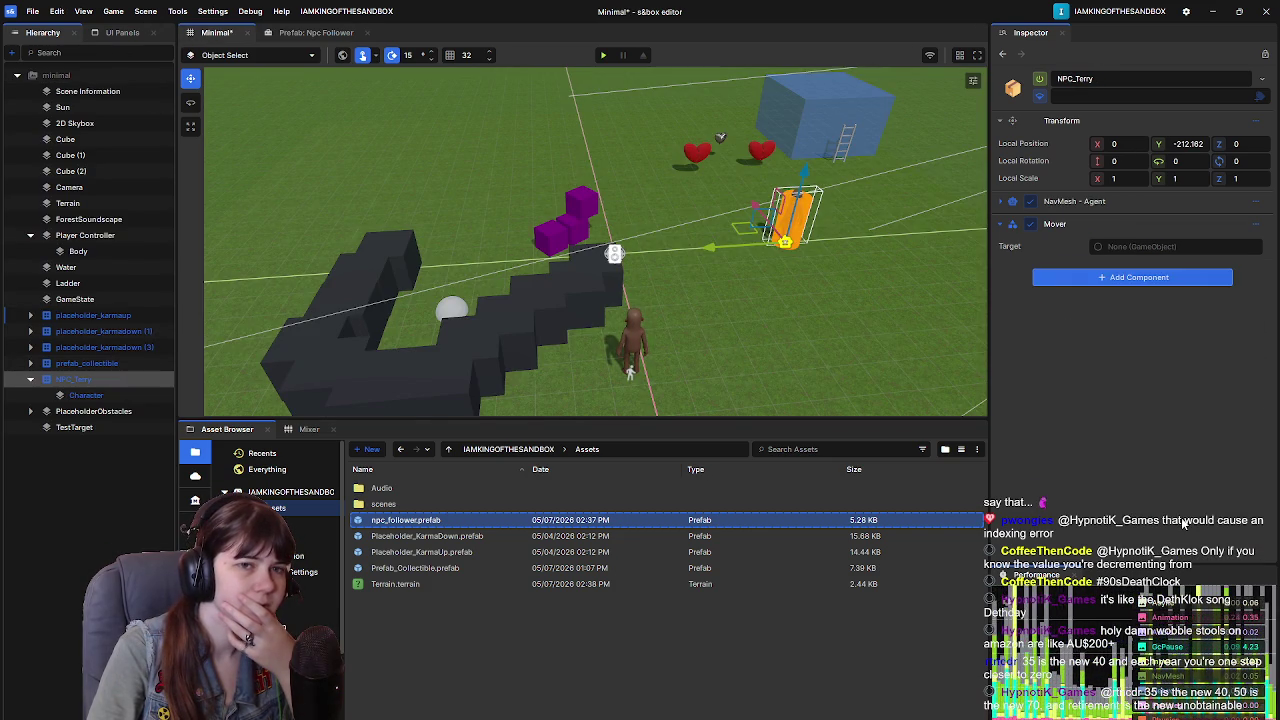
left_click(88, 395)
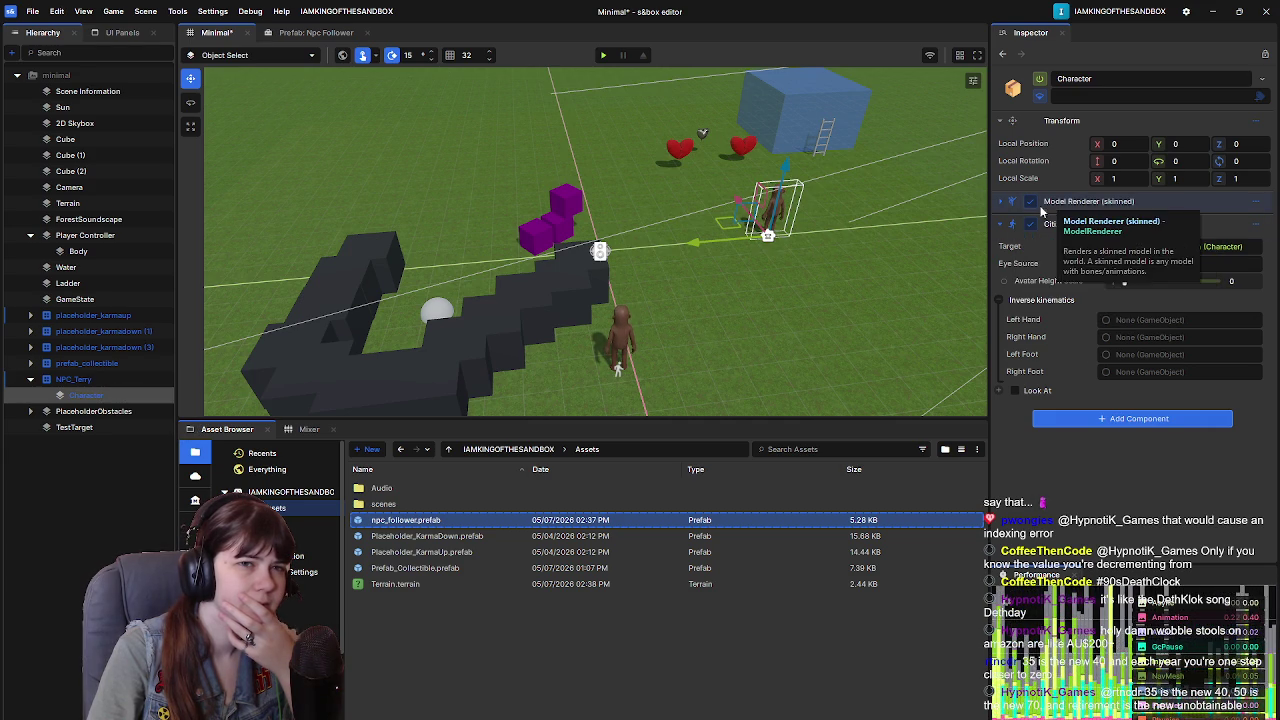
left_click(1002, 203)
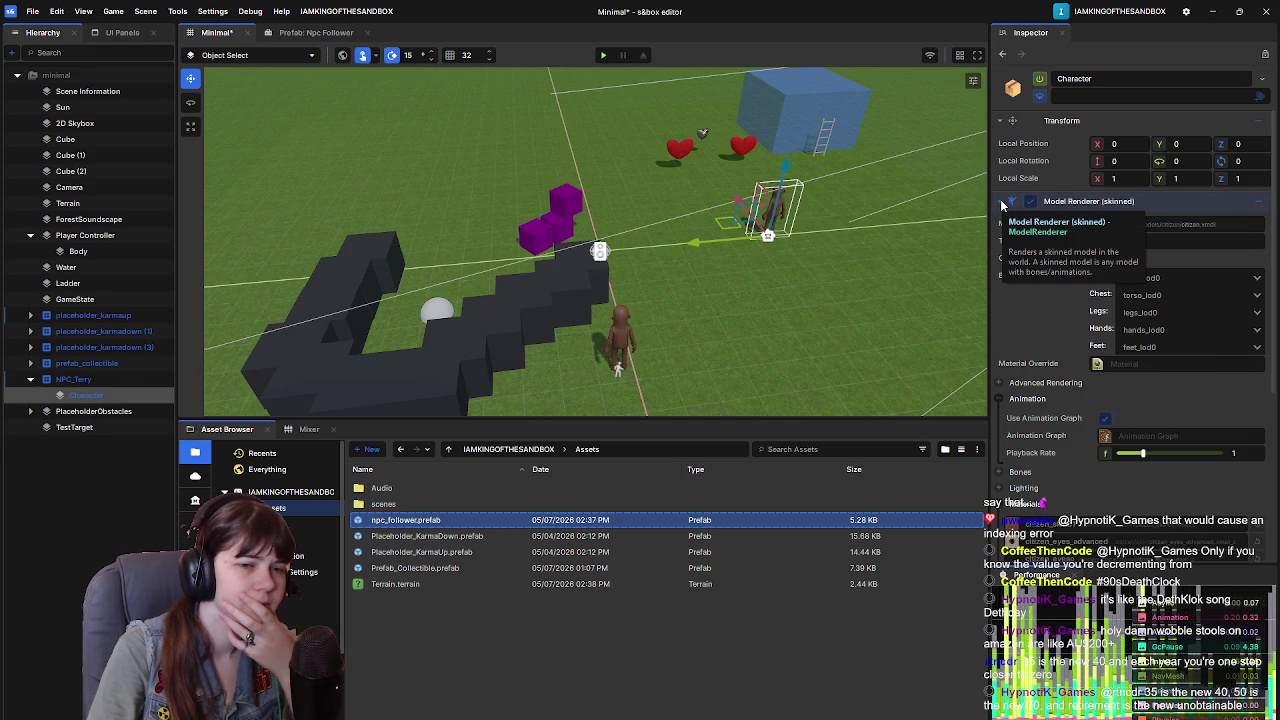
left_click(1002, 203)
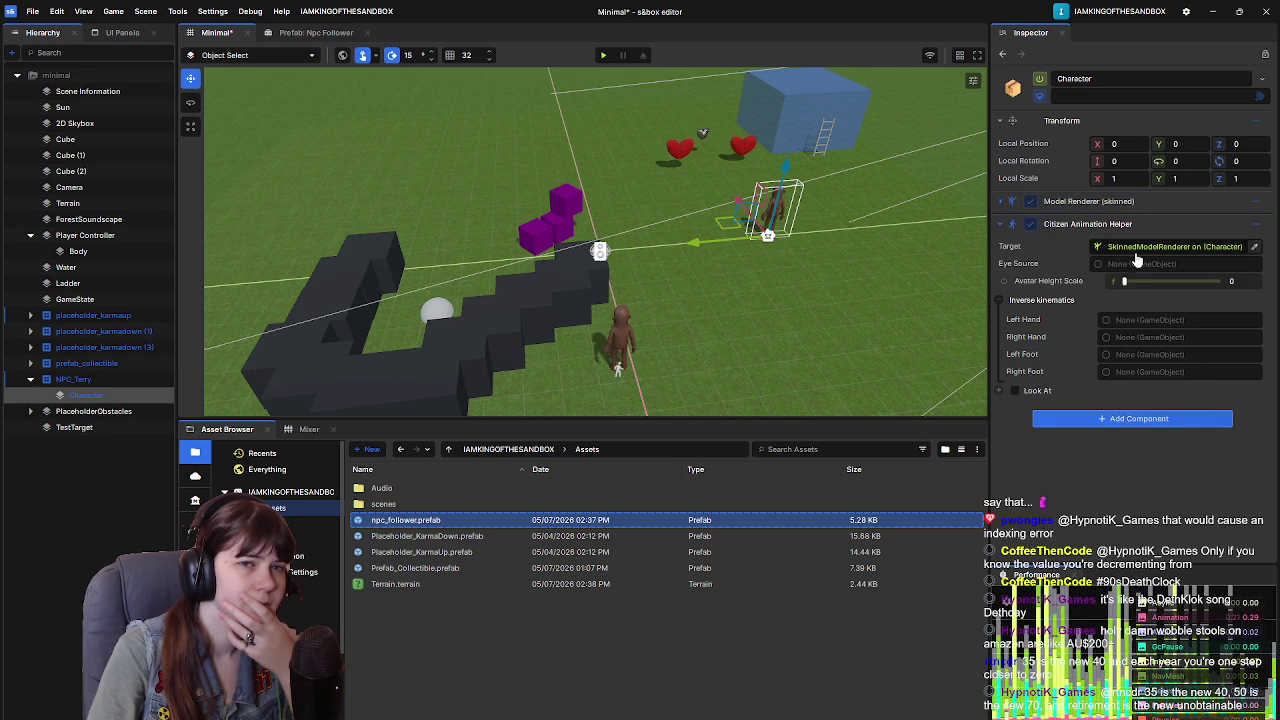
left_click_drag(662, 286, 681, 267)
key("ctrl+s")
left_click(73, 379)
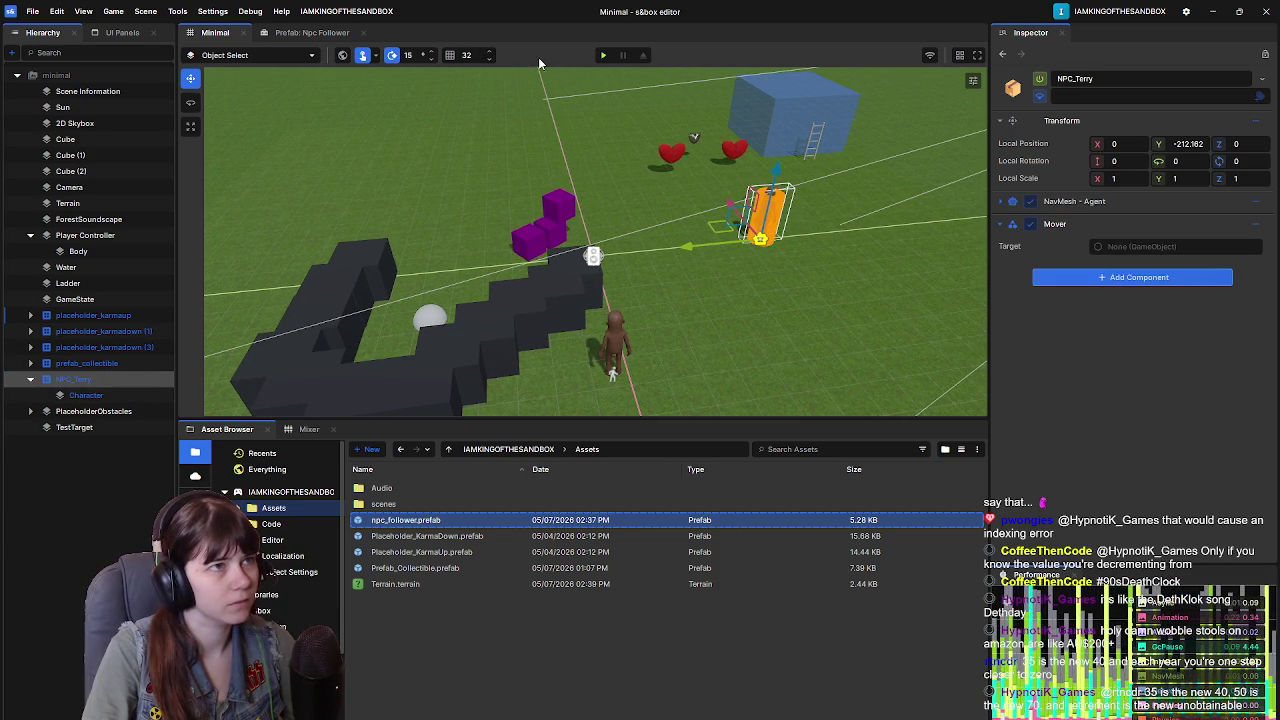
left_click(603, 57)
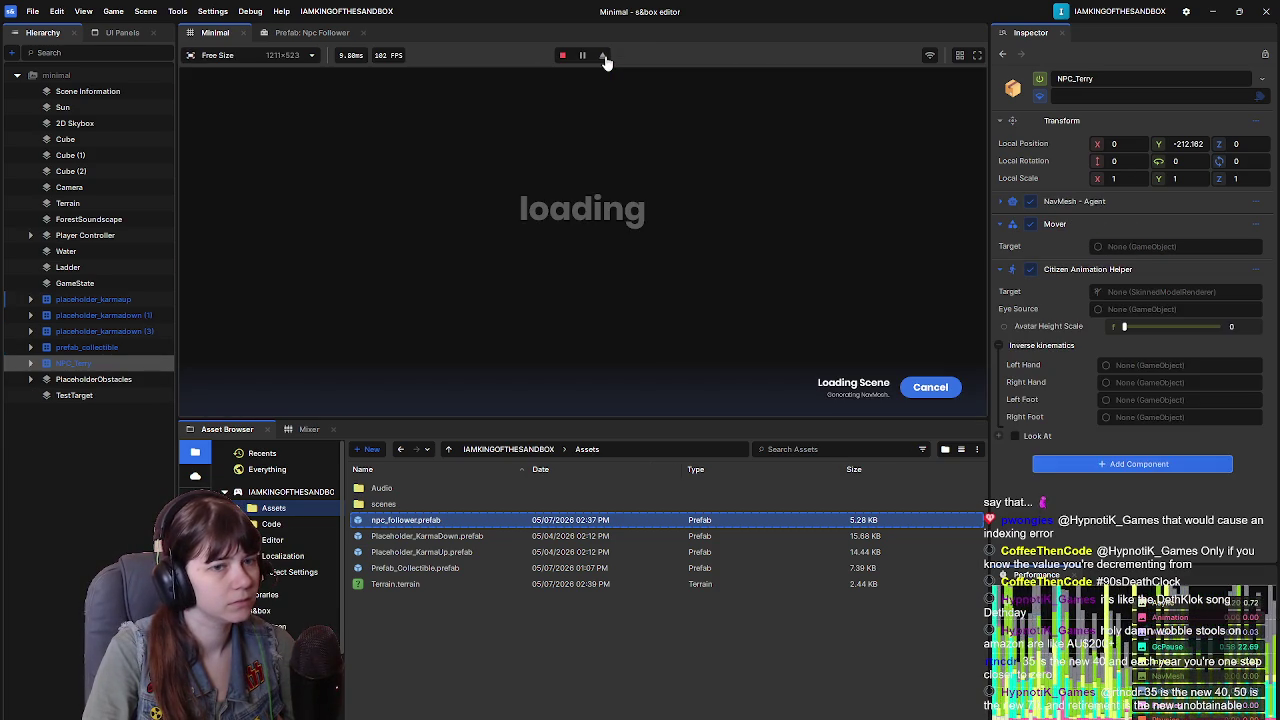
Step: Leave play mode and inspect the Npc Follower prefab's Character child and npc_follower root
key("Escape")
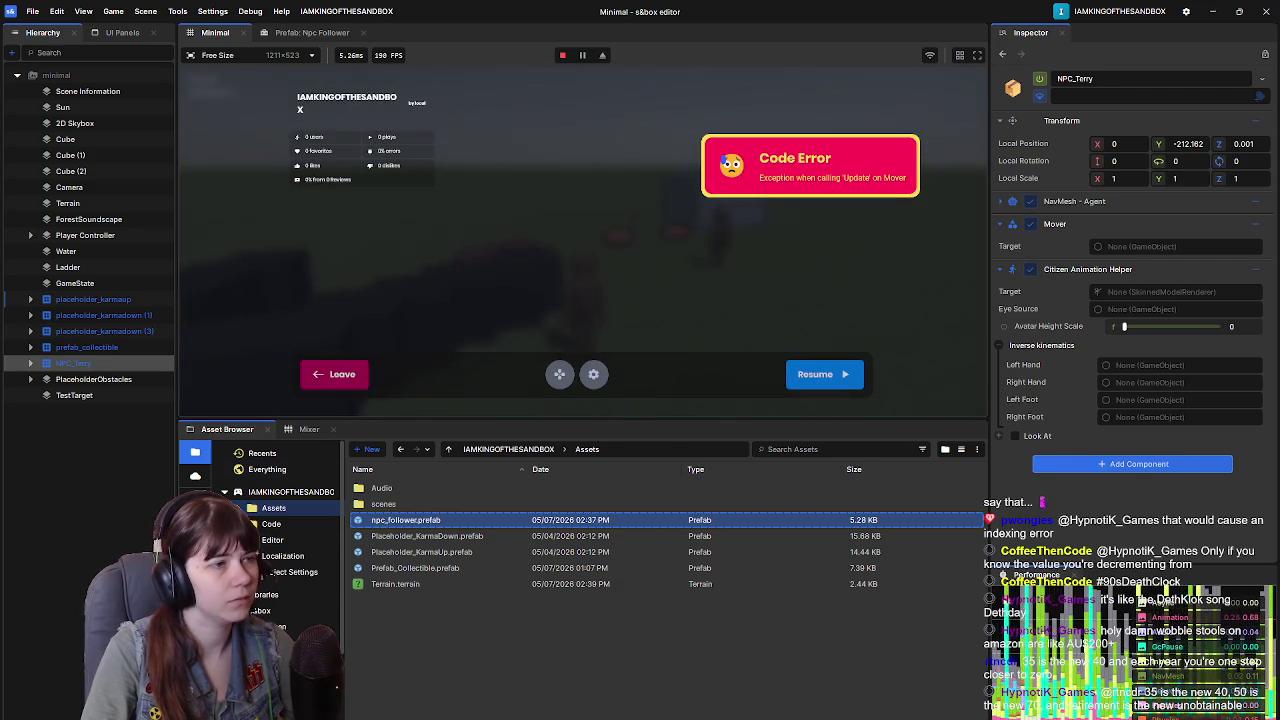
left_click(334, 374)
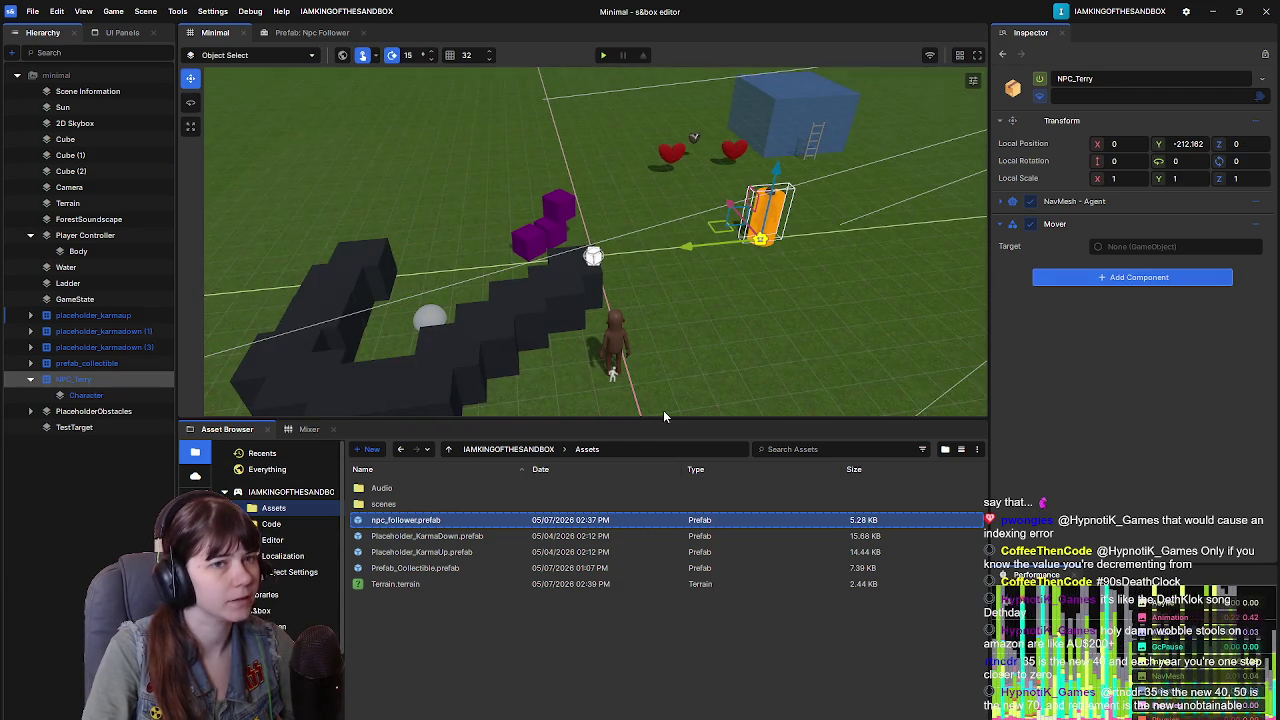
left_click(115, 383)
left_click(312, 32)
left_click(76, 89)
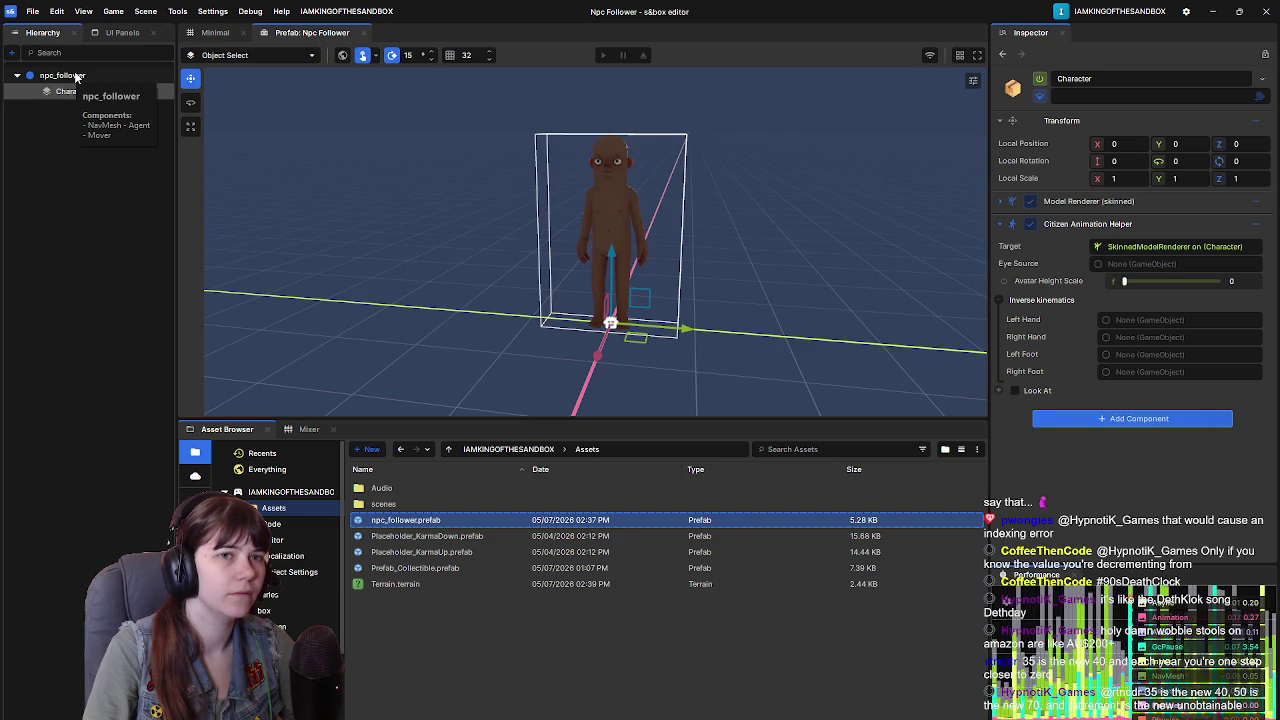
left_click(62, 76)
left_click(85, 90)
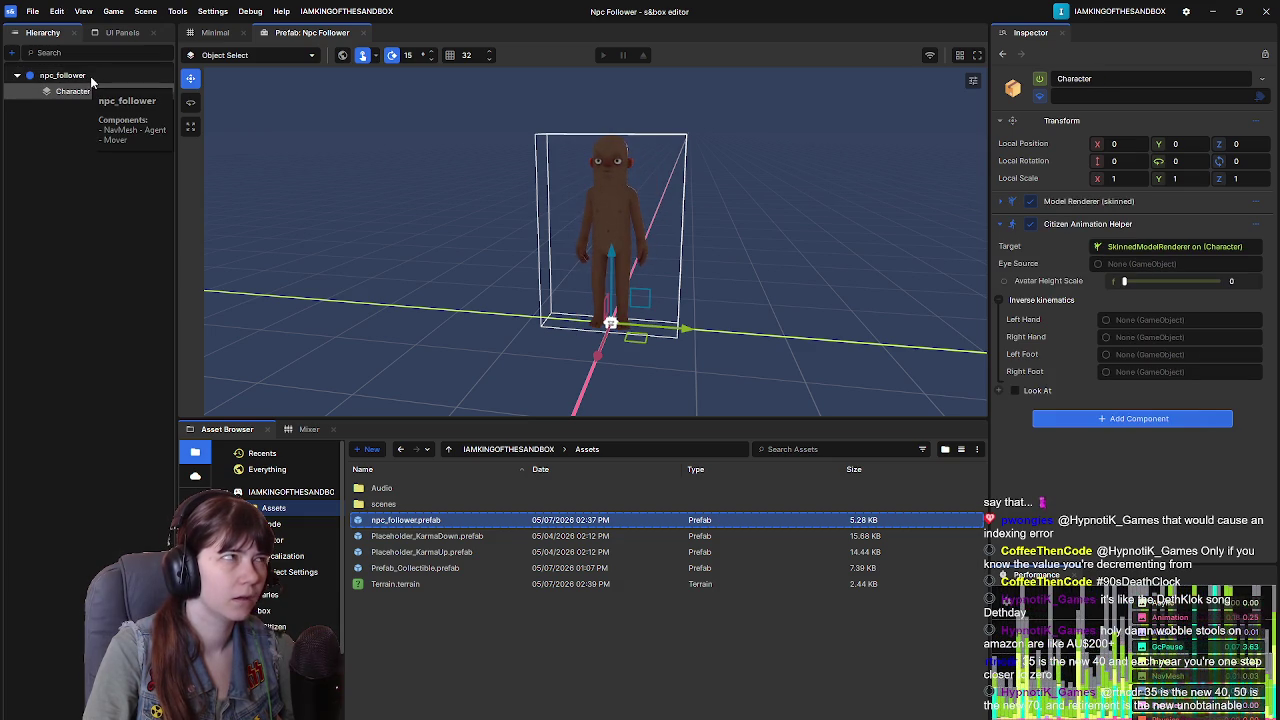
left_click(90, 77)
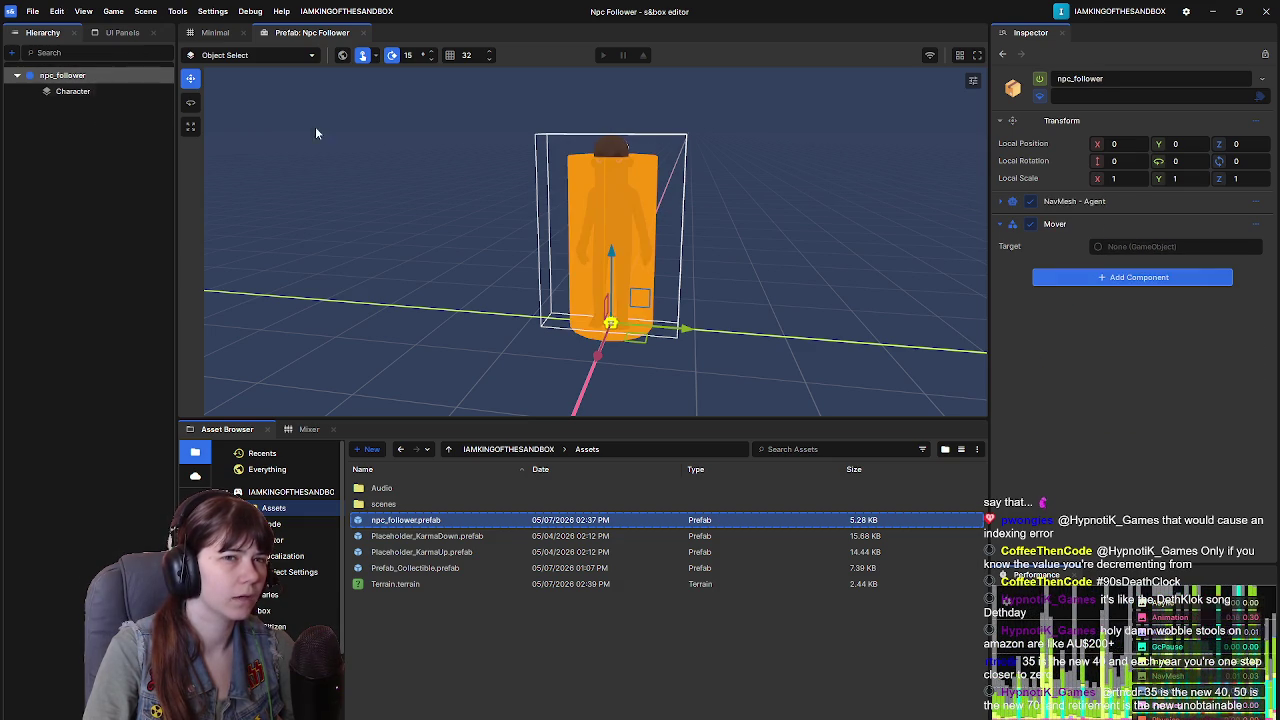
Step: Add a Citizen Animation Helper to npc_follower targeting Character's Model Renderer (skinned)
left_click(1093, 283)
type("citizen")
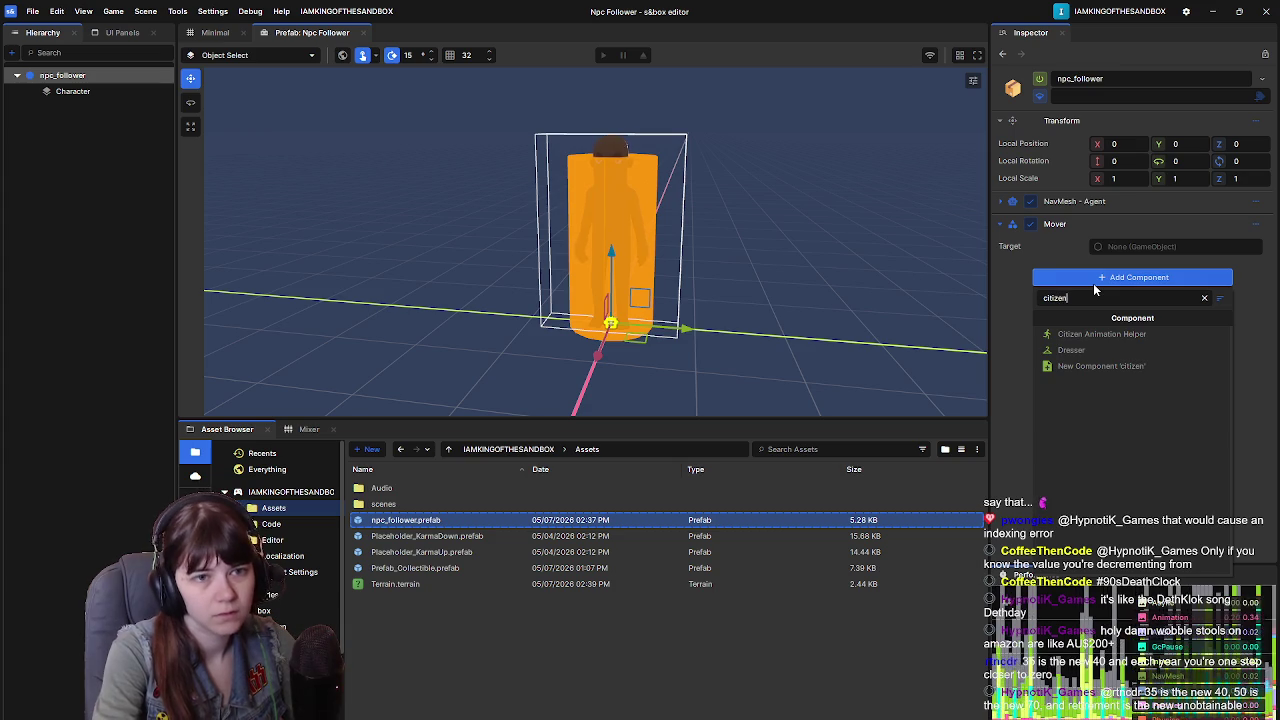
left_click(1102, 333)
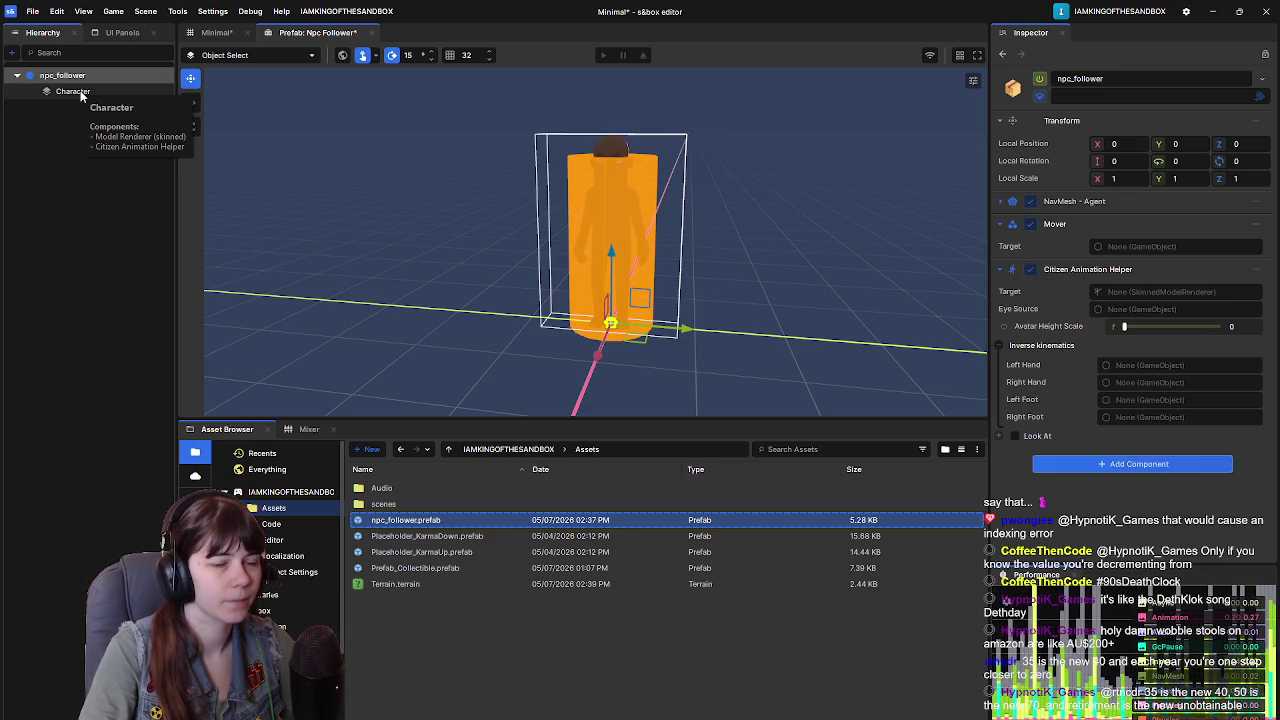
left_click(1150, 291)
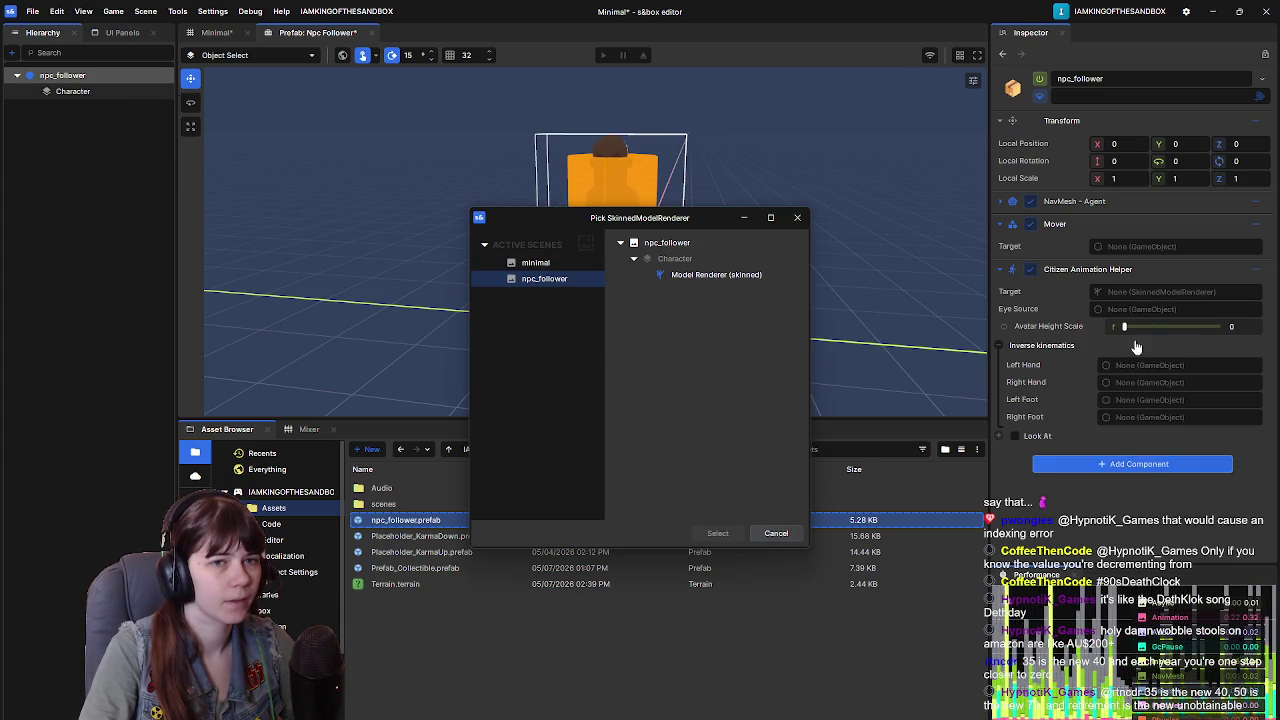
left_click(688, 276)
left_click(718, 533)
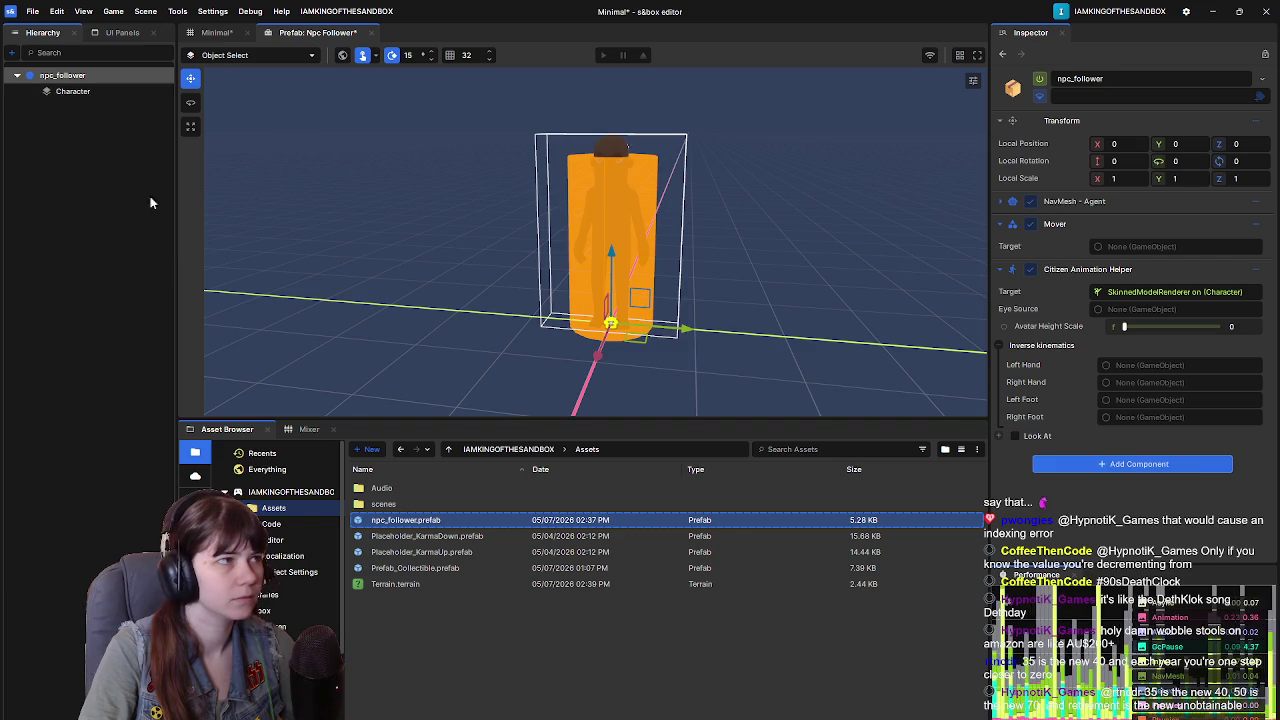
Step: Check the Character child's Citizen Animation Helper, then save the Npc Follower prefab
left_click(110, 95)
left_click(1259, 226)
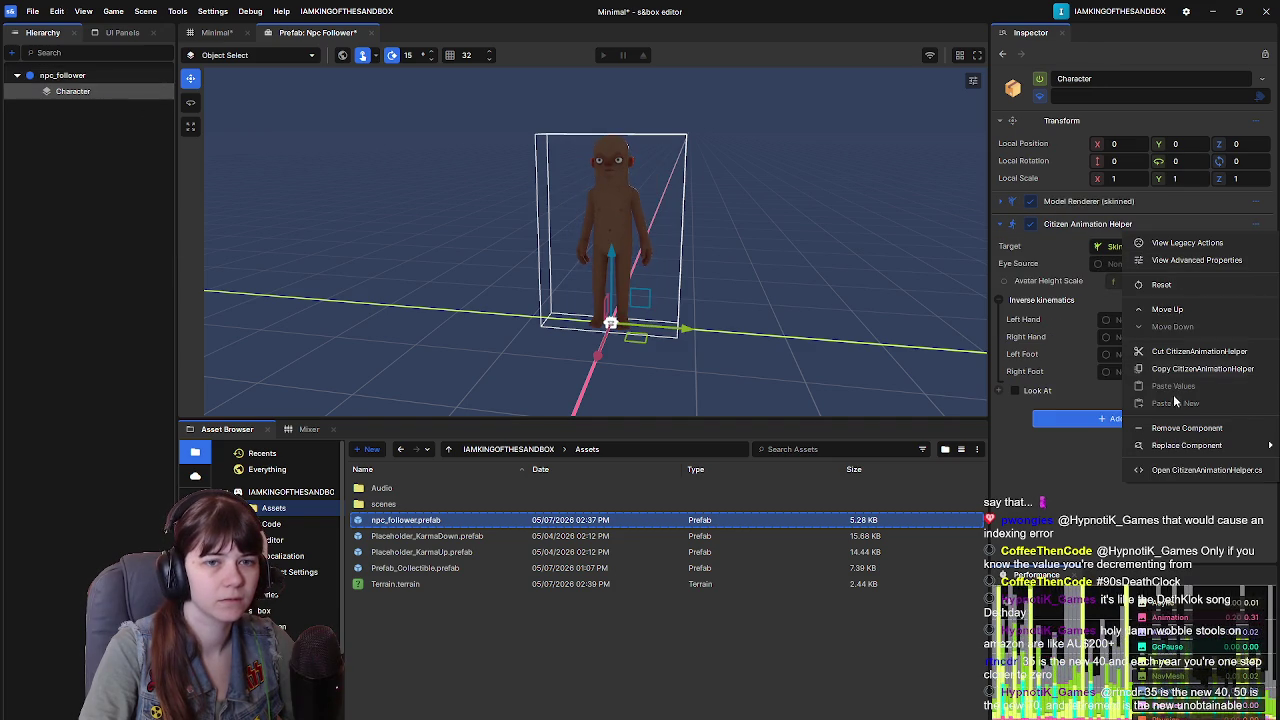
left_click(1045, 479)
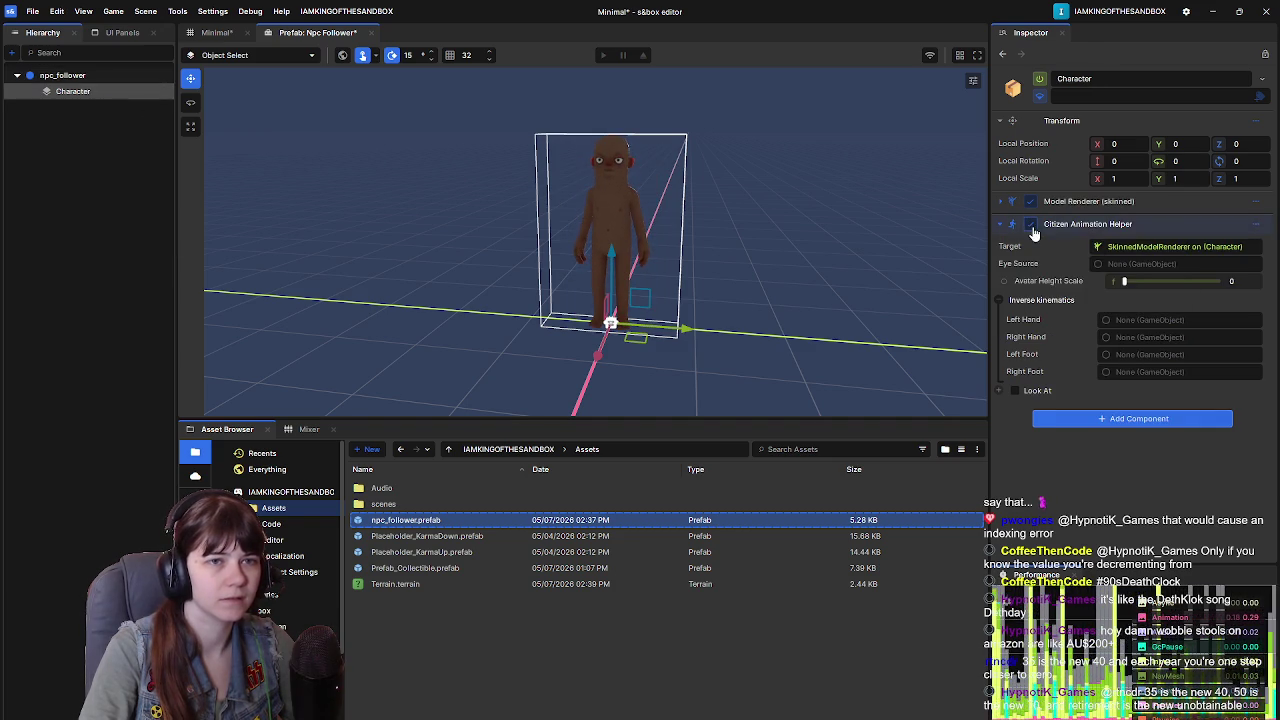
key("ctrl+s")
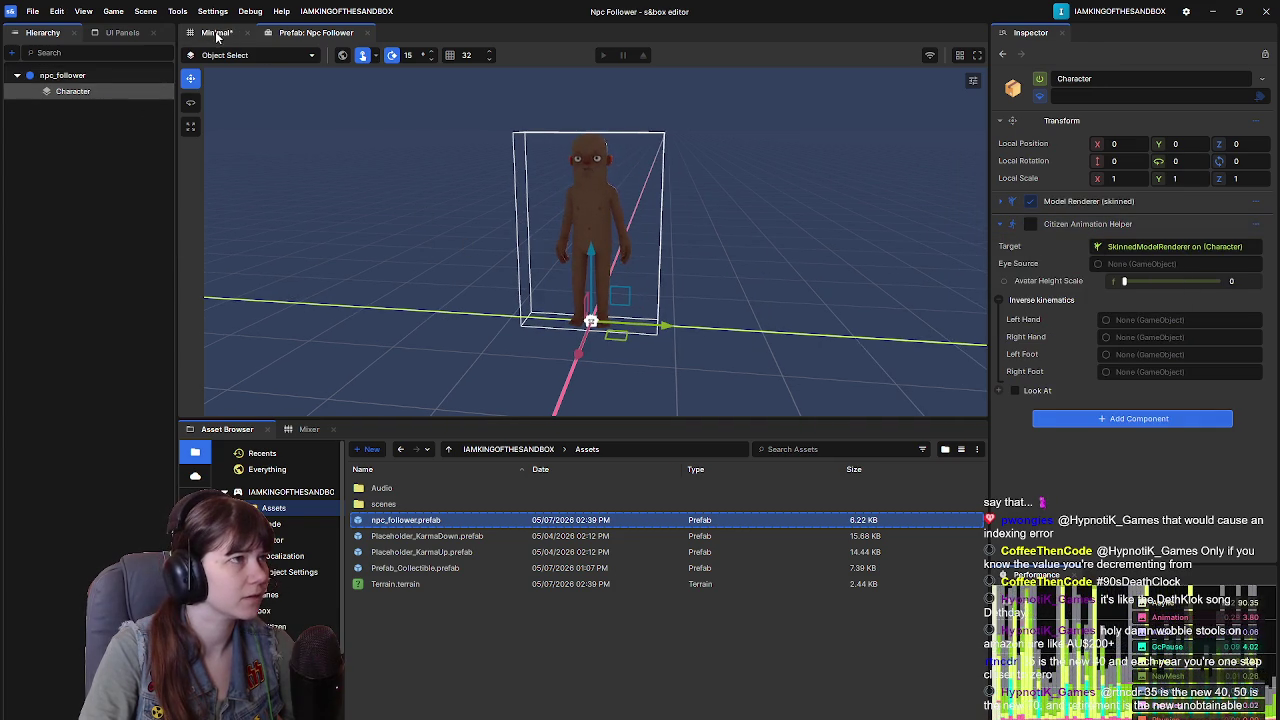
left_click(218, 33)
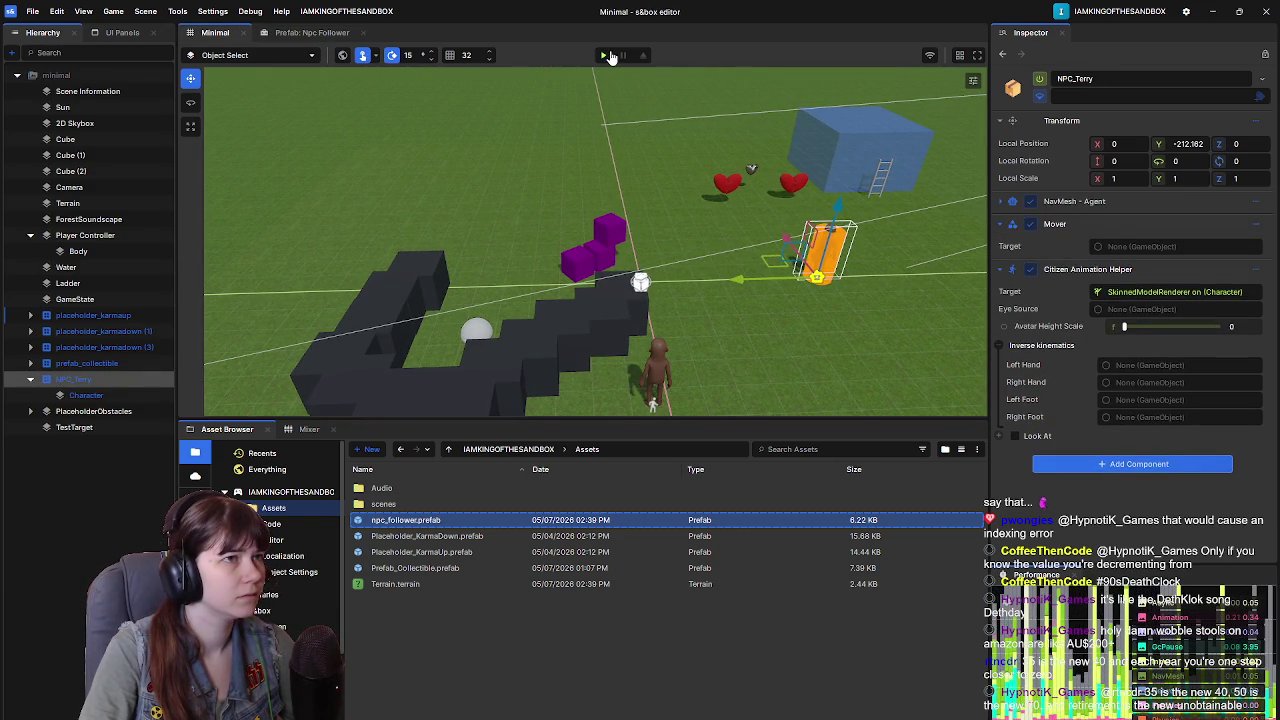
Step: Play-test the Minimal scene, leave play mode after the Mover exception, and reselect NPC_Terry
left_click(604, 56)
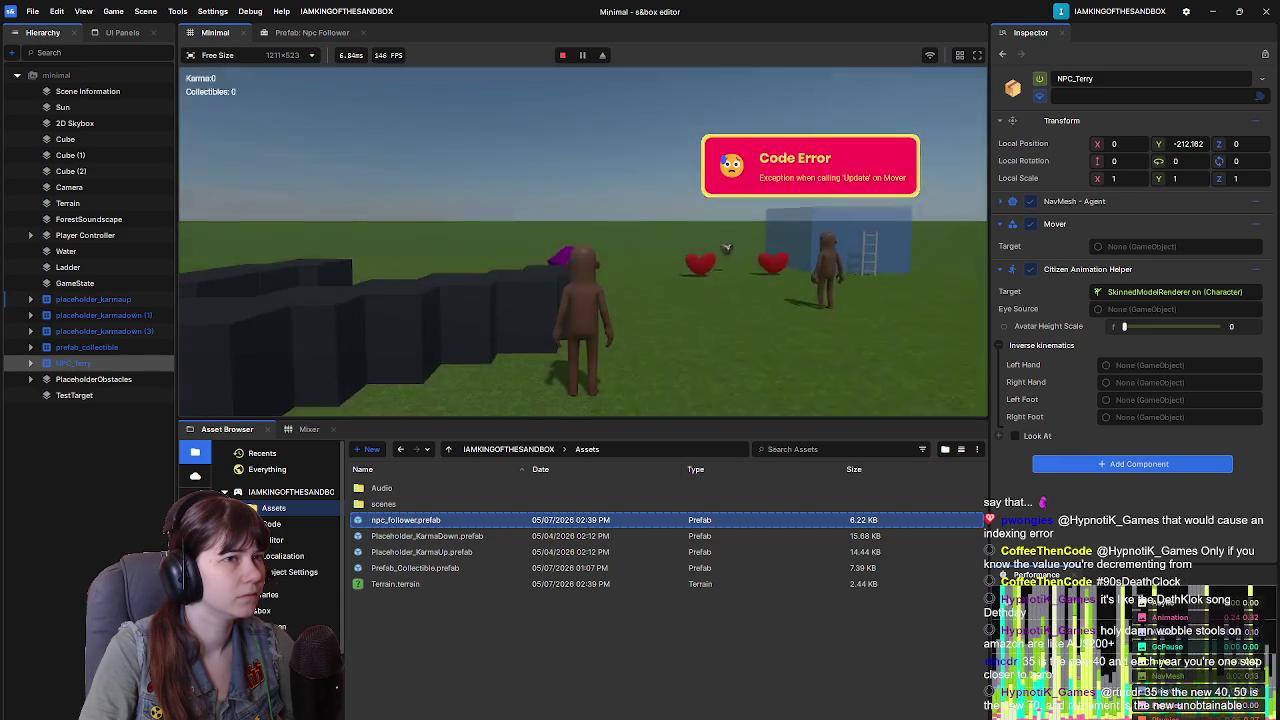
key("Escape")
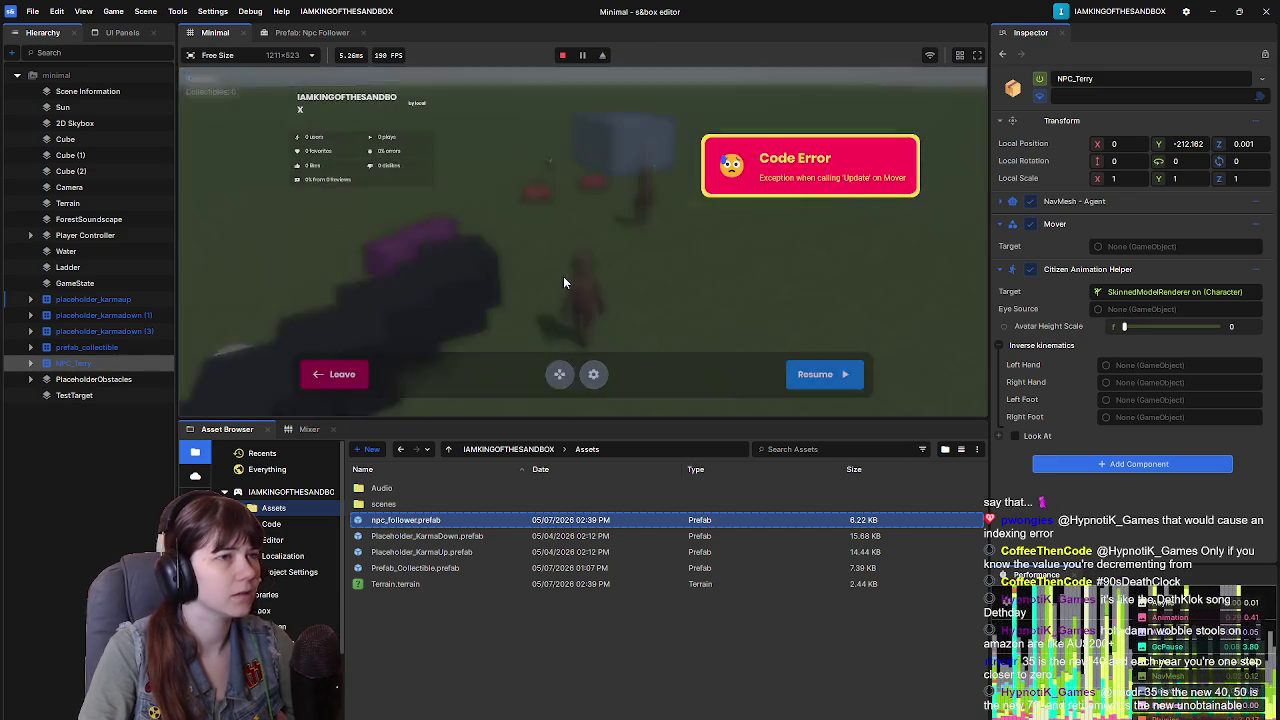
left_click(363, 375)
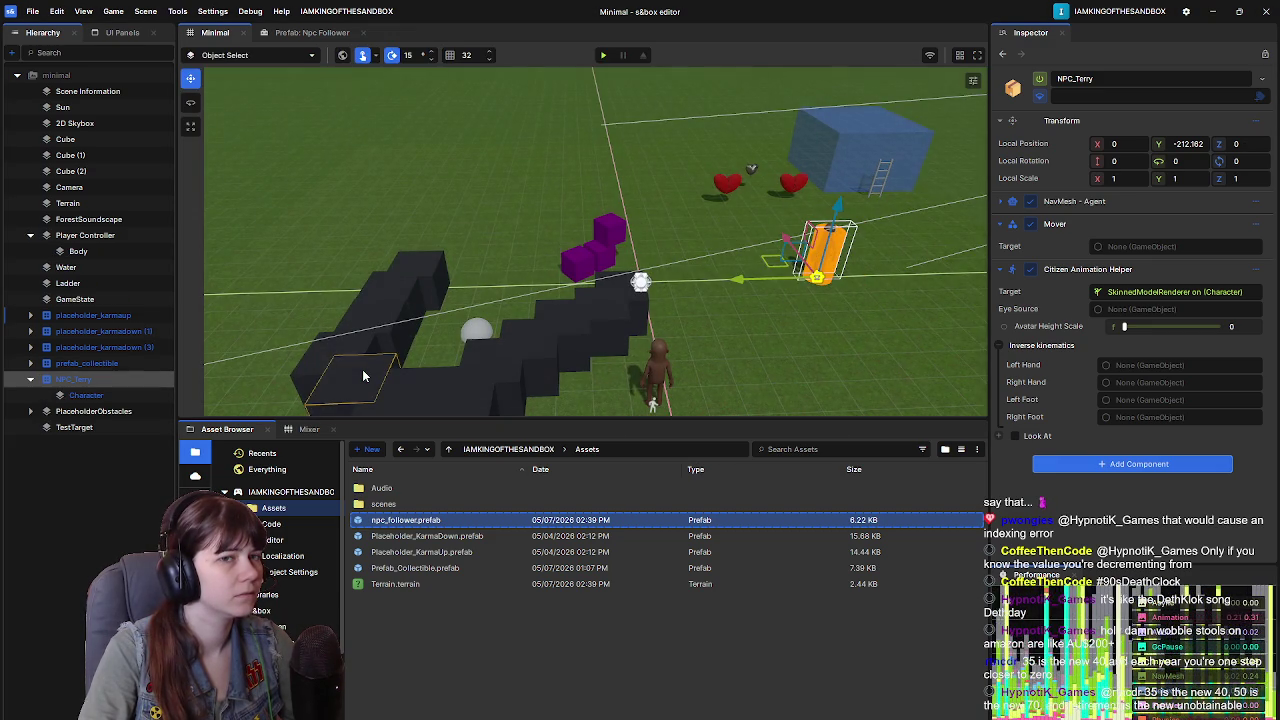
left_click(134, 395)
left_click(111, 381)
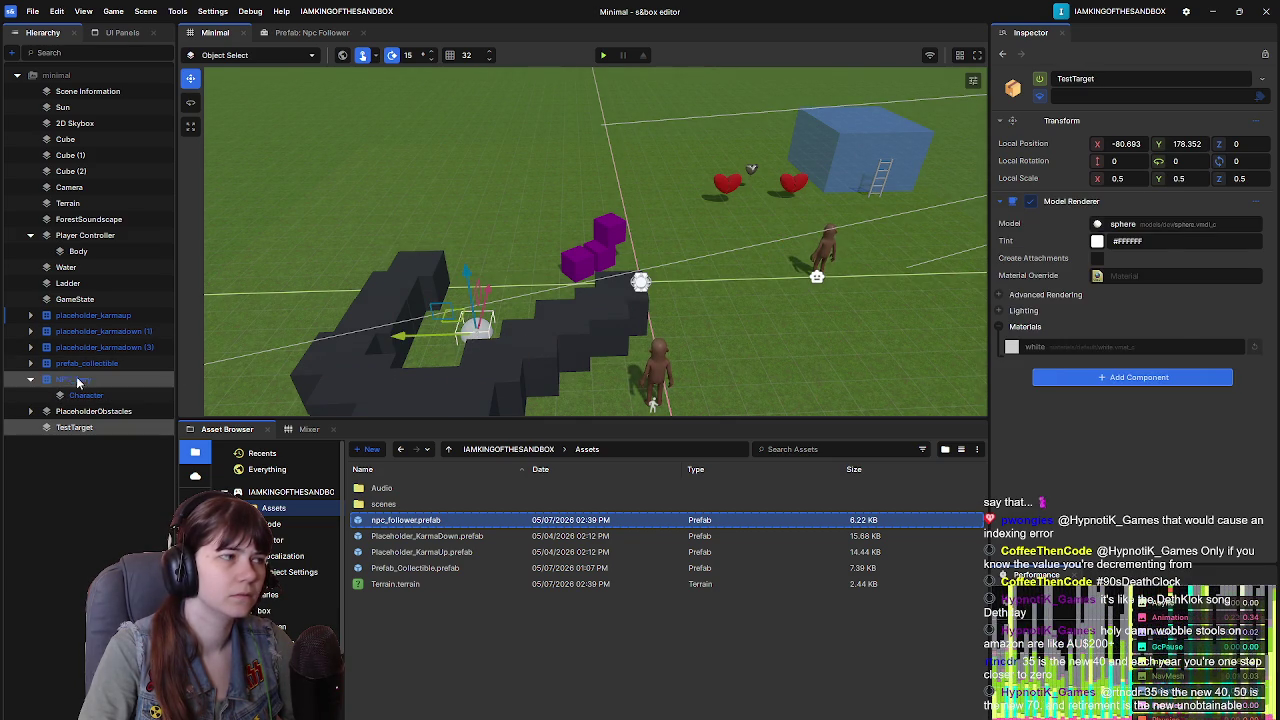
Step: Set NPC_Terry's Mover target to TestTarget and play-test the Minimal scene
left_click_drag(1118, 262, 1130, 247)
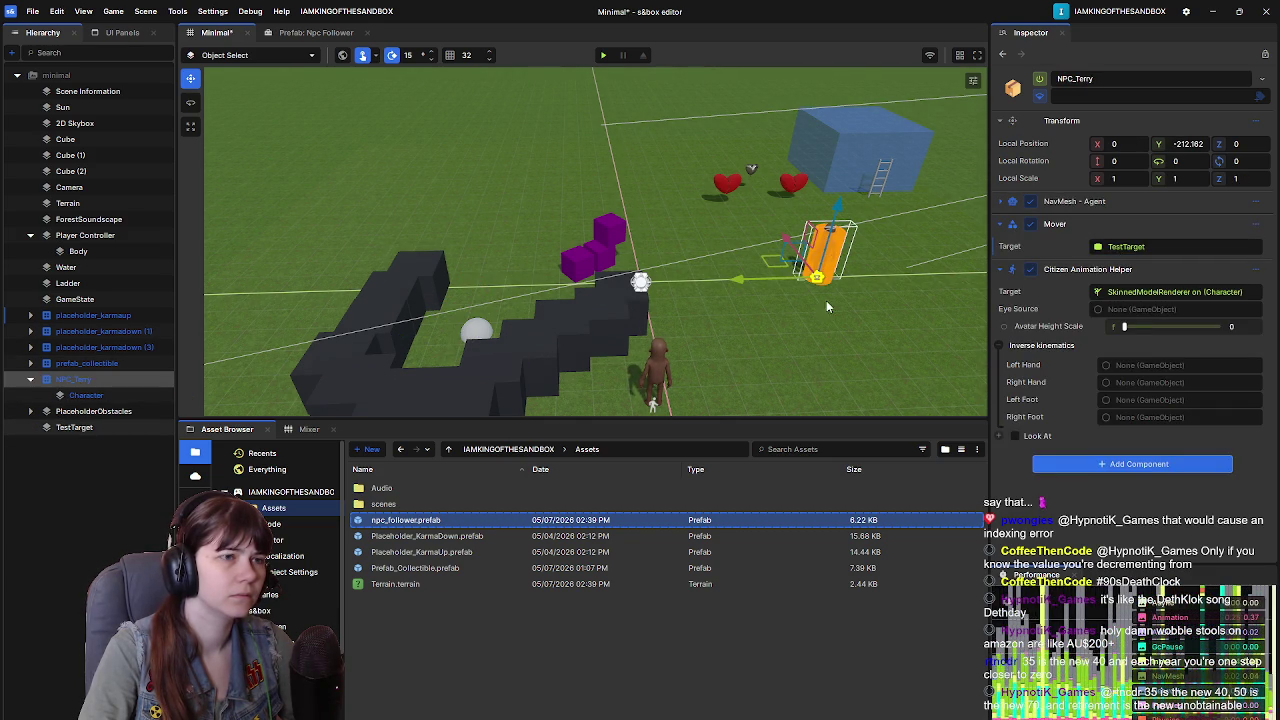
left_click(602, 58)
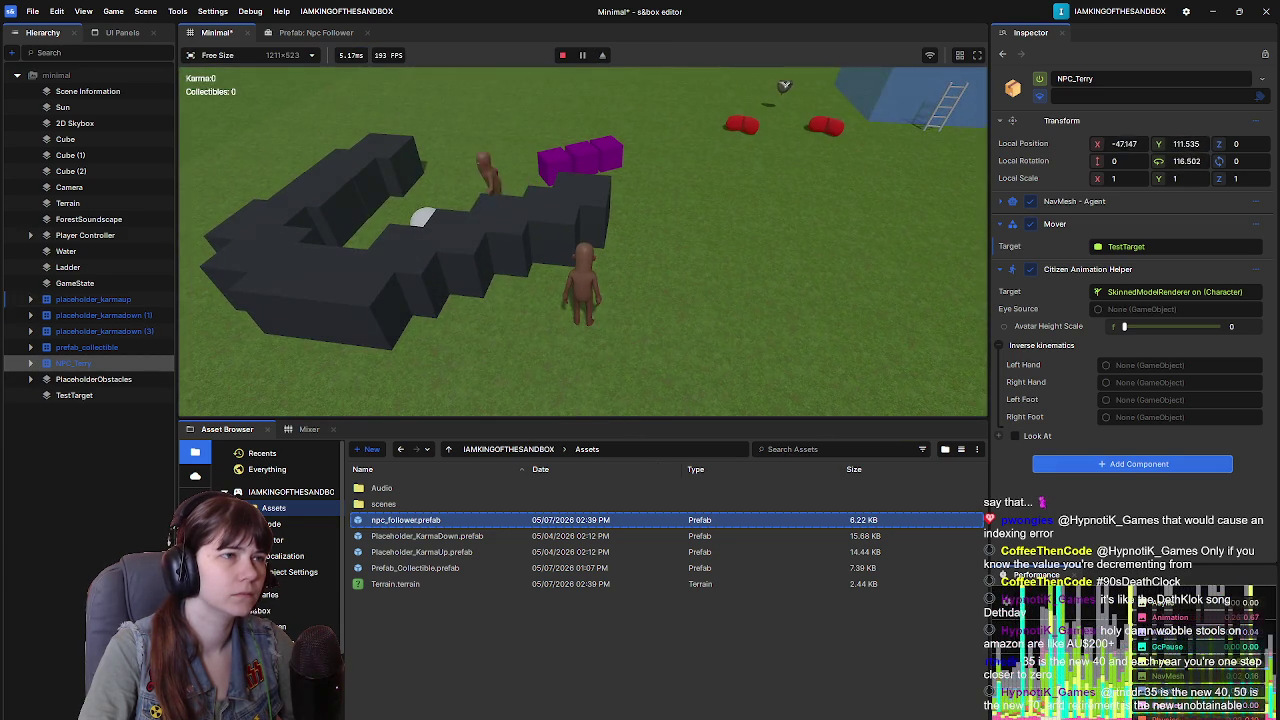
key("Escape")
left_click(357, 376)
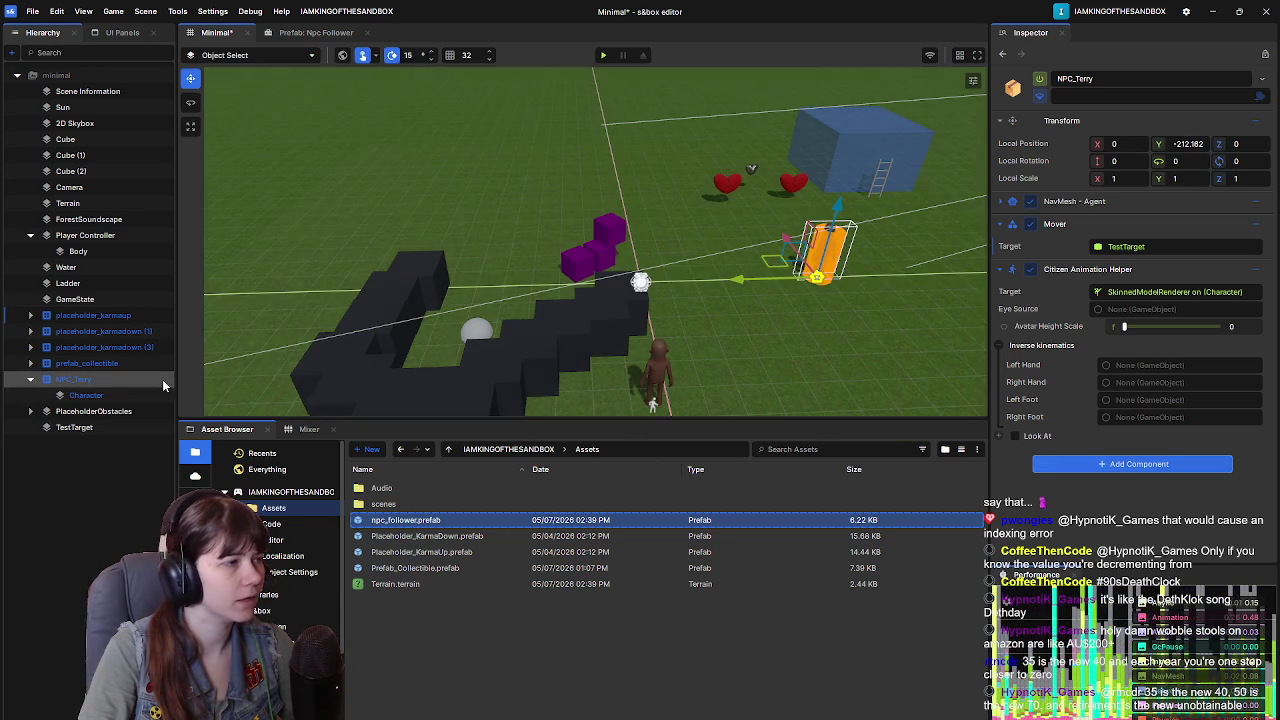
Step: Return to editing the Npc Follower prefab
left_click(72, 396)
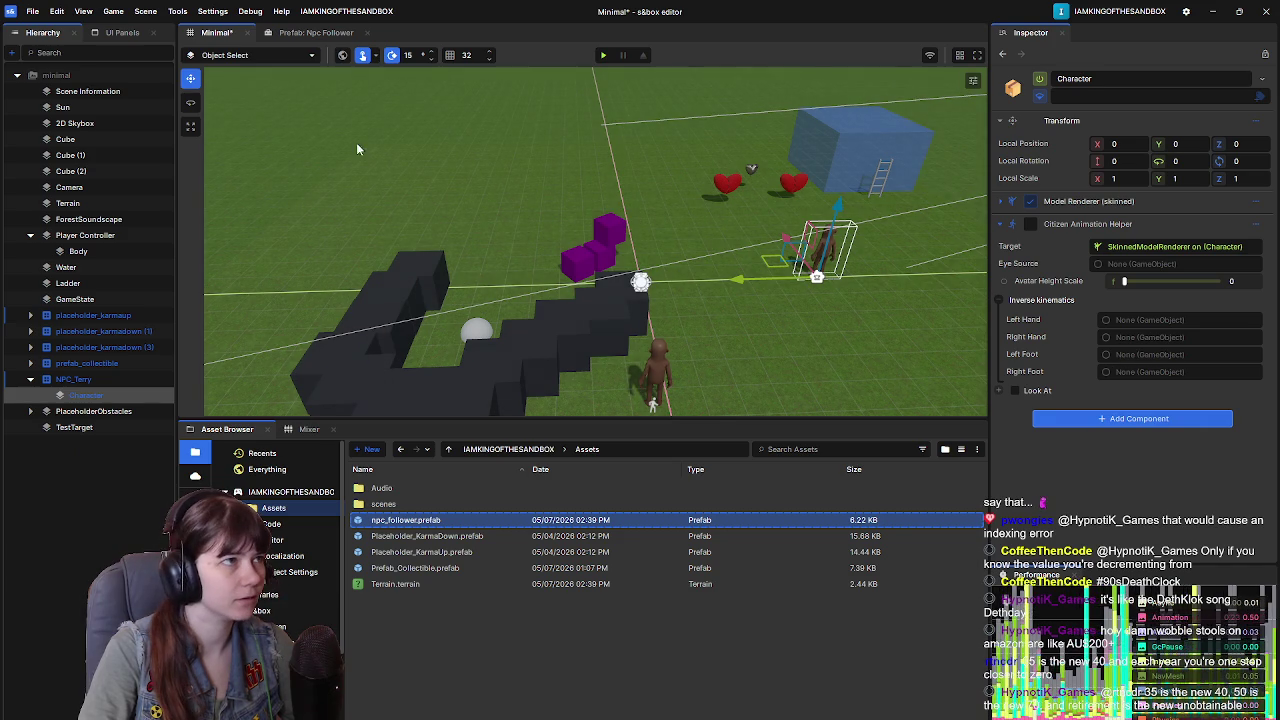
left_click(335, 33)
mouse_move(77, 88)
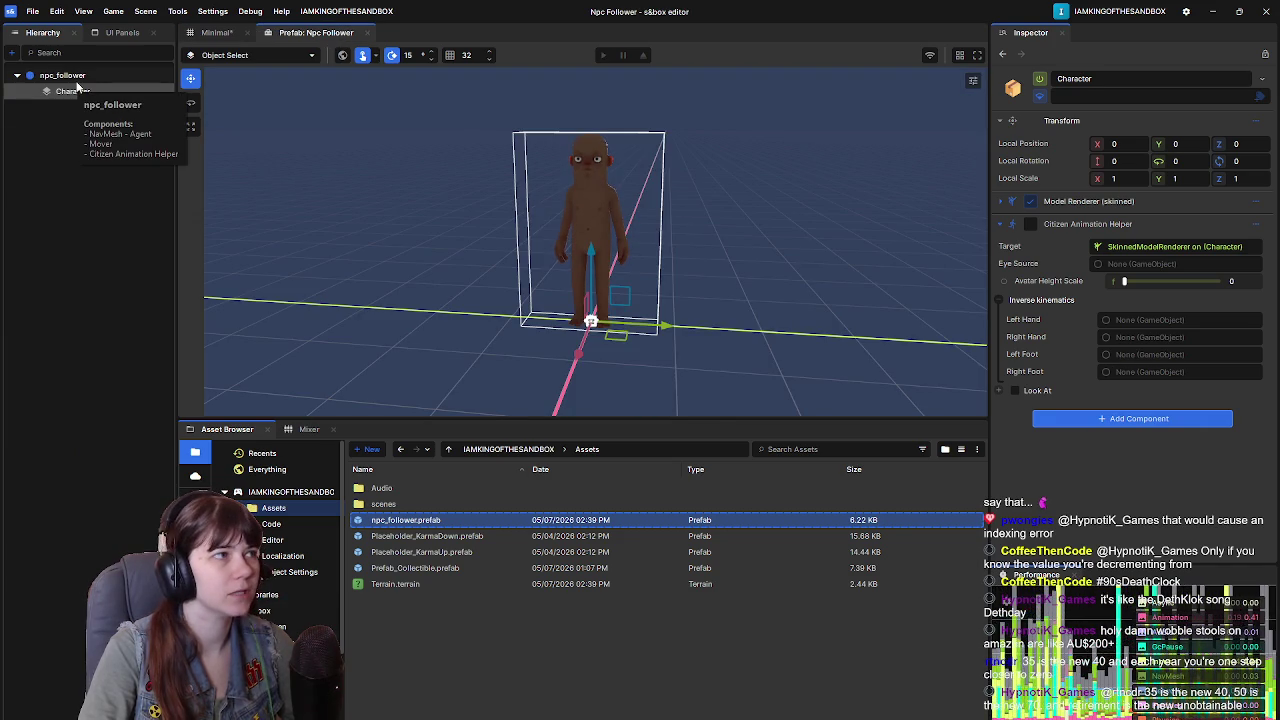
Step: Remove Citizen Animation Helper from the prefab's Character child, then save the prefab and Minimal scene
left_click(1257, 225)
left_click(1186, 428)
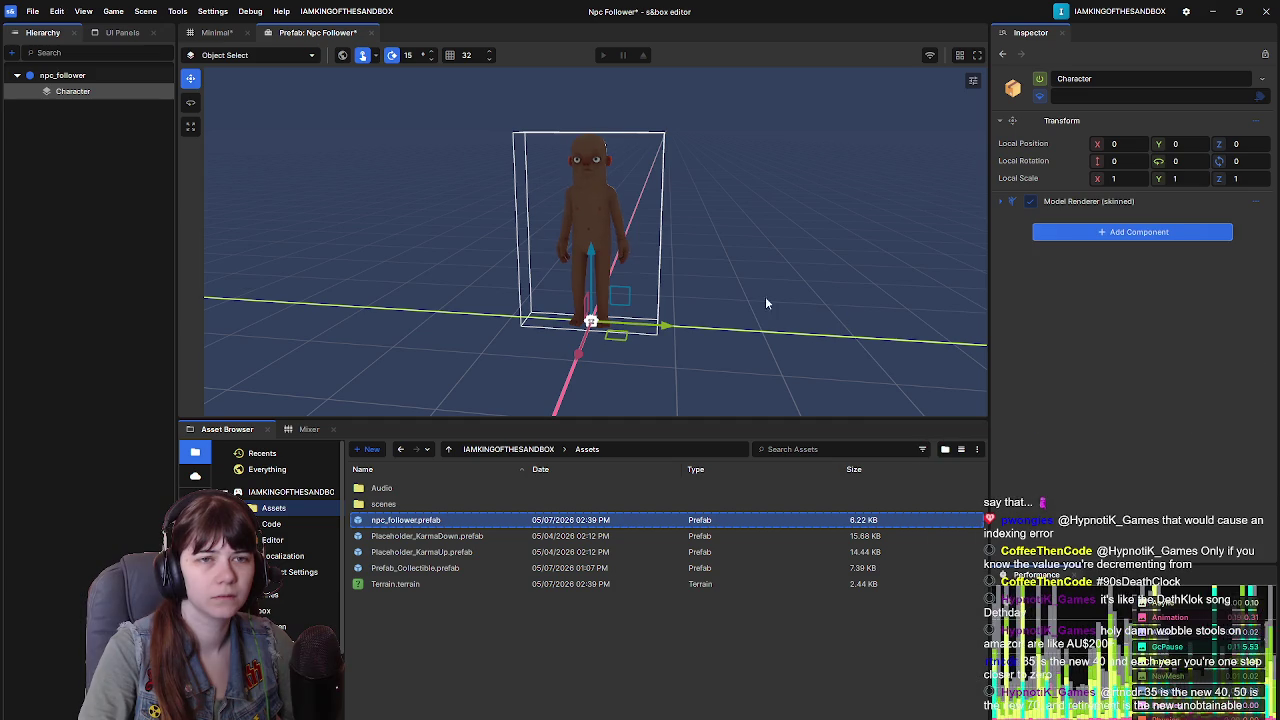
key("ctrl+s")
left_click(217, 32)
key("ctrl+s")
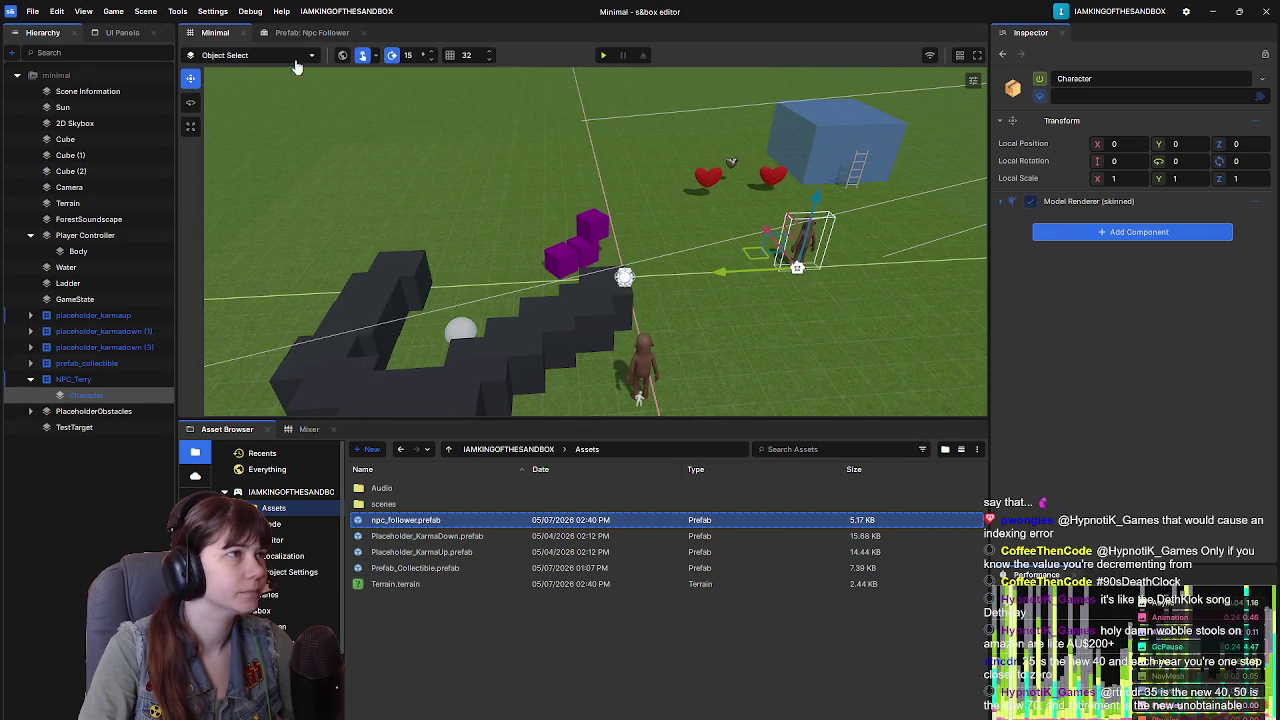
Step: Play-test the Minimal scene again, then resume the reference tutorial video
left_click(602, 56)
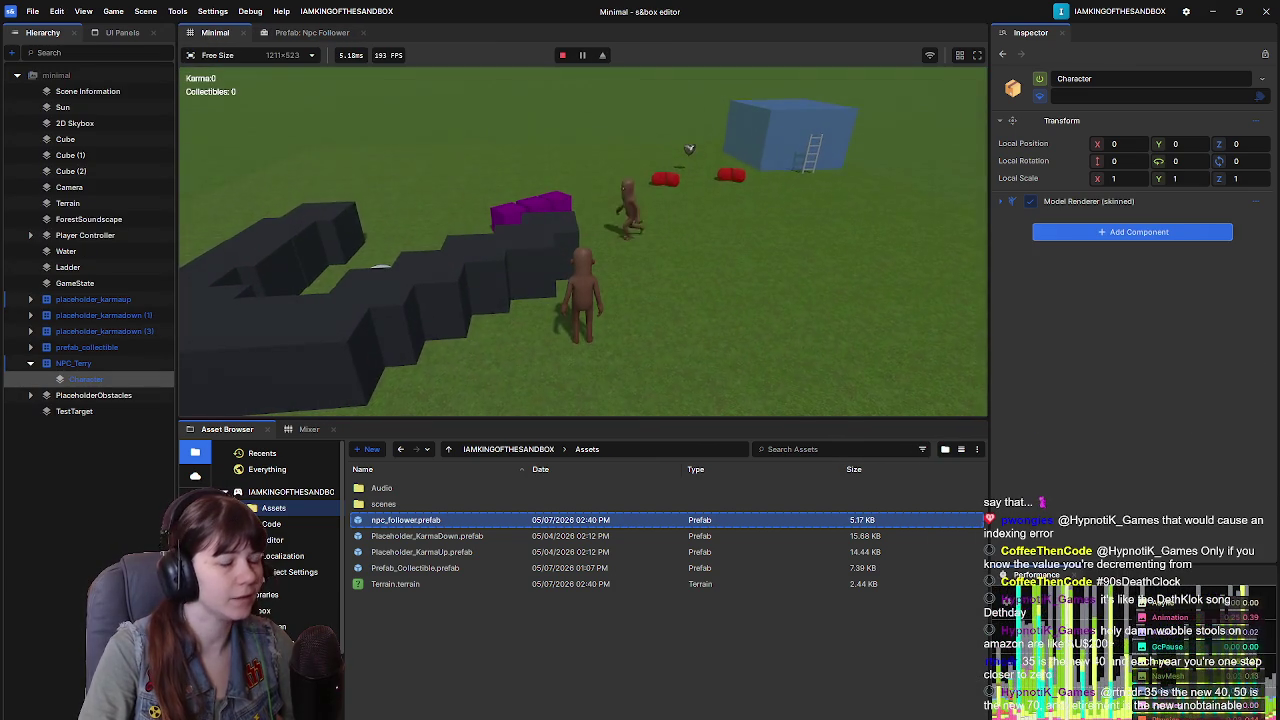
key("Escape")
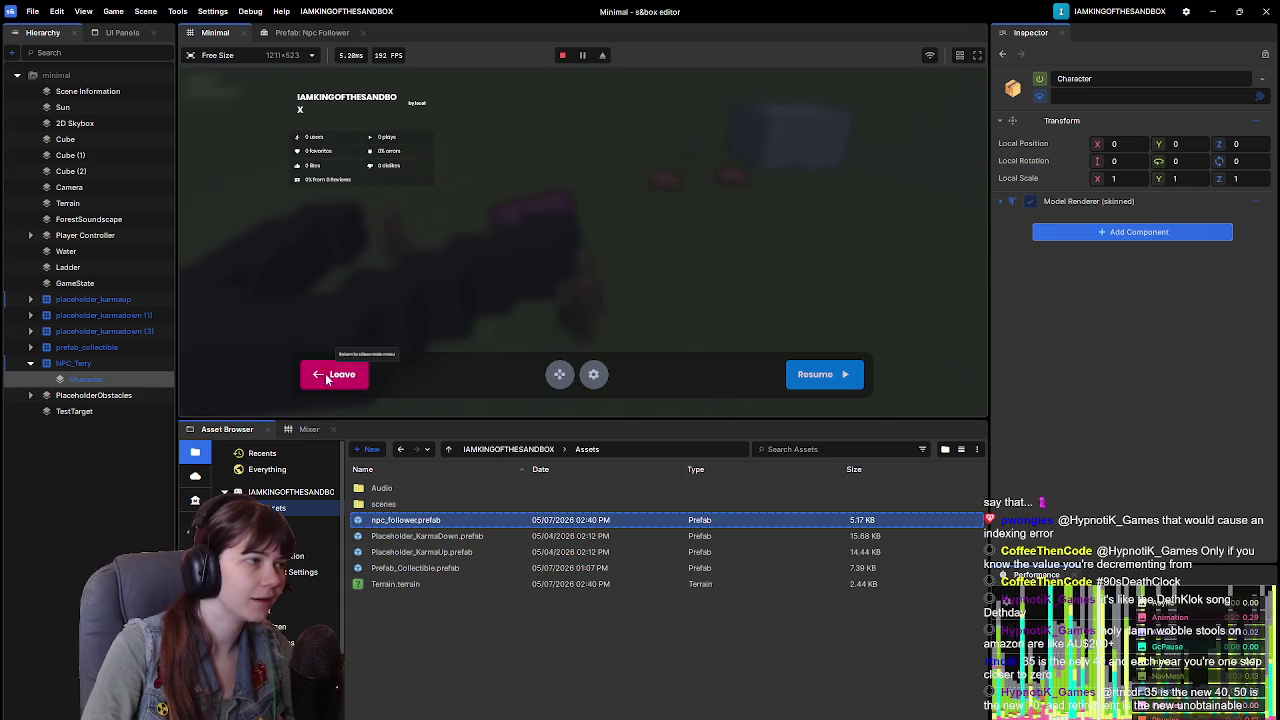
left_click(345, 376)
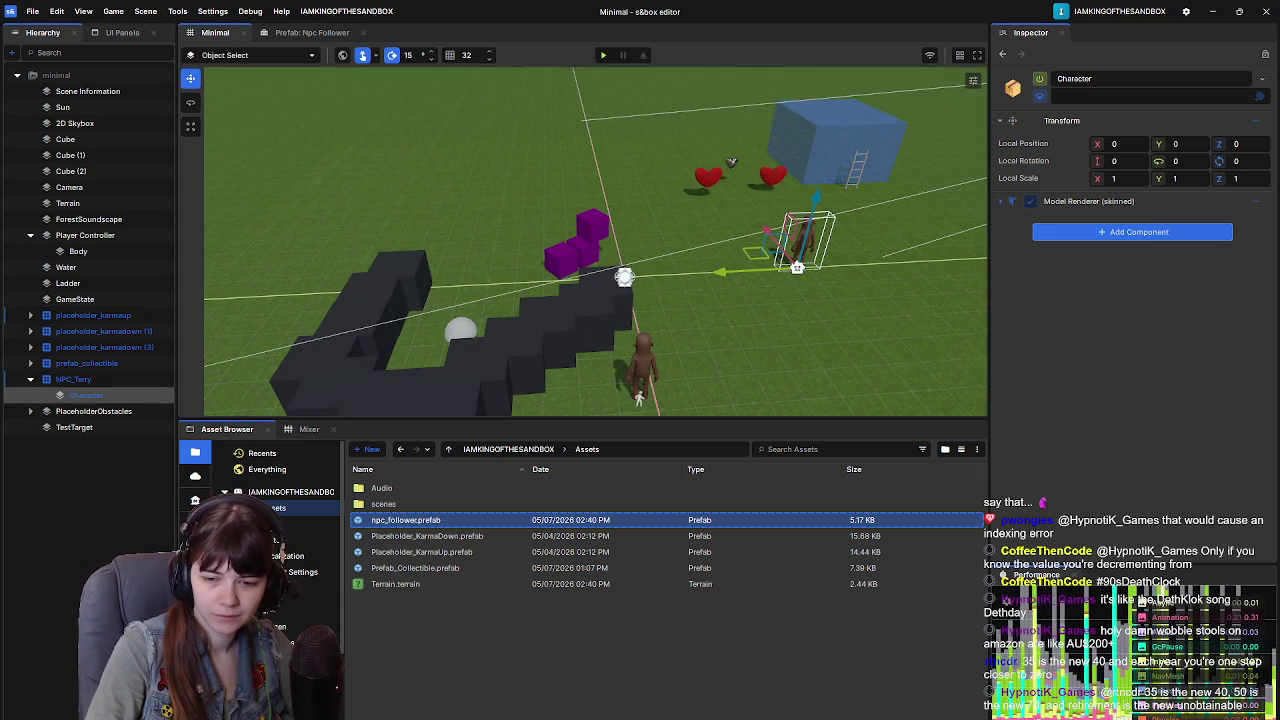
key("alt+Tab")
left_click(872, 379)
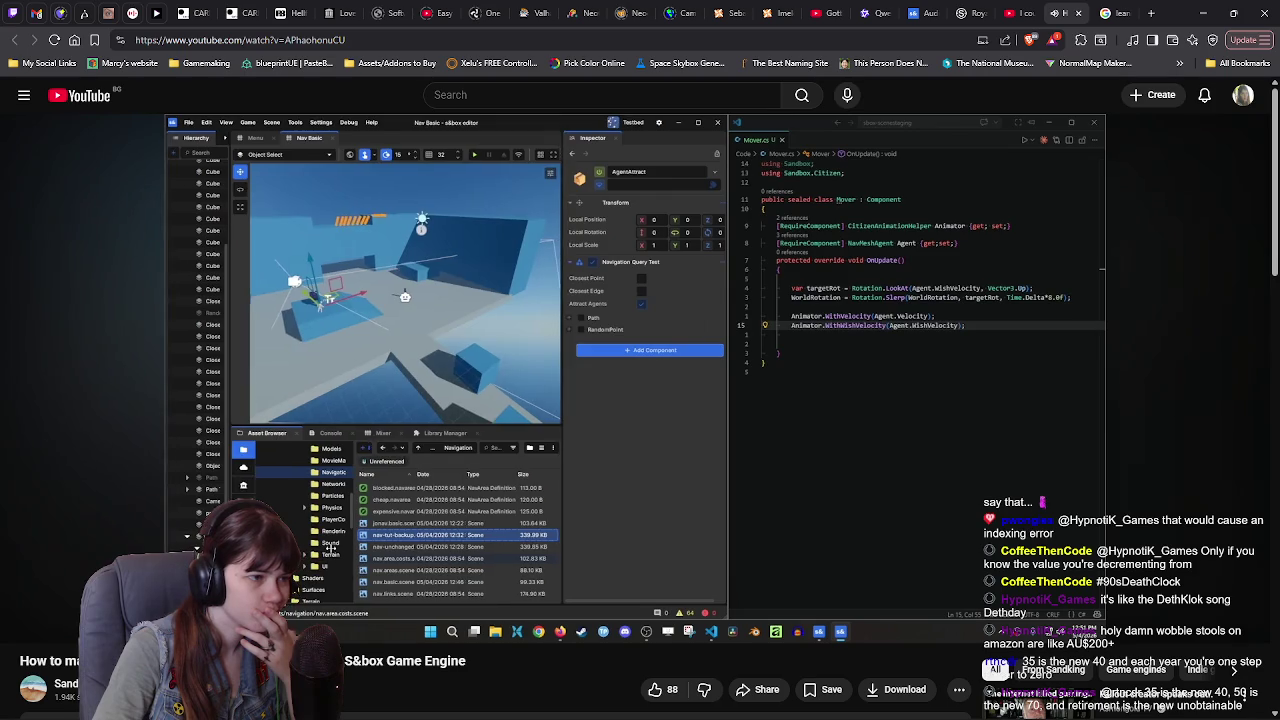
Step: Pause the tutorial where the Nav Basic NPC's NavMesh Agent, Citizen Animation Helper and Mover show
key("space")
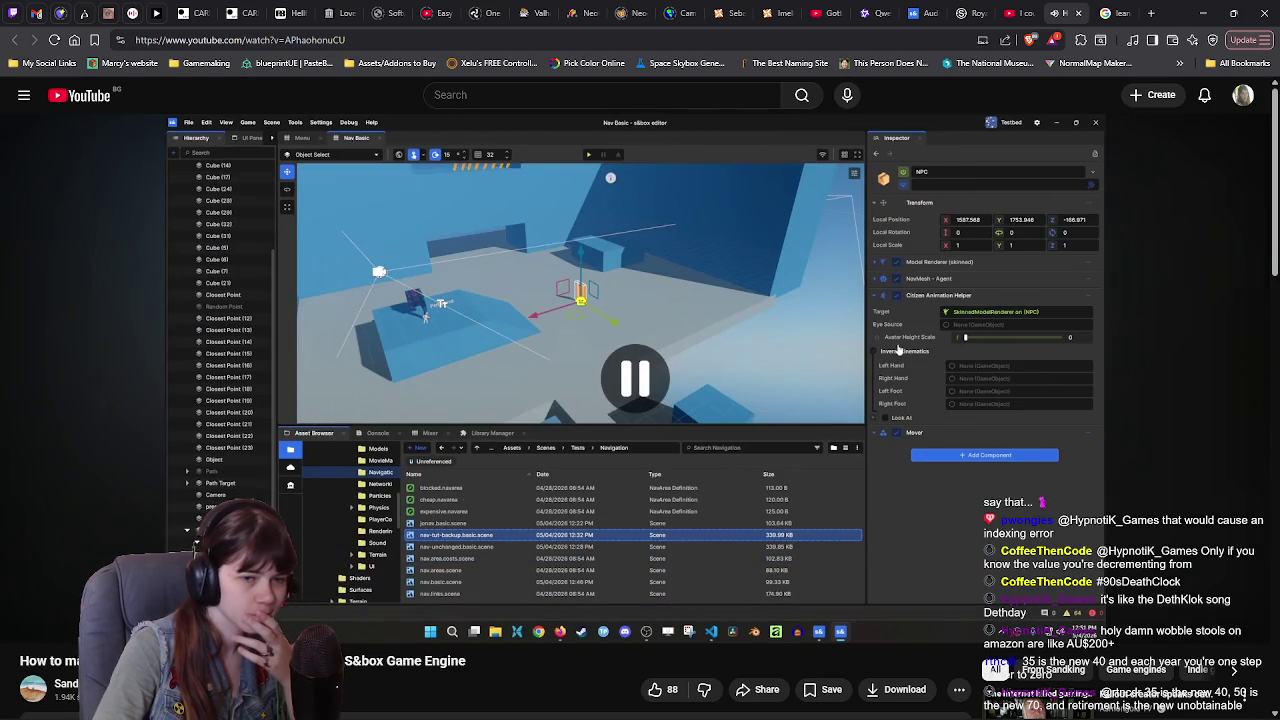
Step: Review the OnUpdate movement code in NPCMover.cs before returning to the s&box editor
key("alt+Tab")
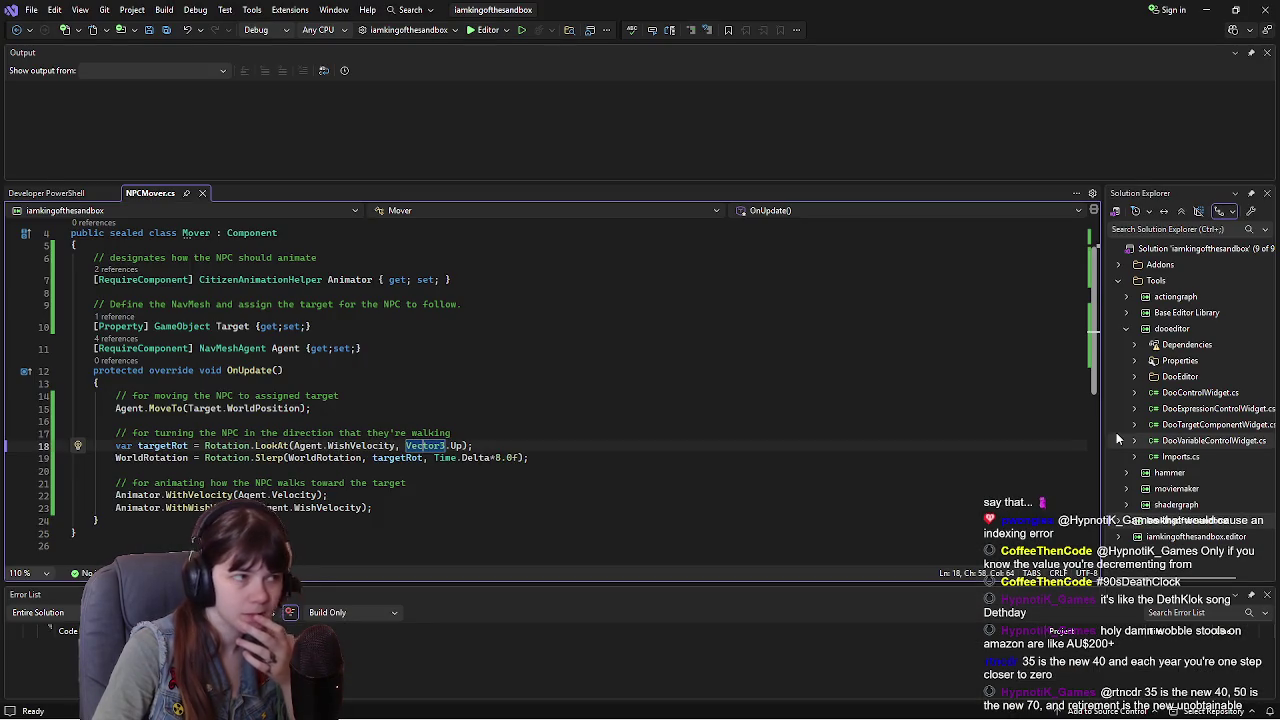
left_click(538, 449)
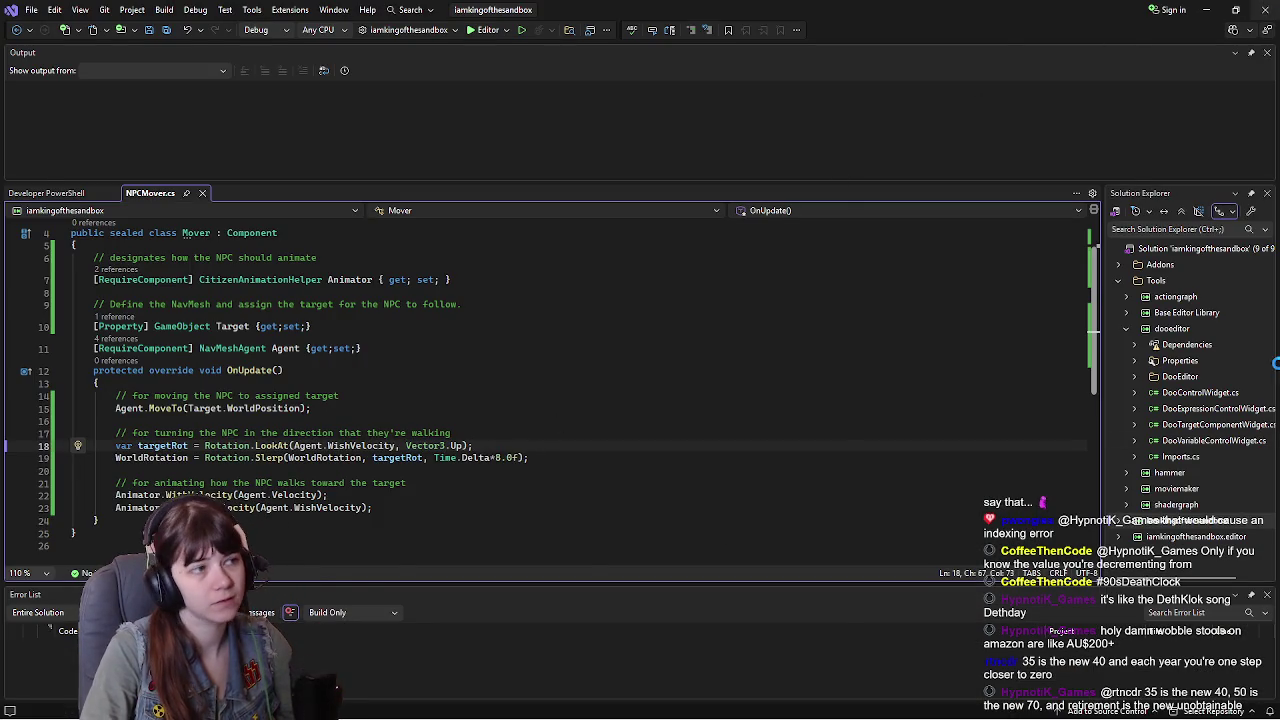
key("alt+Tab")
key("alt+Tab")
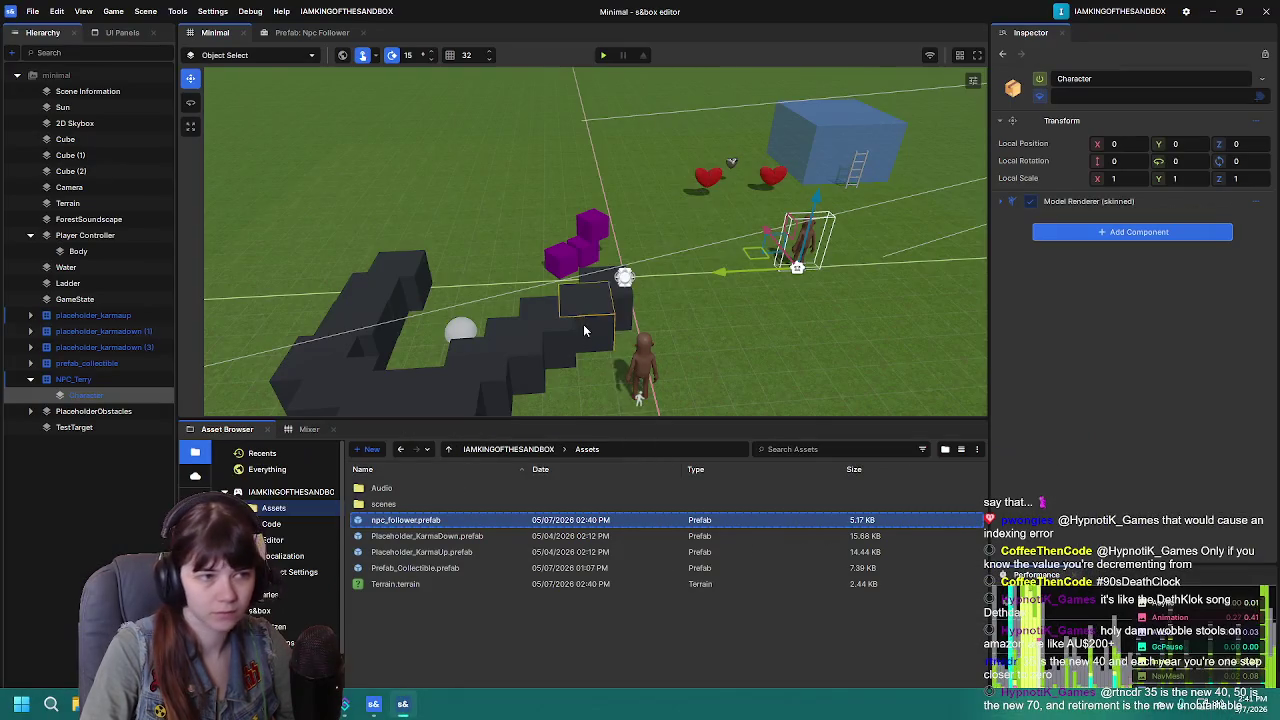
Step: Retarget NPC_Terry's Mover to the Player Controller and save the Minimal scene
left_click(73, 379)
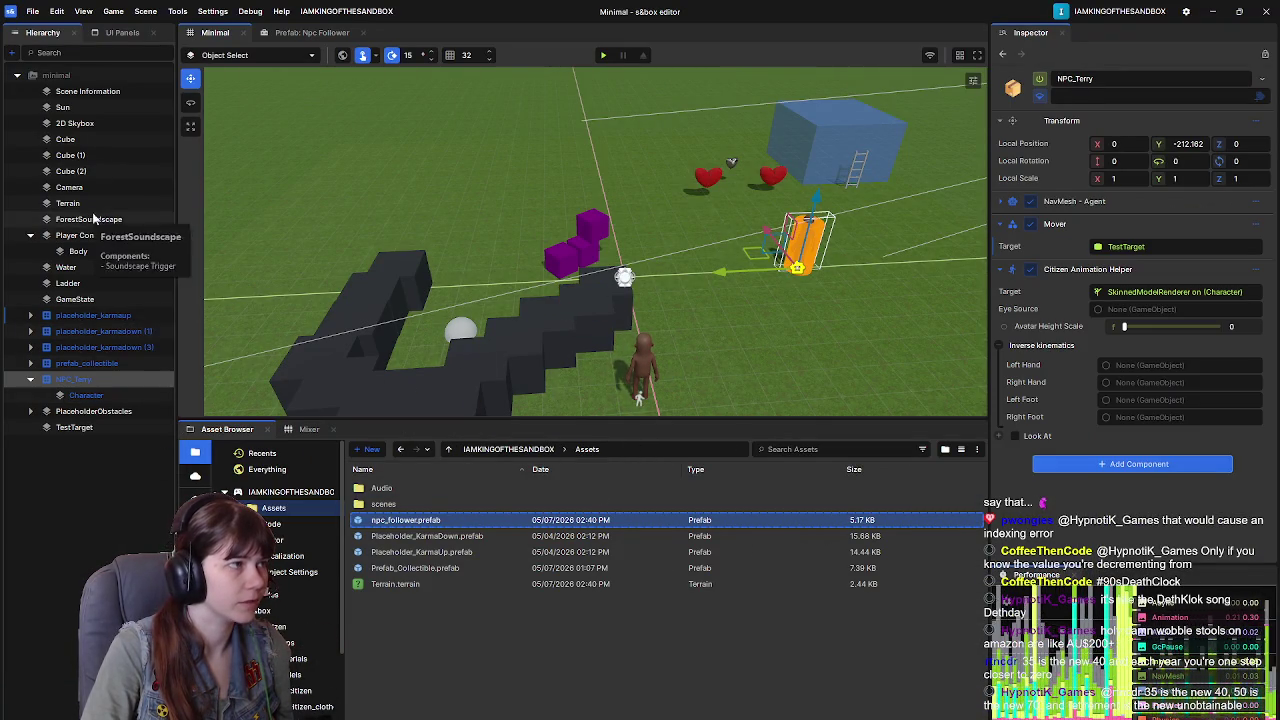
left_click_drag(1141, 277, 1141, 246)
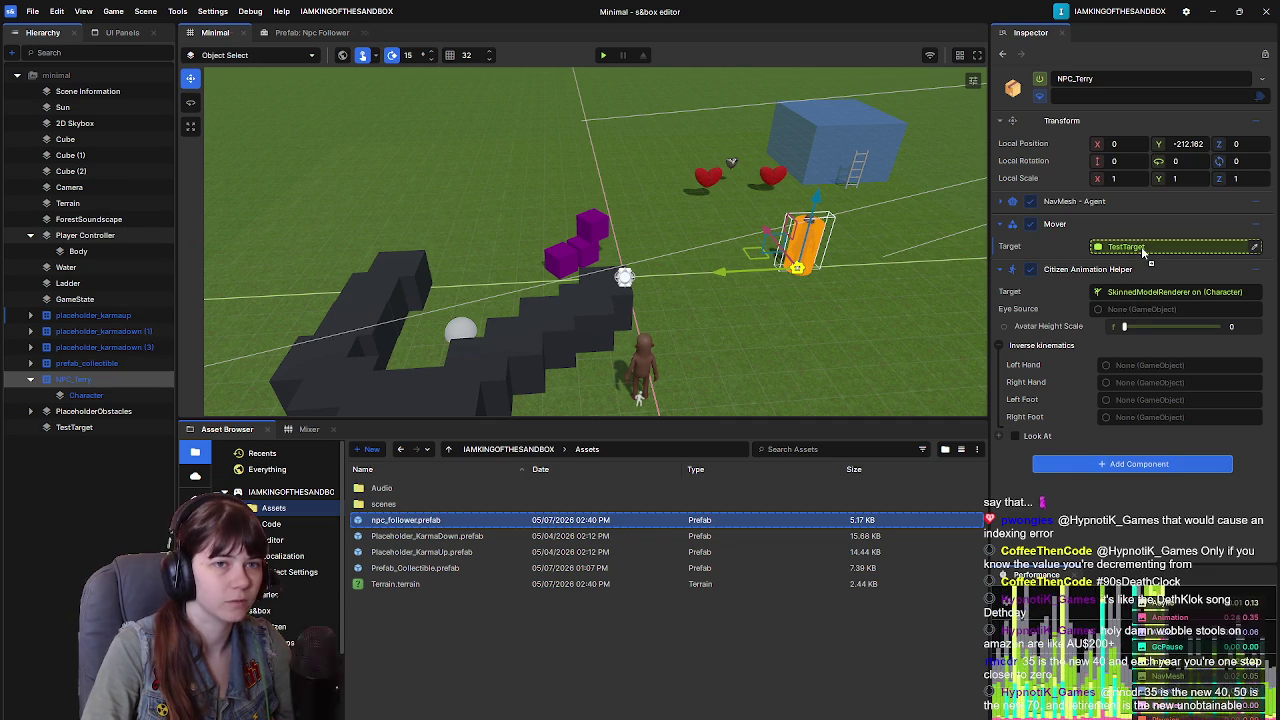
left_click(1000, 269)
key("ctrl+s")
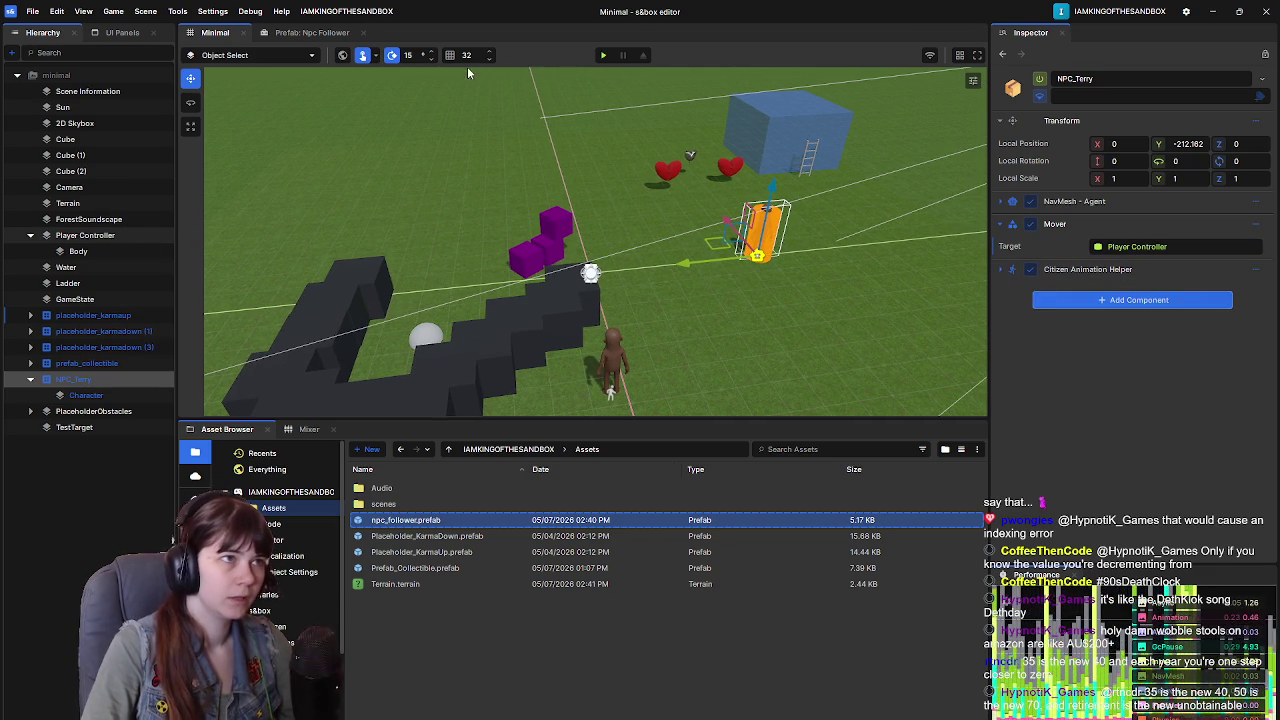
Step: Play-test the scene with the NPC following the player, then stop
left_click(603, 57)
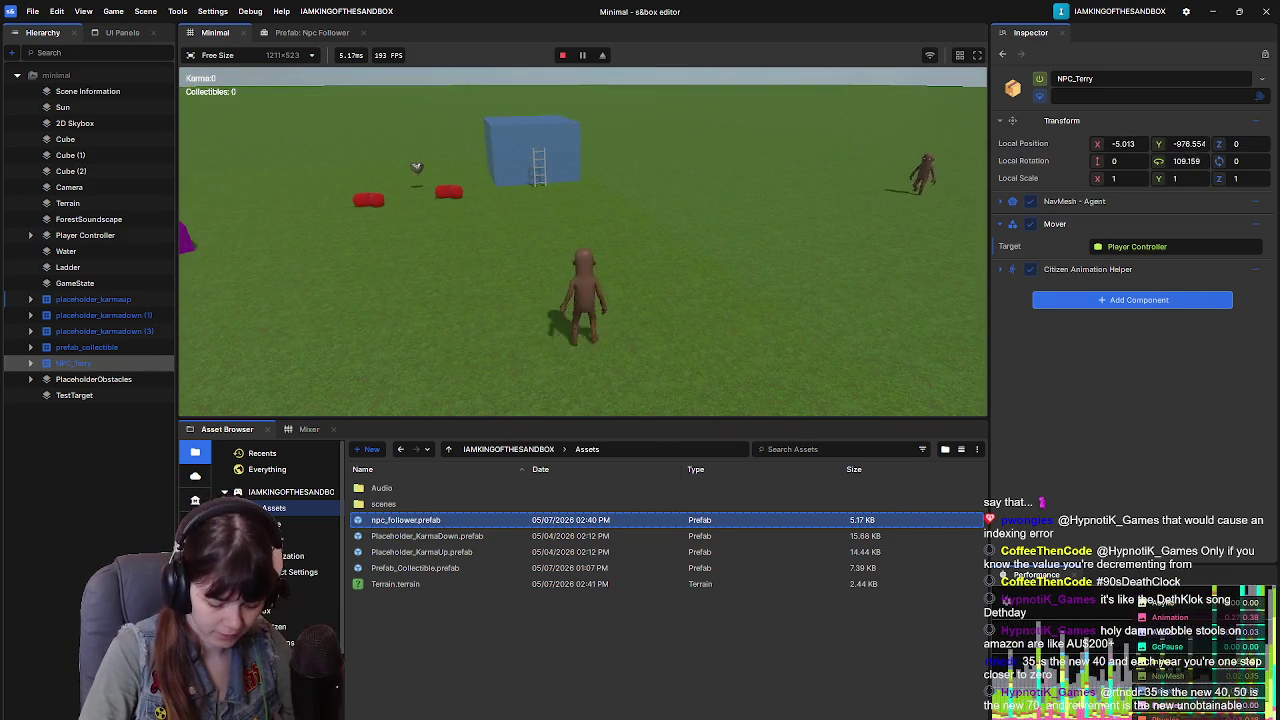
key("Escape")
key("F5")
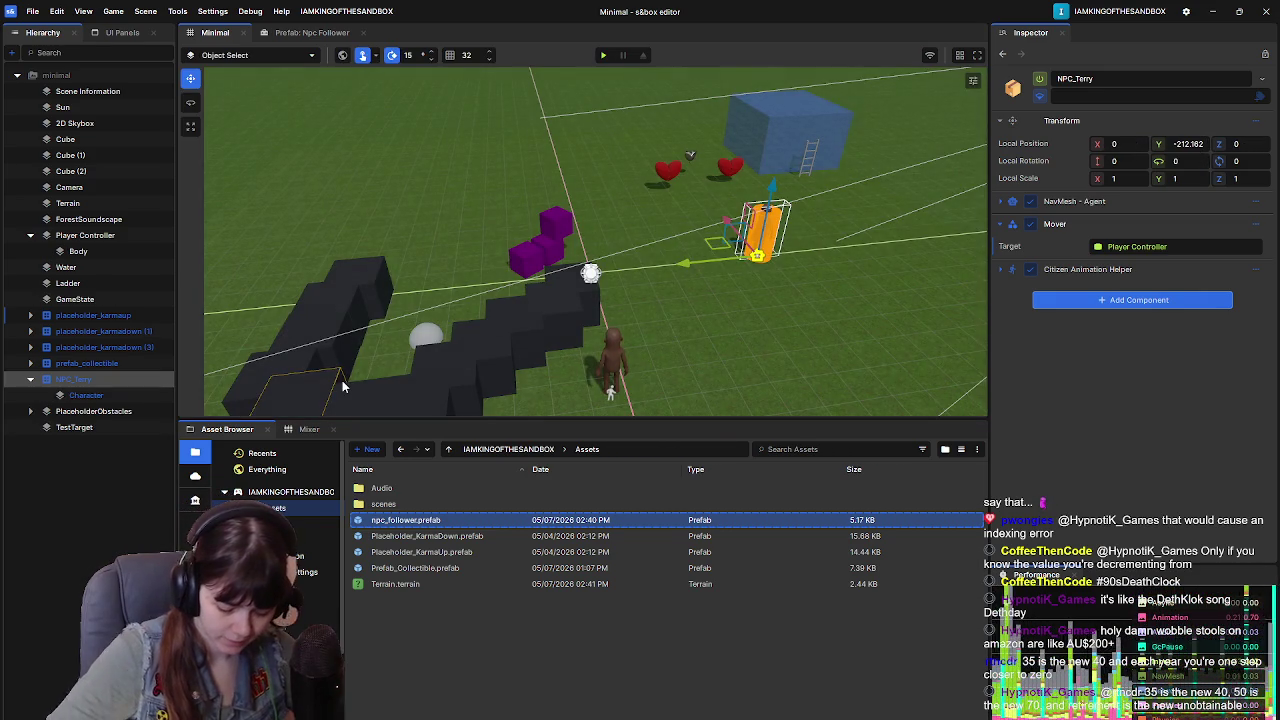
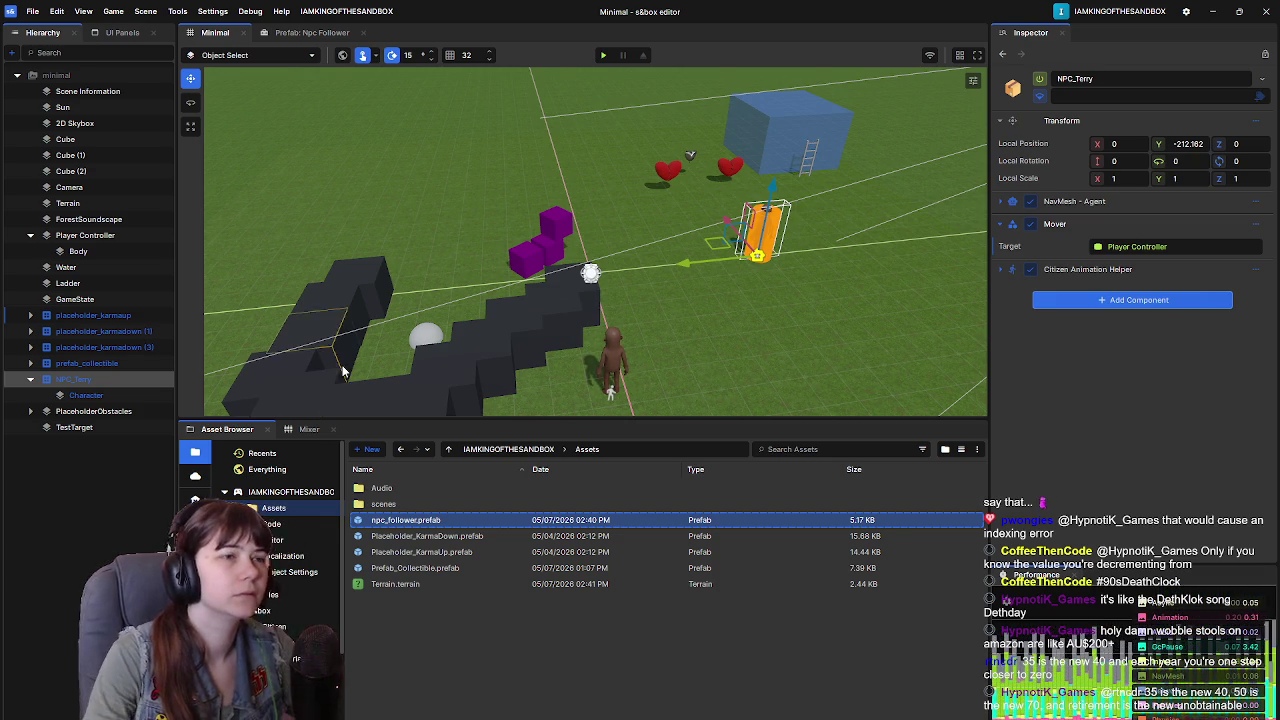
Step: Look around the Minimal scene, deselect NPC_Terry, and switch to the YouTube tutorial
key("s")
key("d")
key("w")
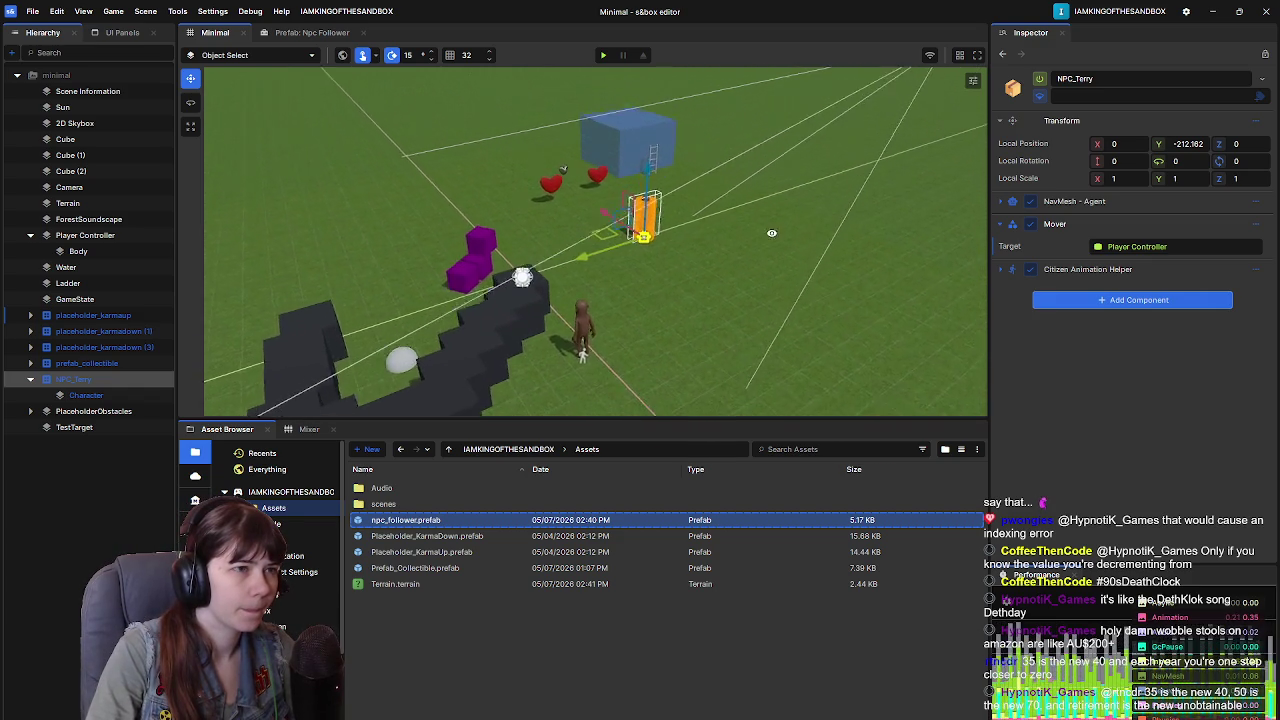
left_click(117, 450)
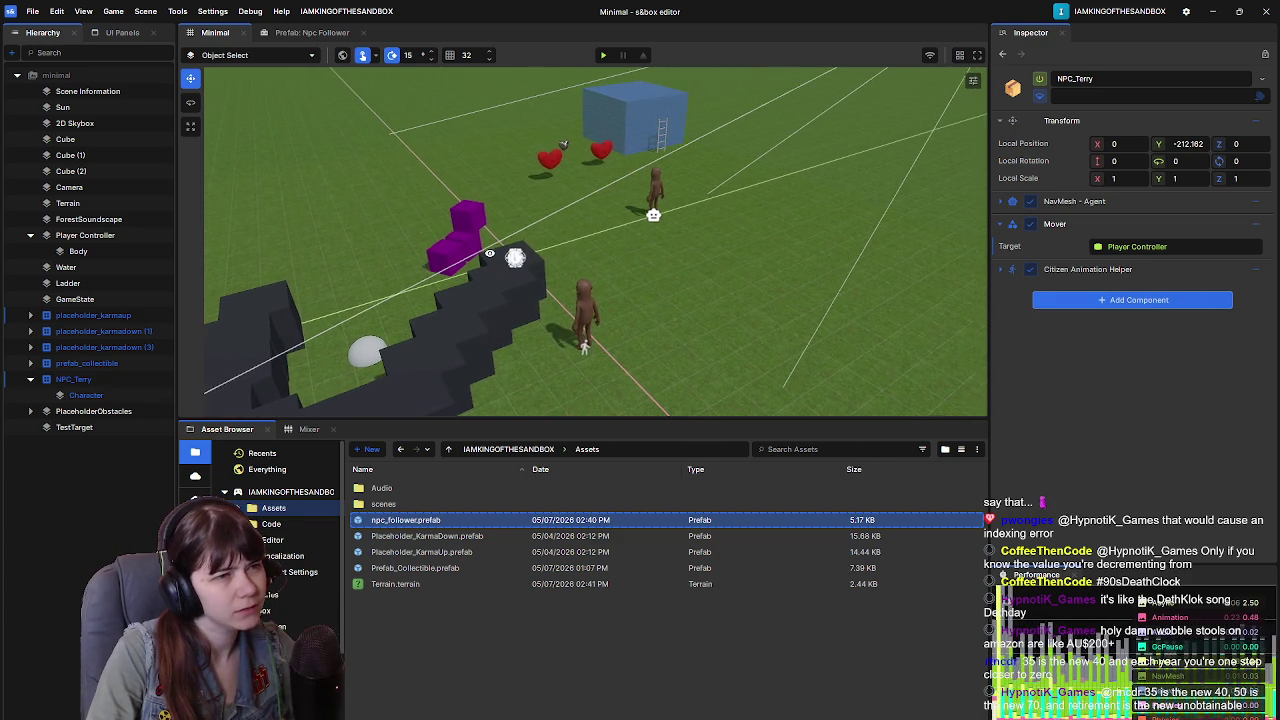
right_click(484, 260)
left_click(272, 357)
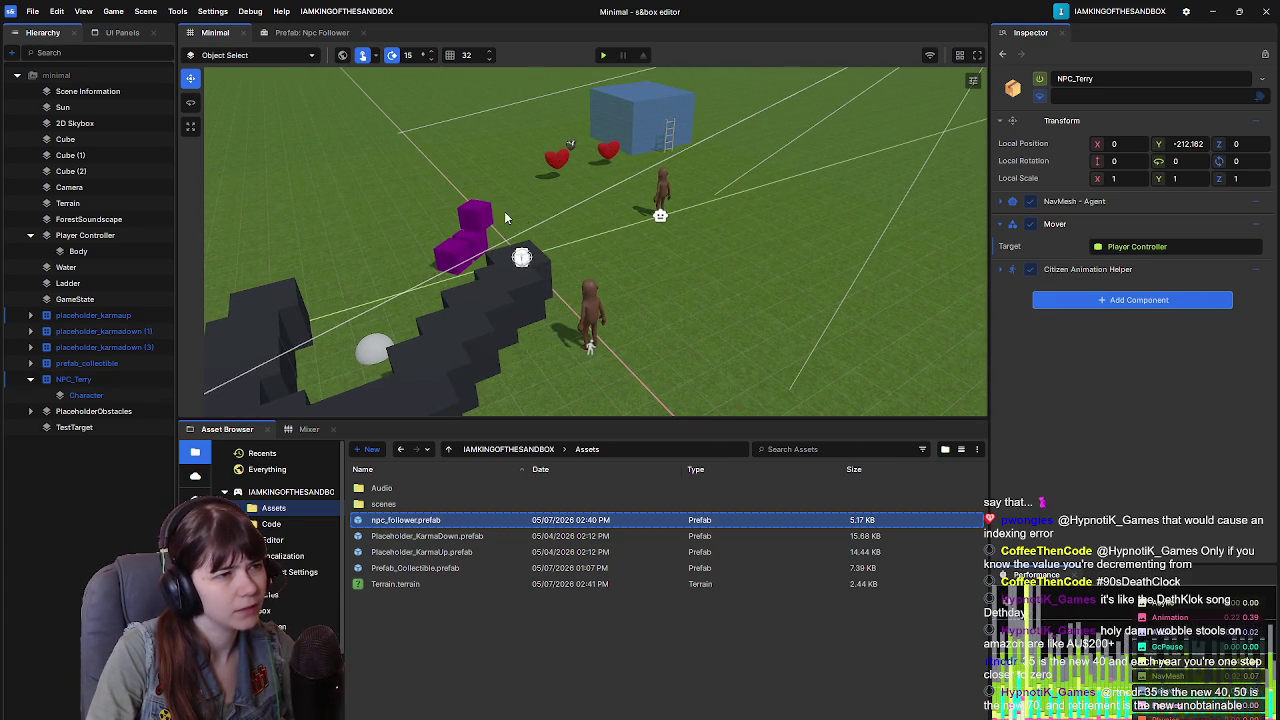
key("a")
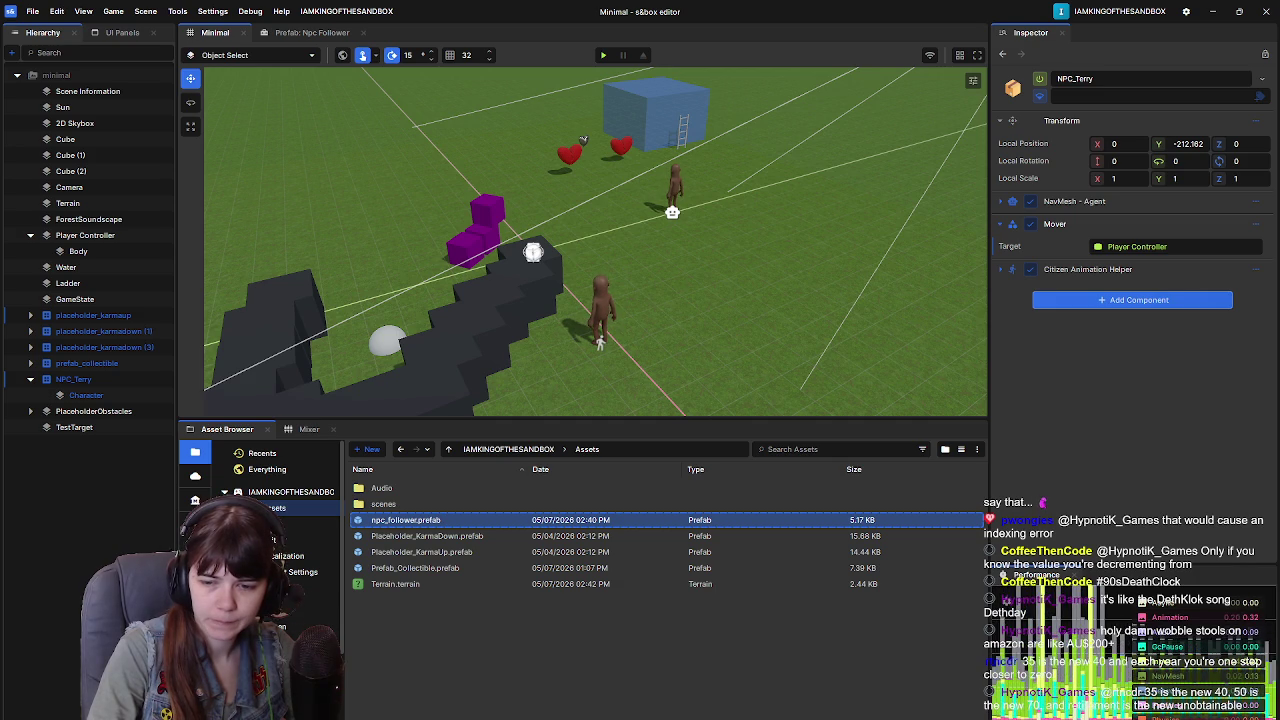
key("alt+Tab")
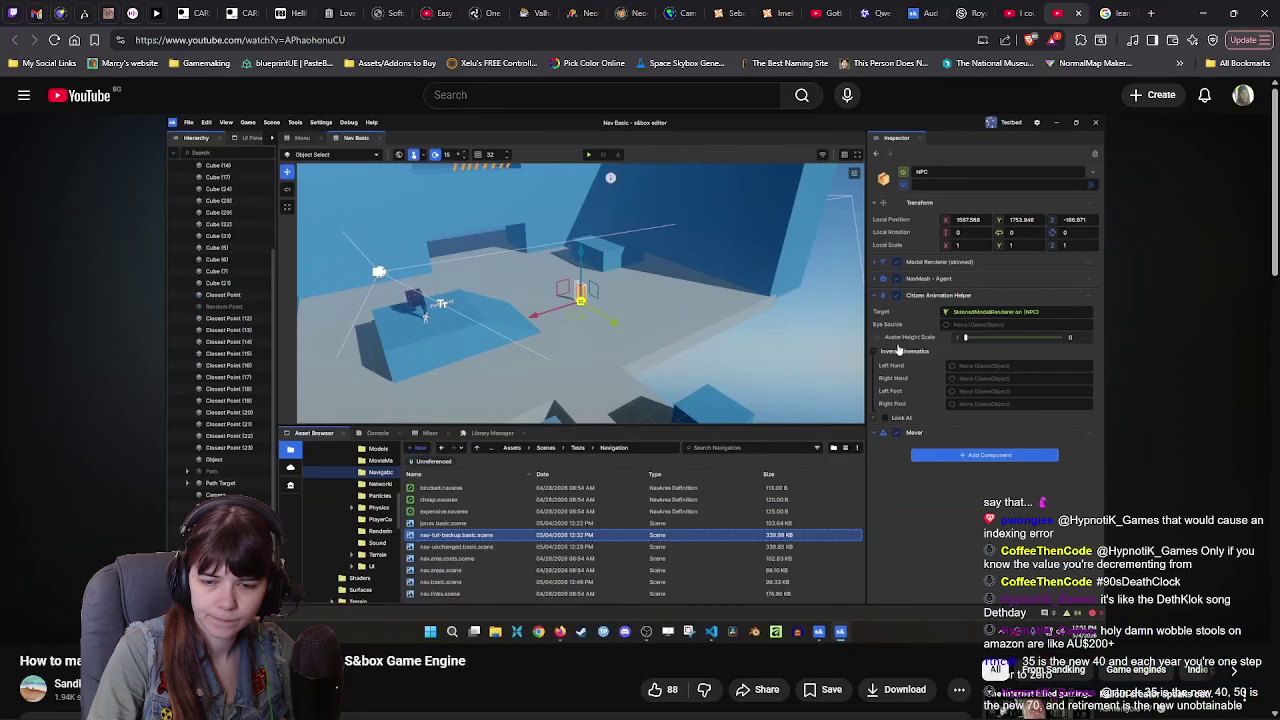
Step: Play part of the s&box navigation tutorial, pause it, and return to the editor
left_click(538, 356)
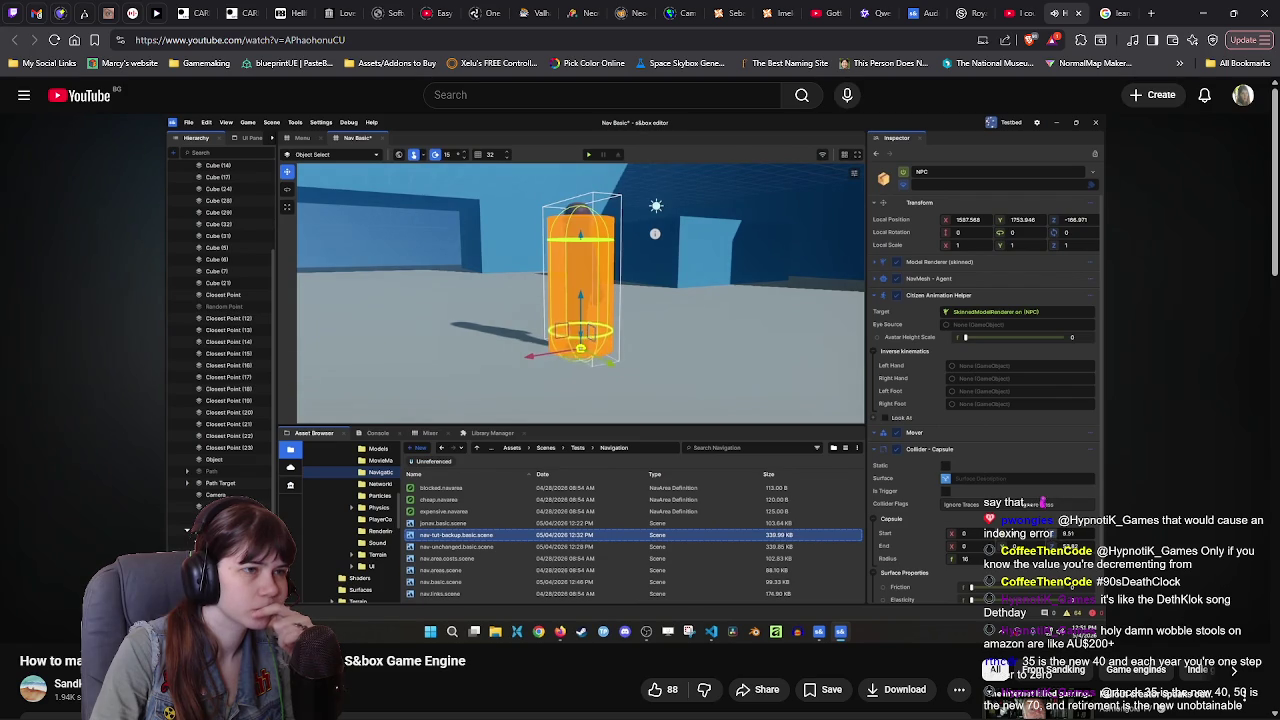
key("space")
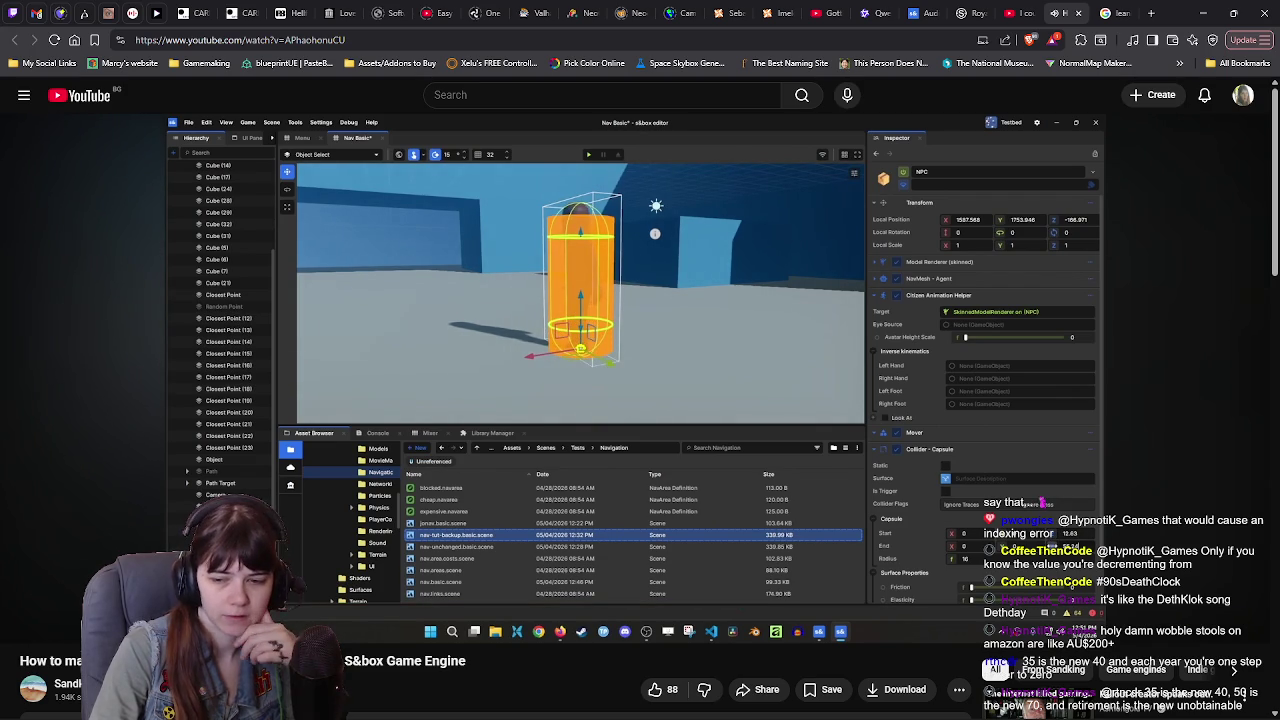
key("alt+Tab")
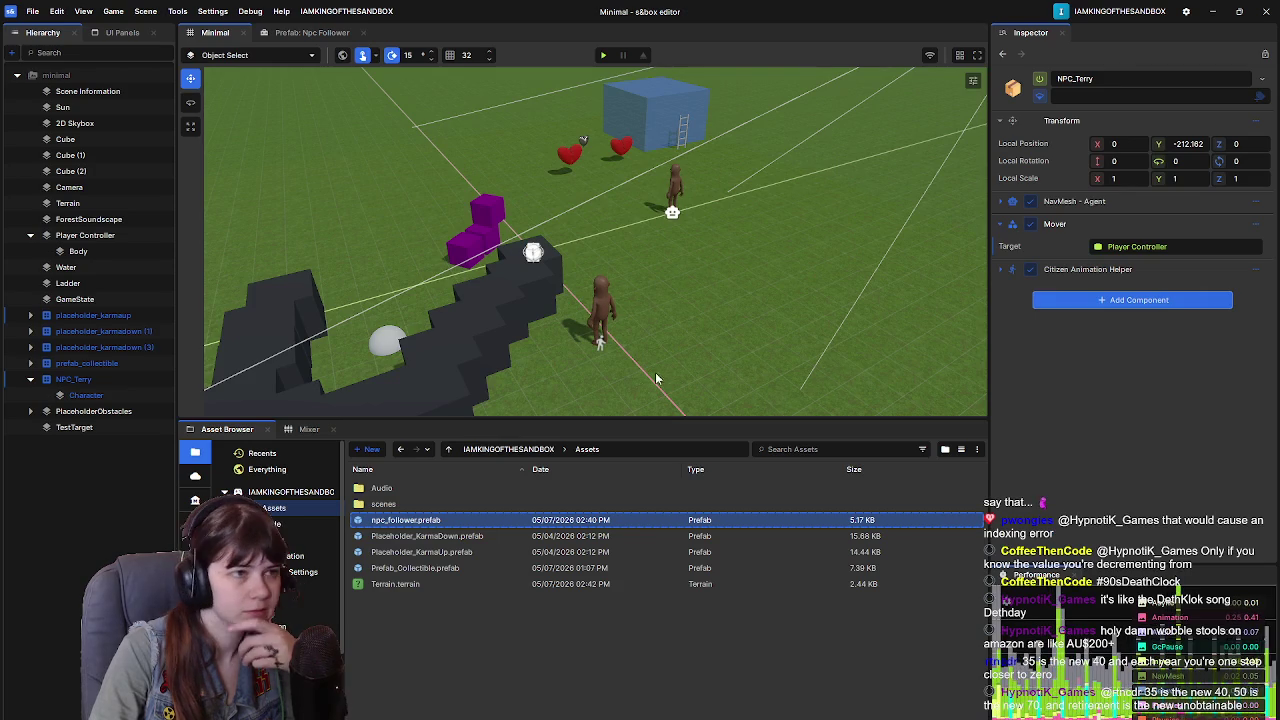
Step: Open the Npc Follower prefab, select its Character object, and begin adding a component
left_click(305, 32)
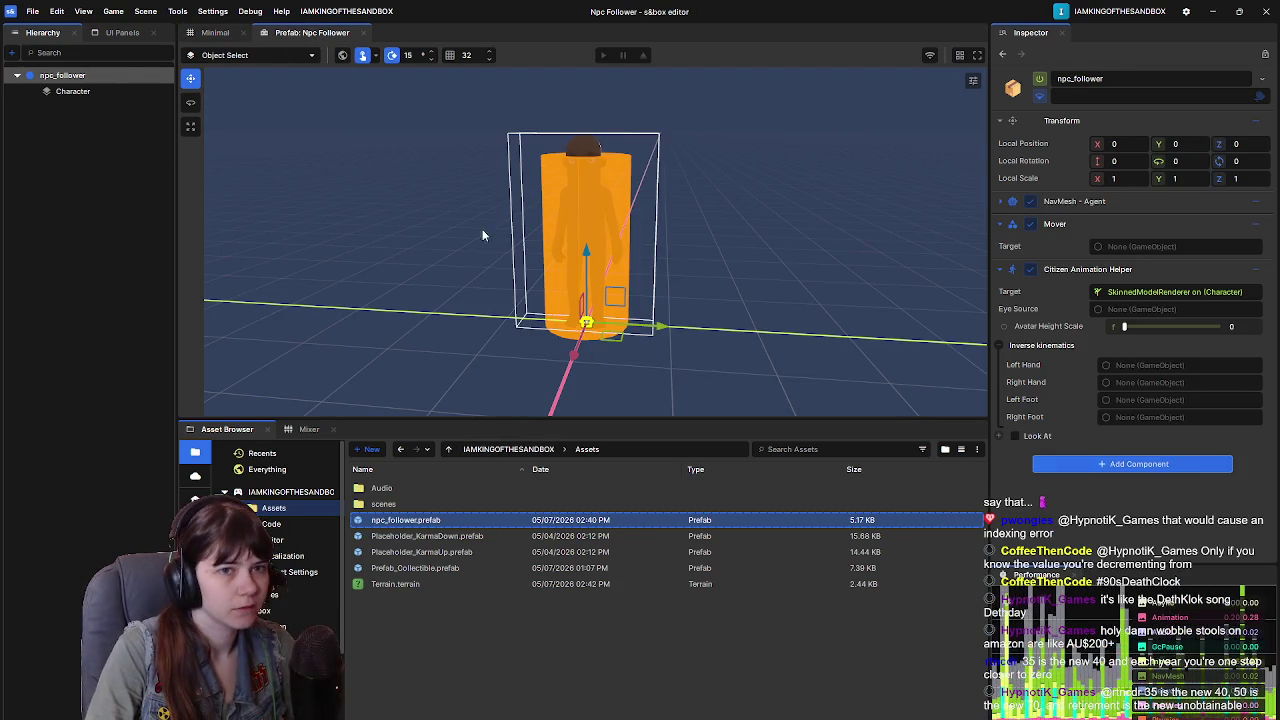
left_click(102, 89)
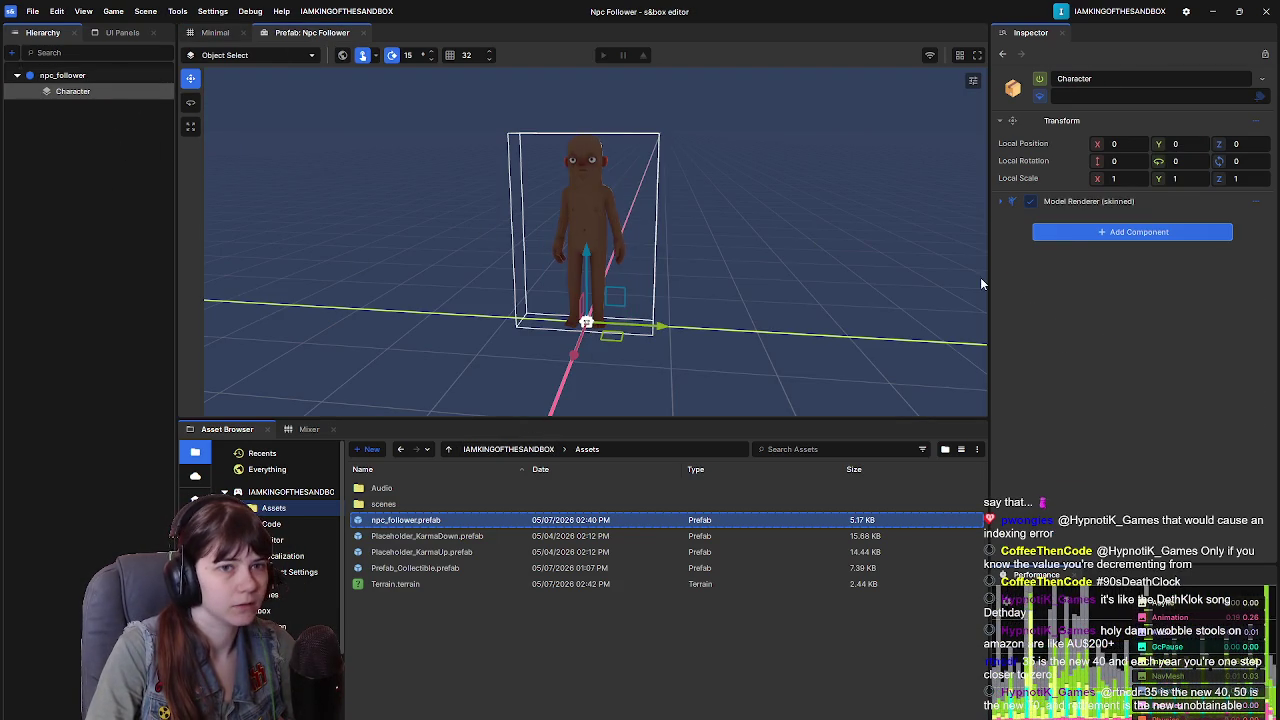
left_click(1074, 233)
Step: Add a Collider - Capsule to Character and set its start Z to 10
type("capsu")
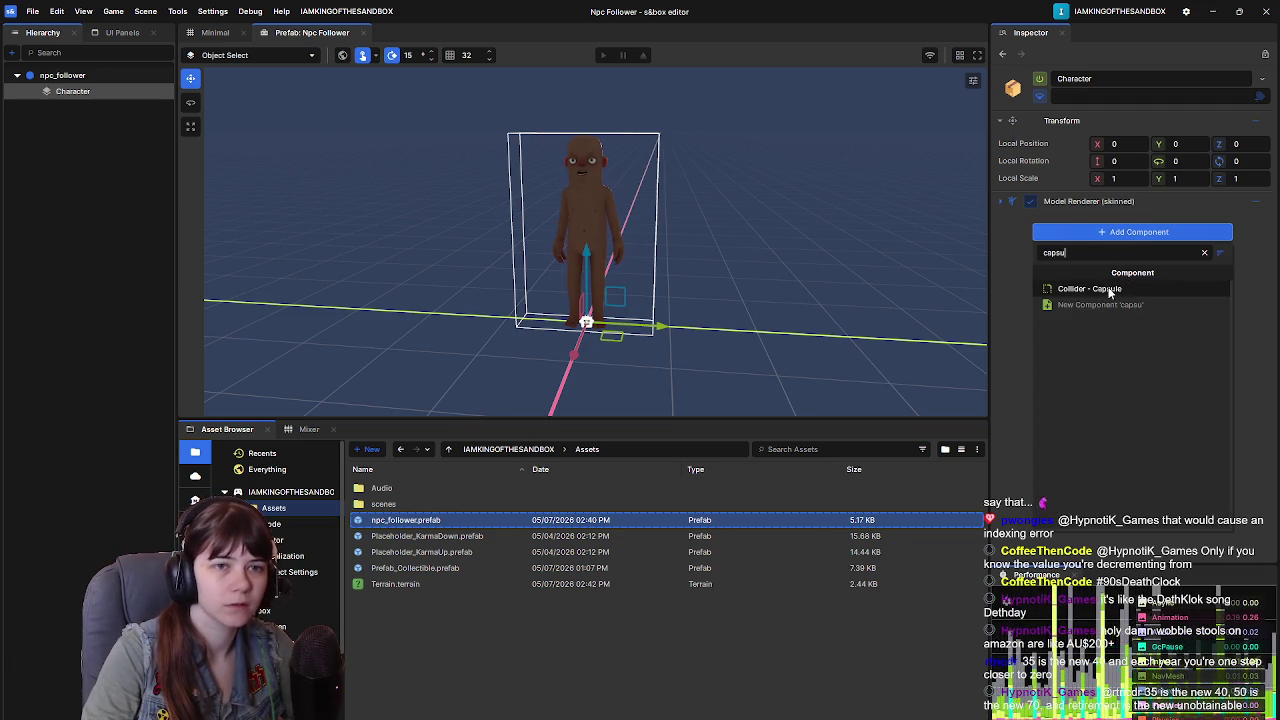
left_click(1095, 288)
scroll(775, 296, "up", 3)
scroll(773, 290, "down", 5)
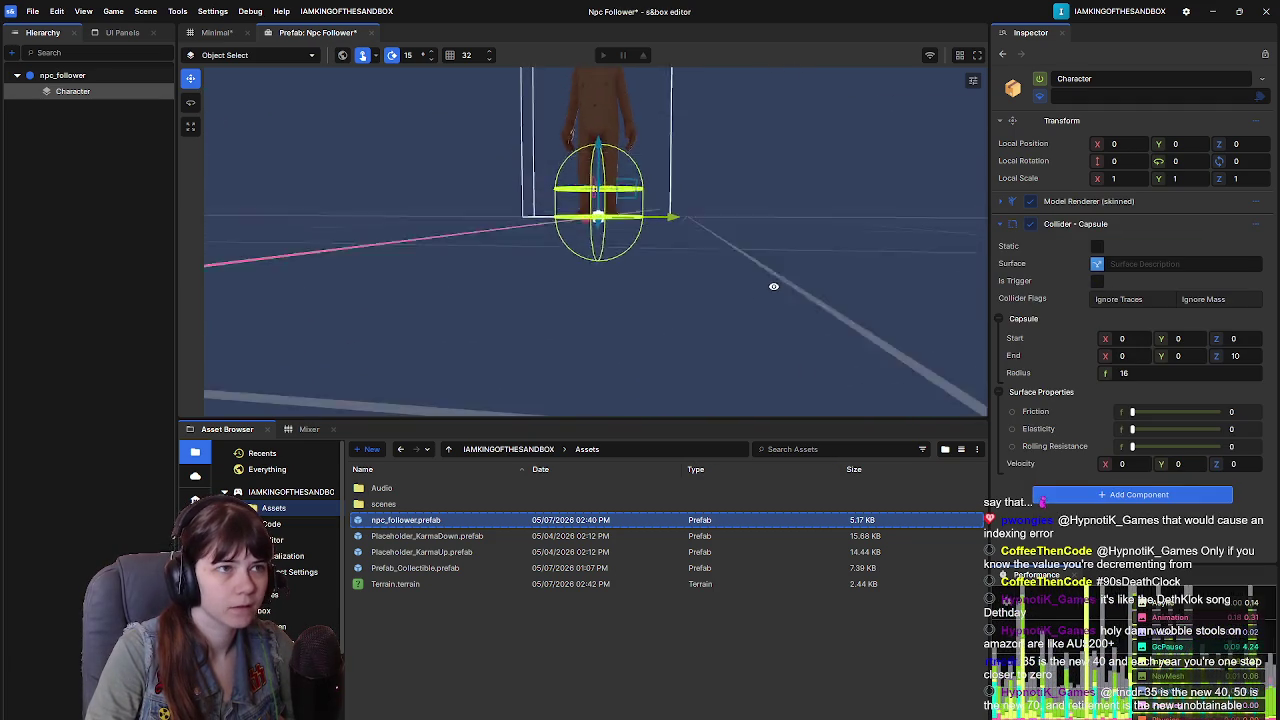
left_click_drag(1210, 331, 1243, 331)
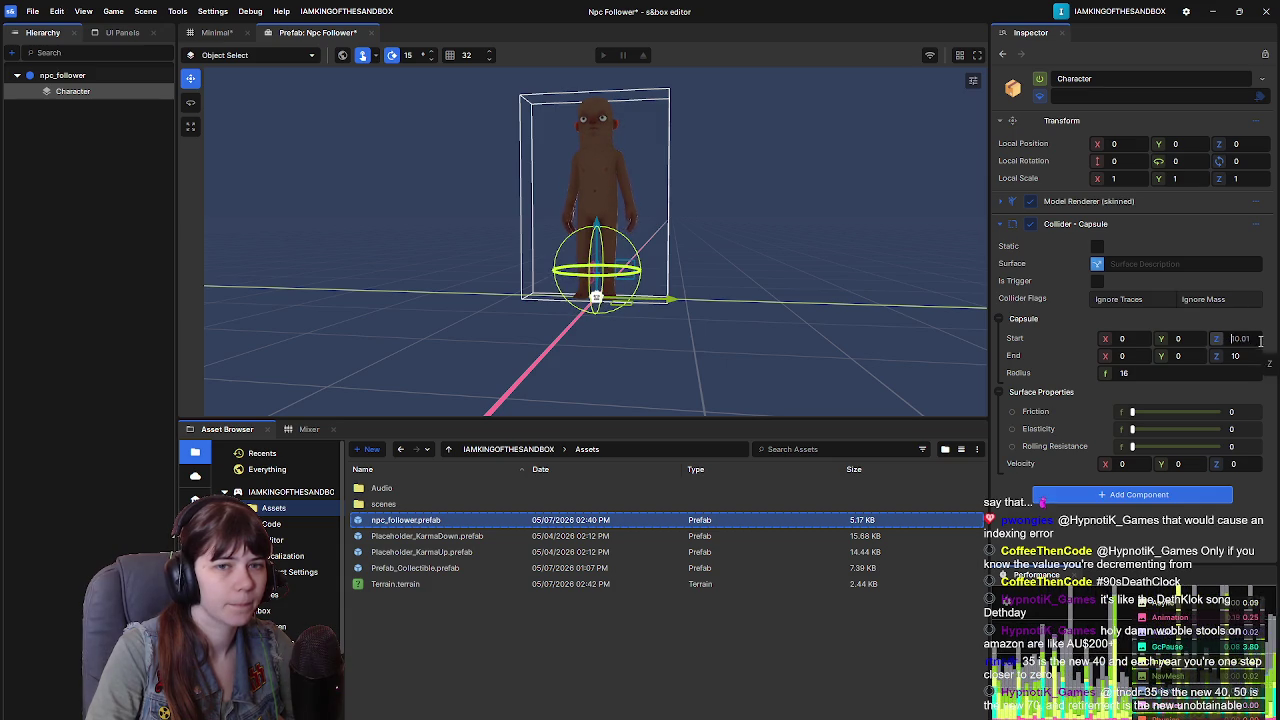
type("10")
key("Return")
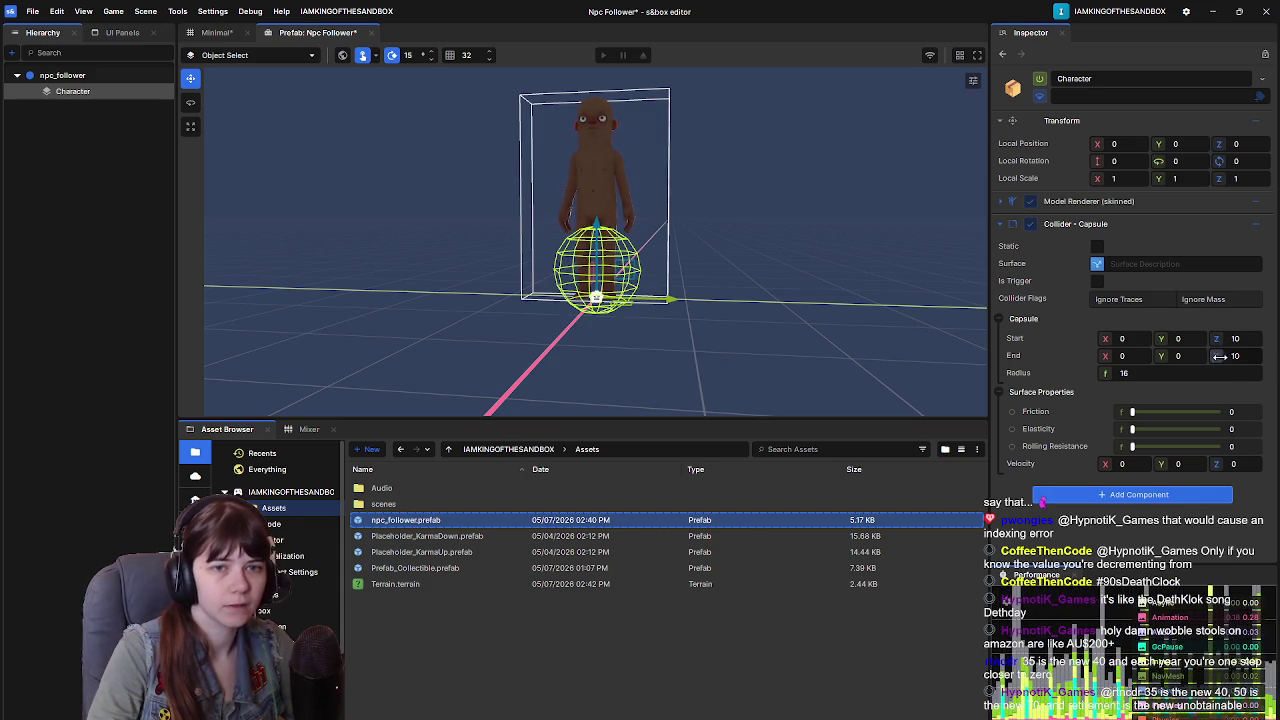
Step: Set the capsule's end Z to 56 so it covers the character
left_click_drag(1221, 355, 1248, 355)
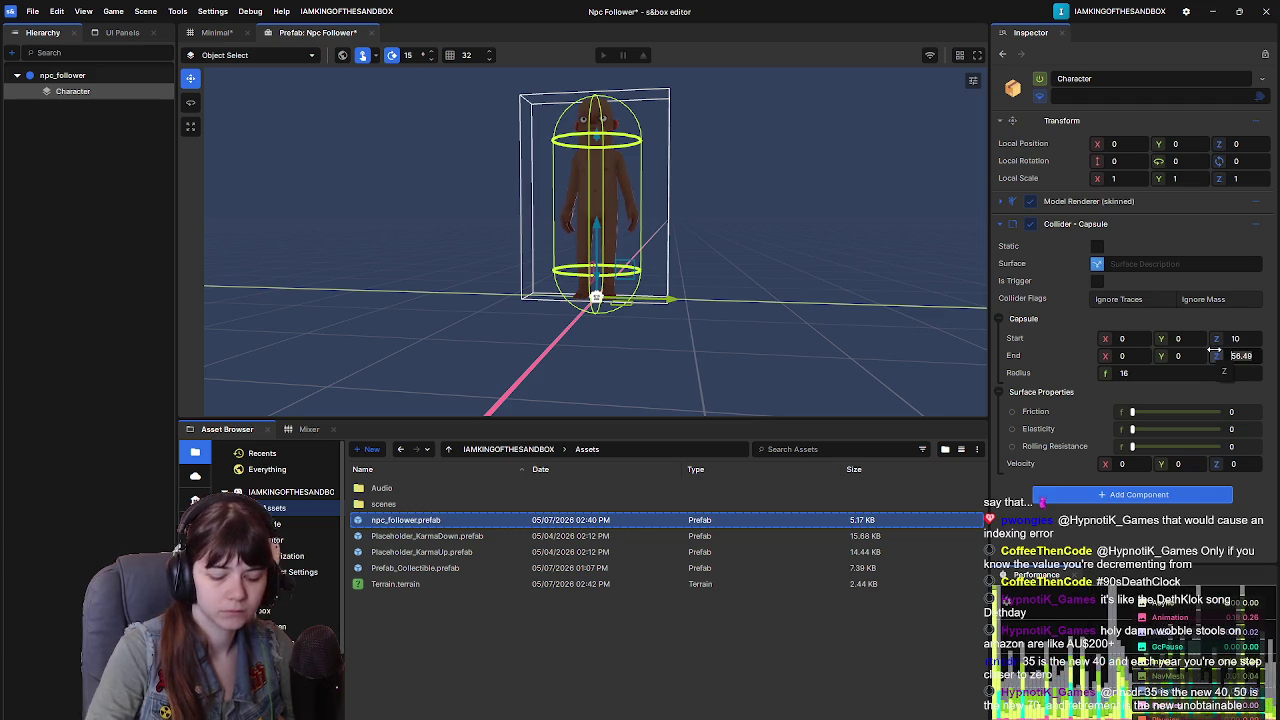
type("60")
key("Return")
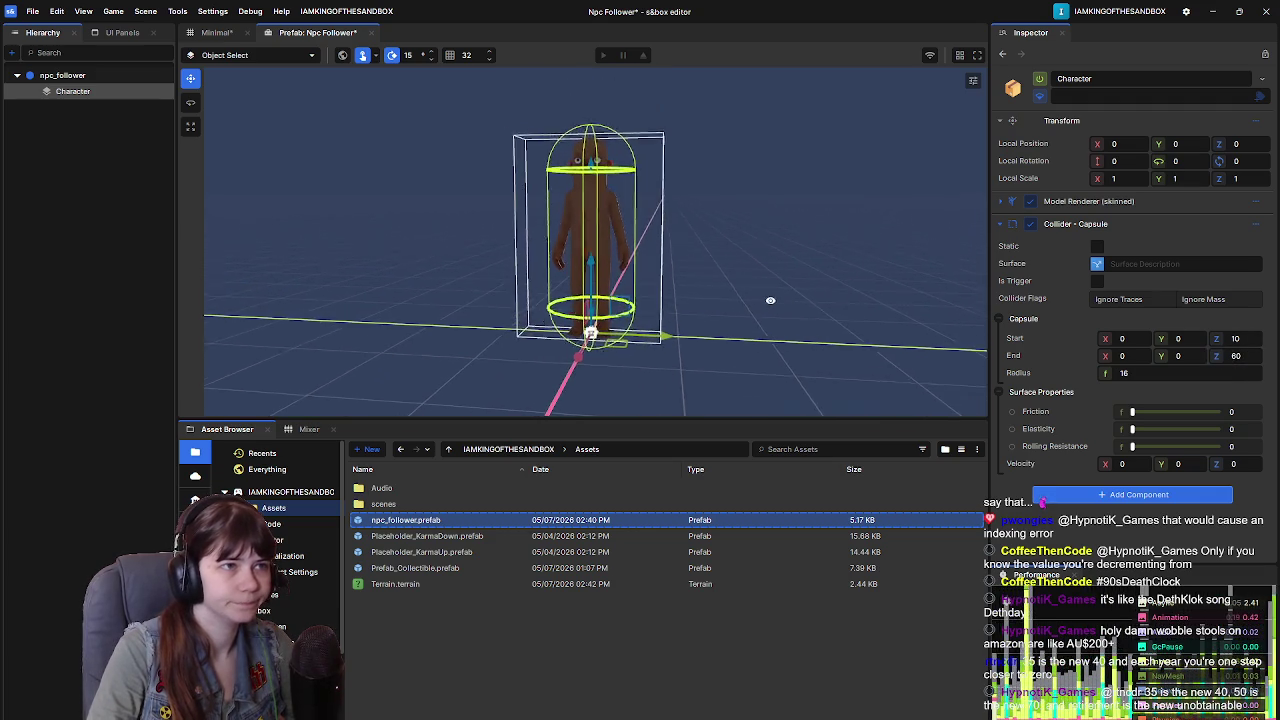
type("57")
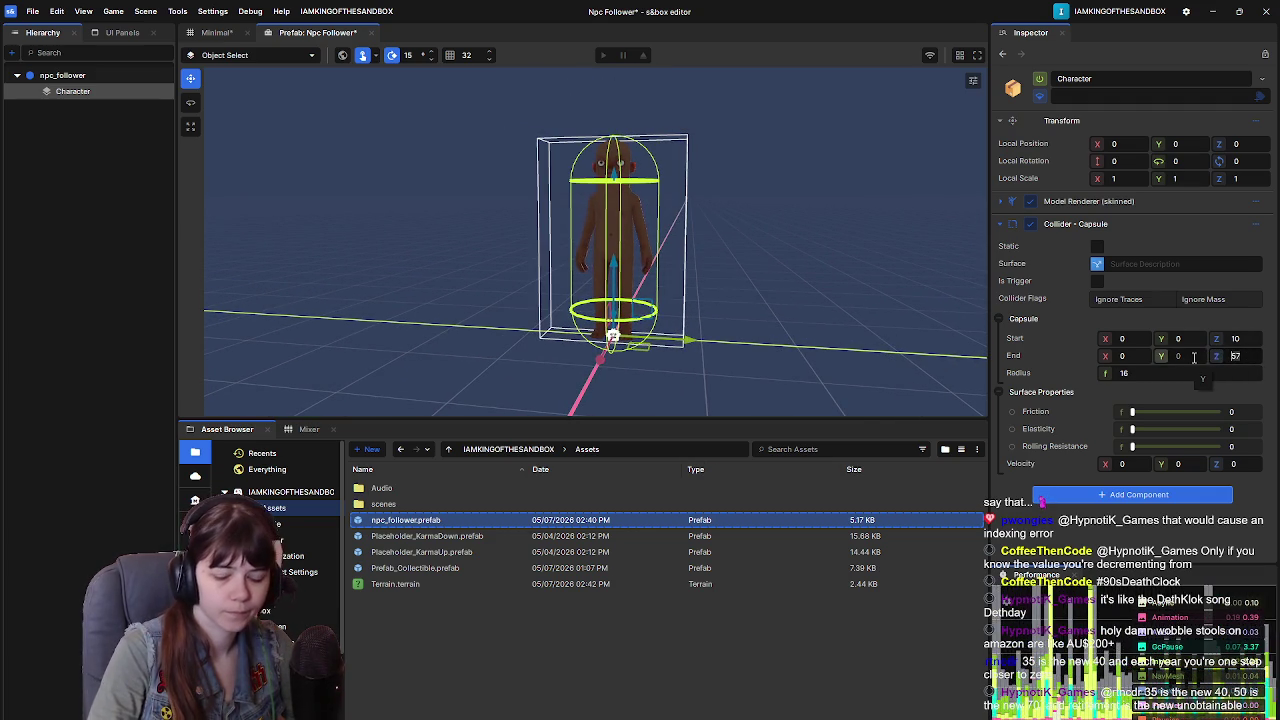
key("BackSpace")
type("5")
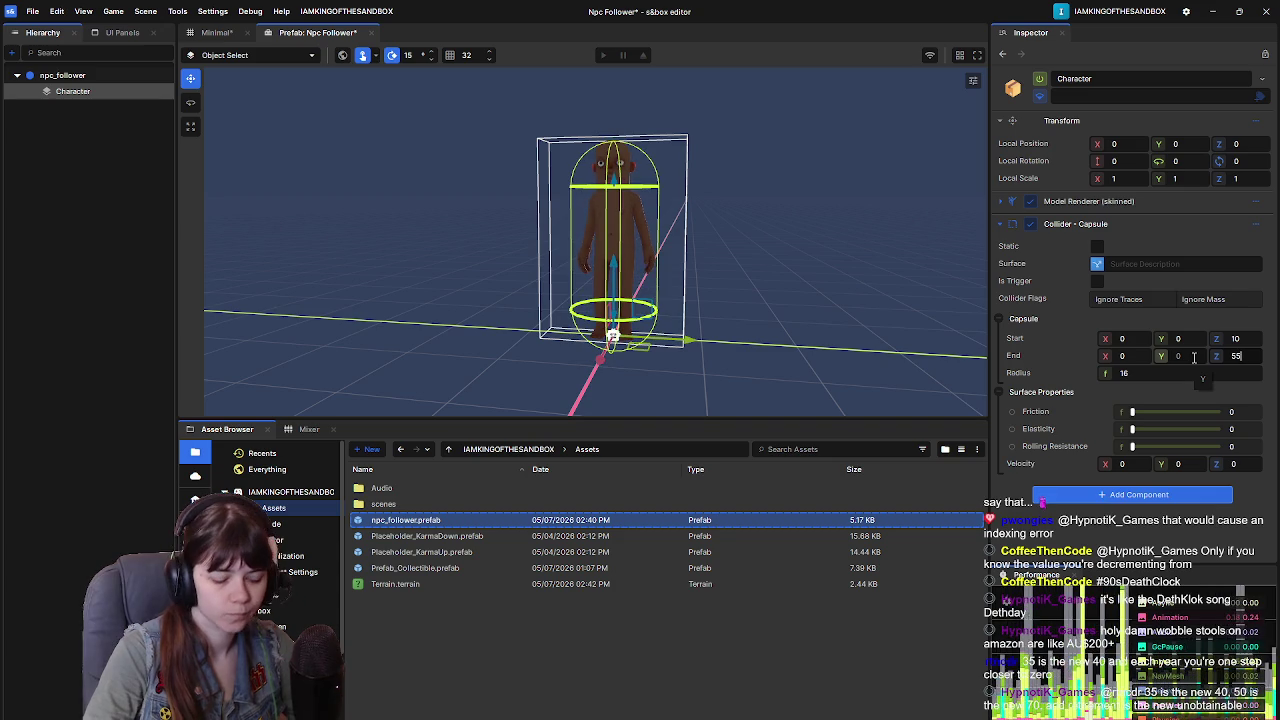
key("BackSpace")
type("8")
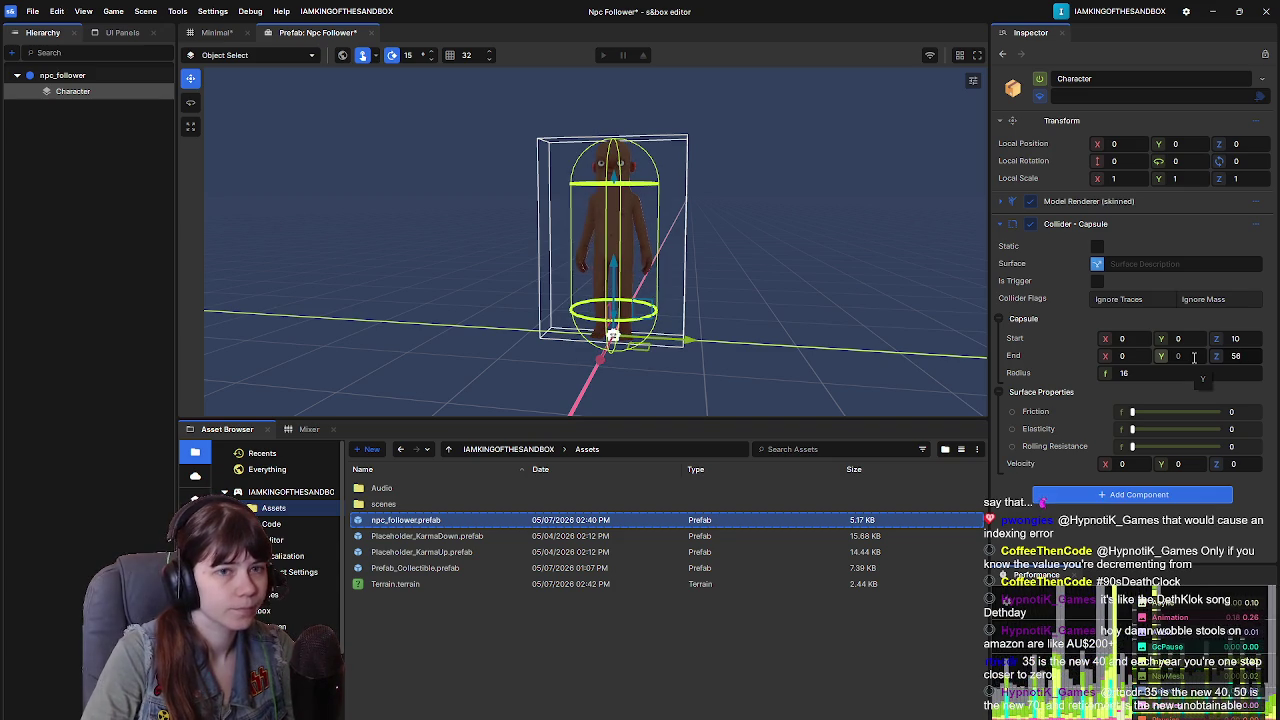
scroll(776, 367, "up", 5)
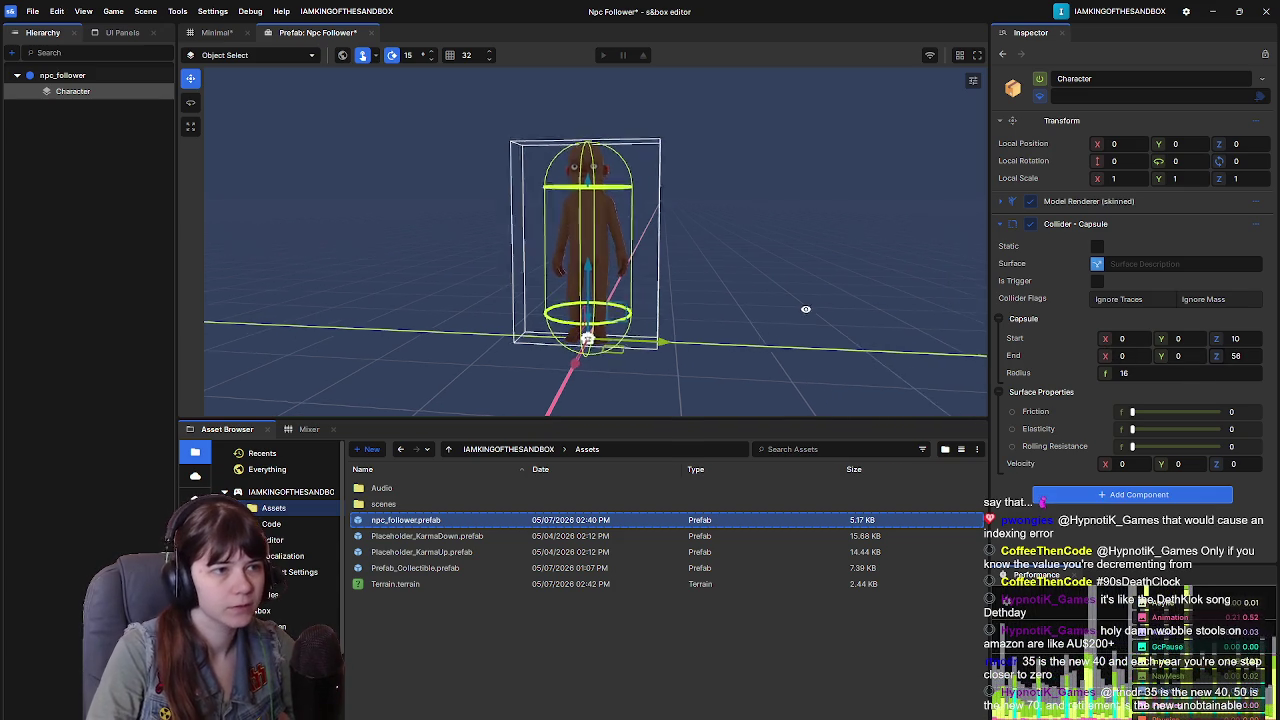
scroll(750, 237, "up", 8)
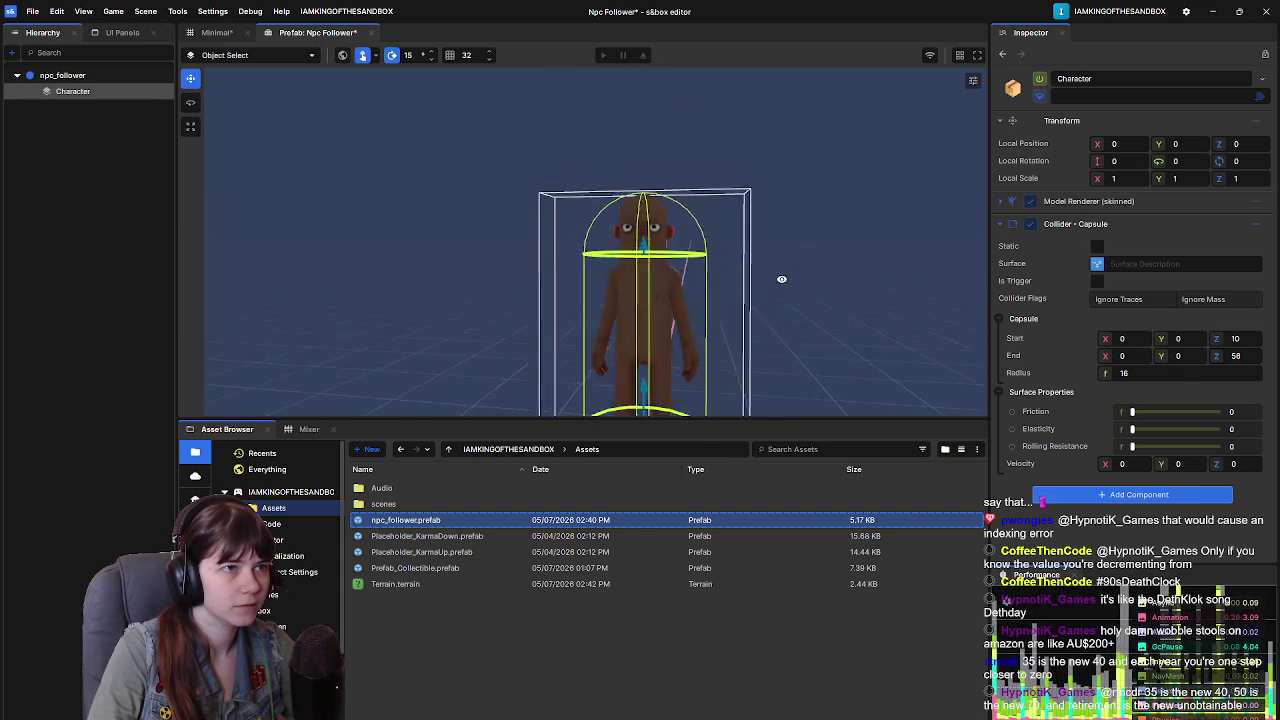
scroll(844, 275, "down", 10)
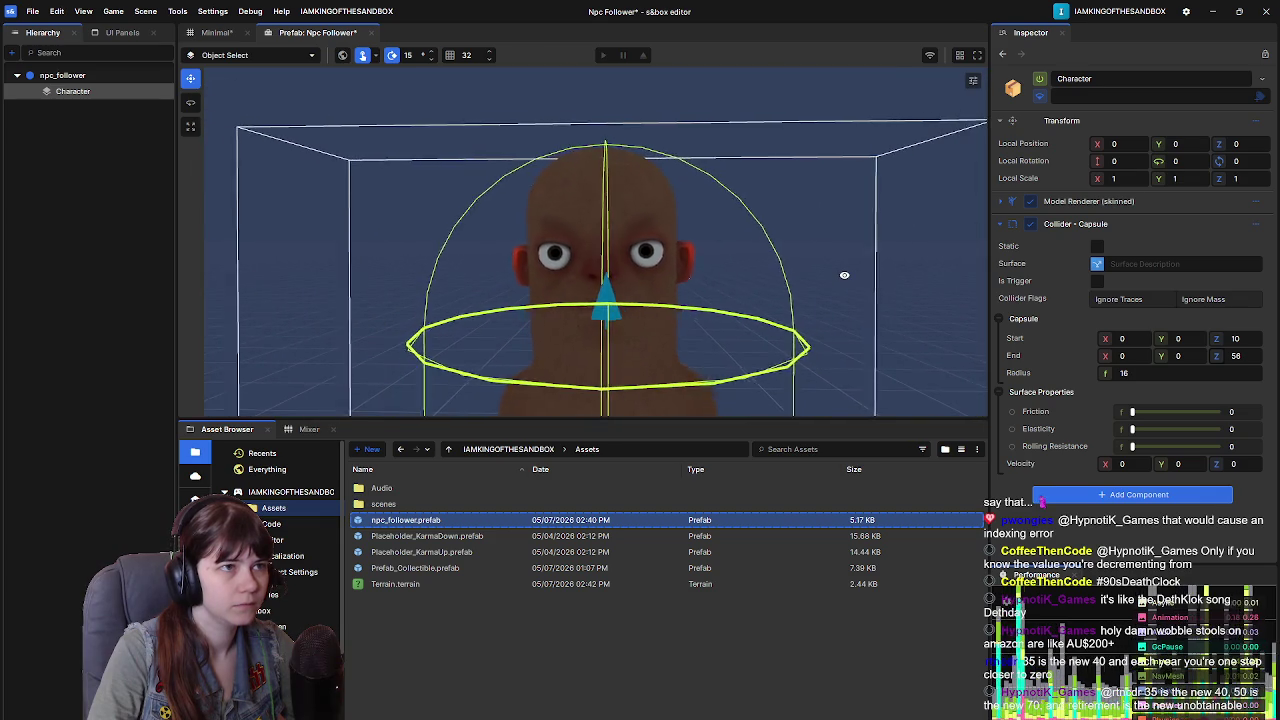
Step: Save the Npc Follower prefab and resume the tutorial video
key("ctrl+s")
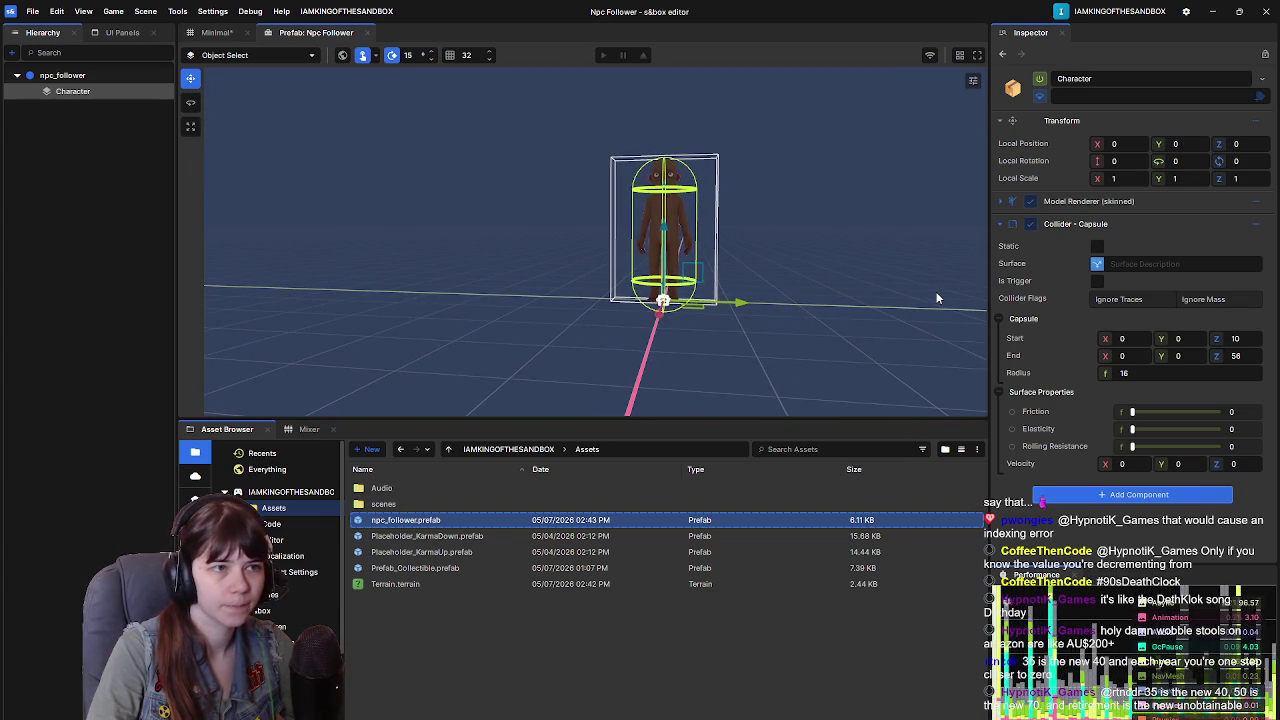
left_click_drag(965, 306, 756, 286)
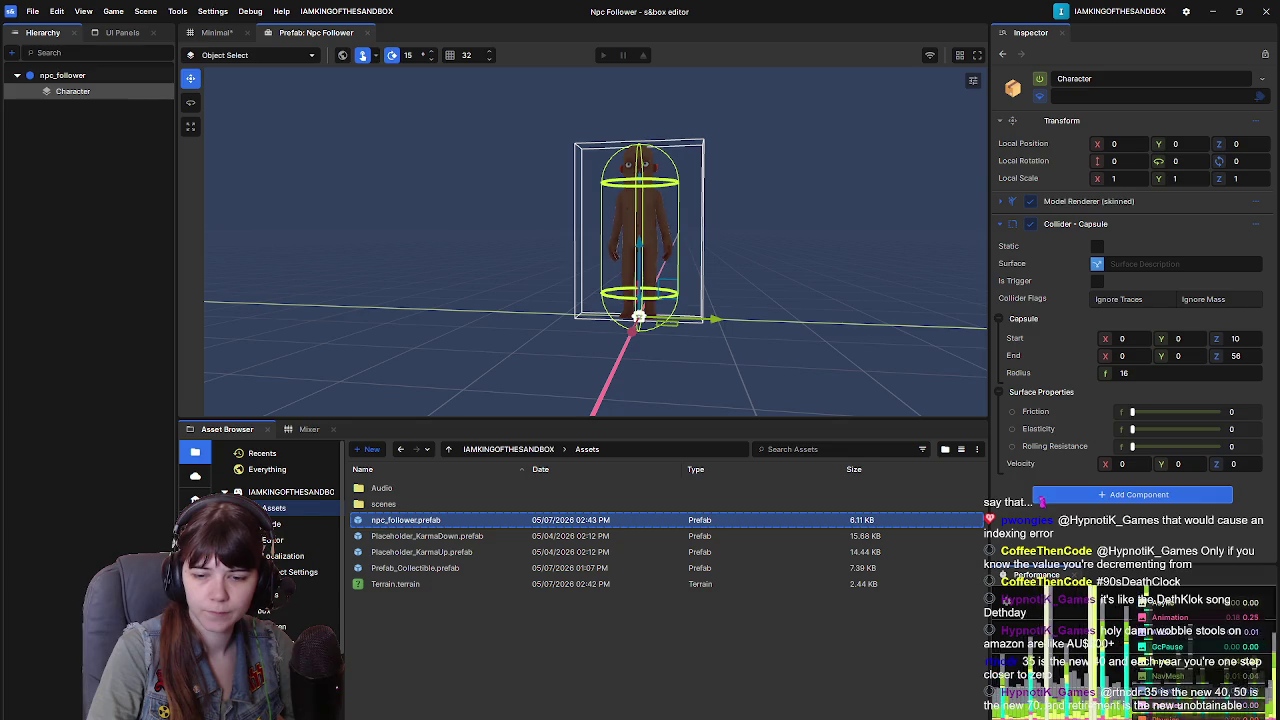
key("alt+Tab")
left_click(866, 432)
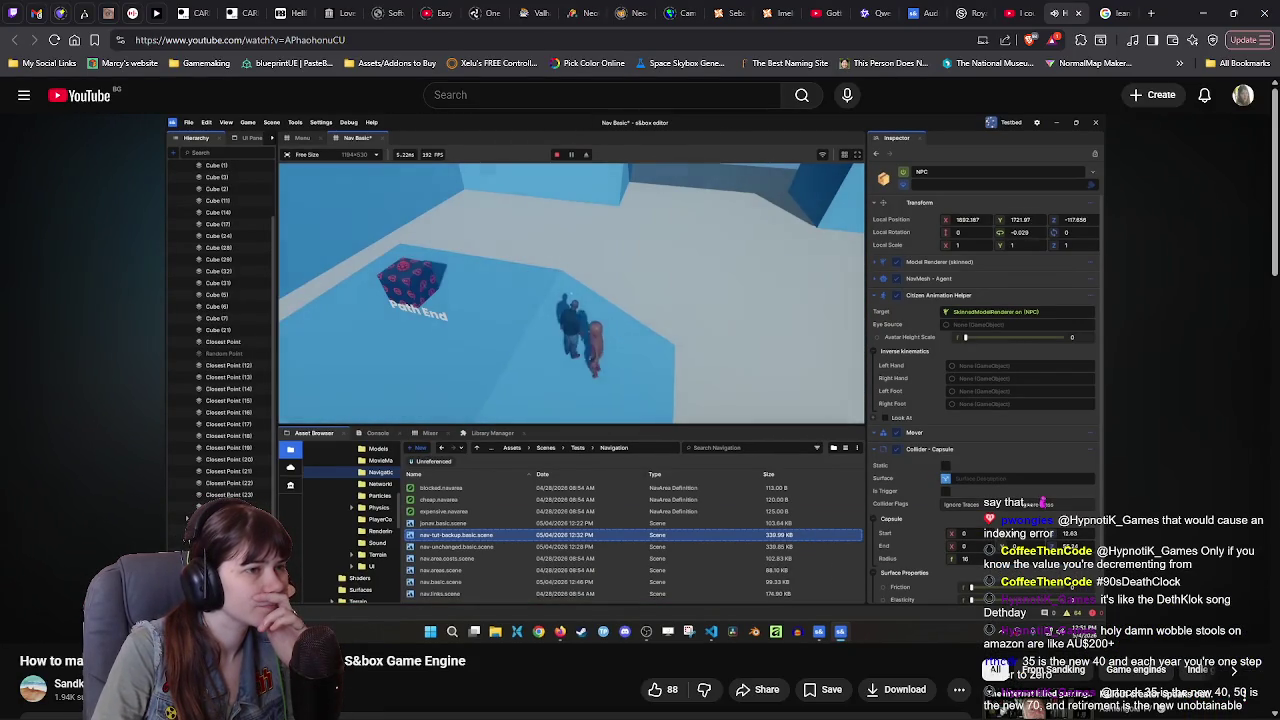
Step: Pause the tutorial after the NPC following demo and return to the Minimal scene
key("space")
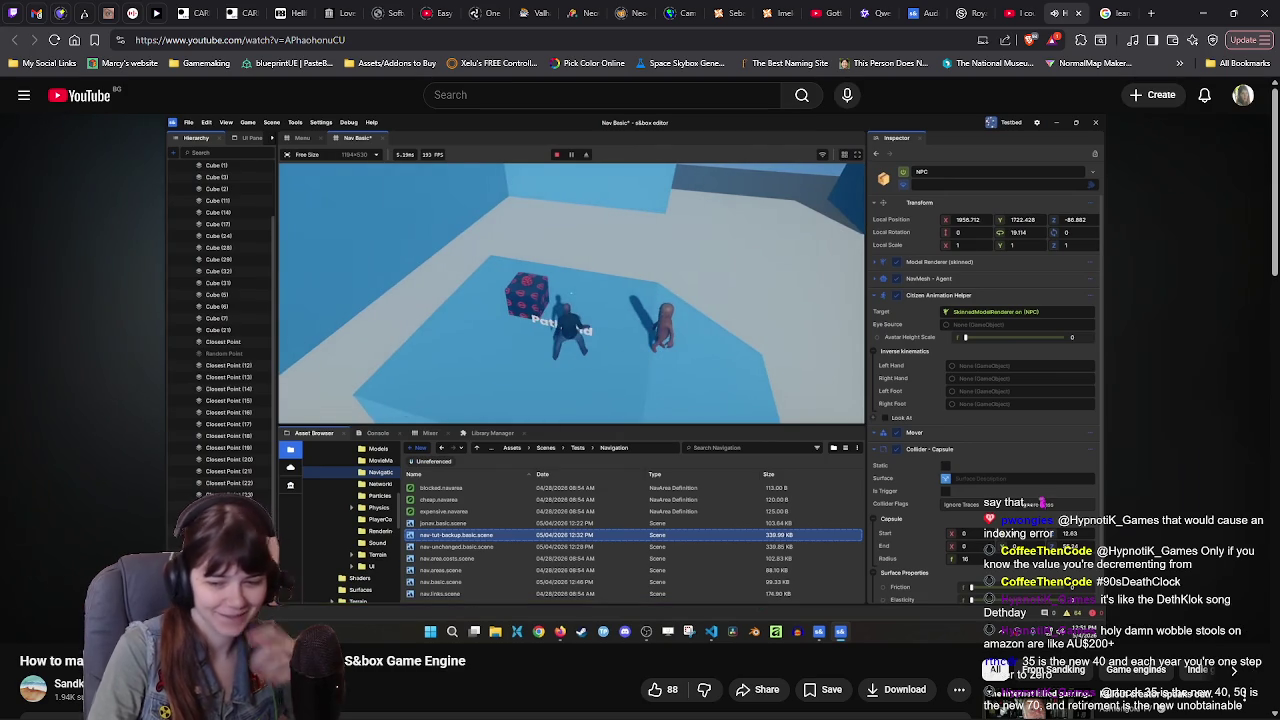
key("alt+Tab")
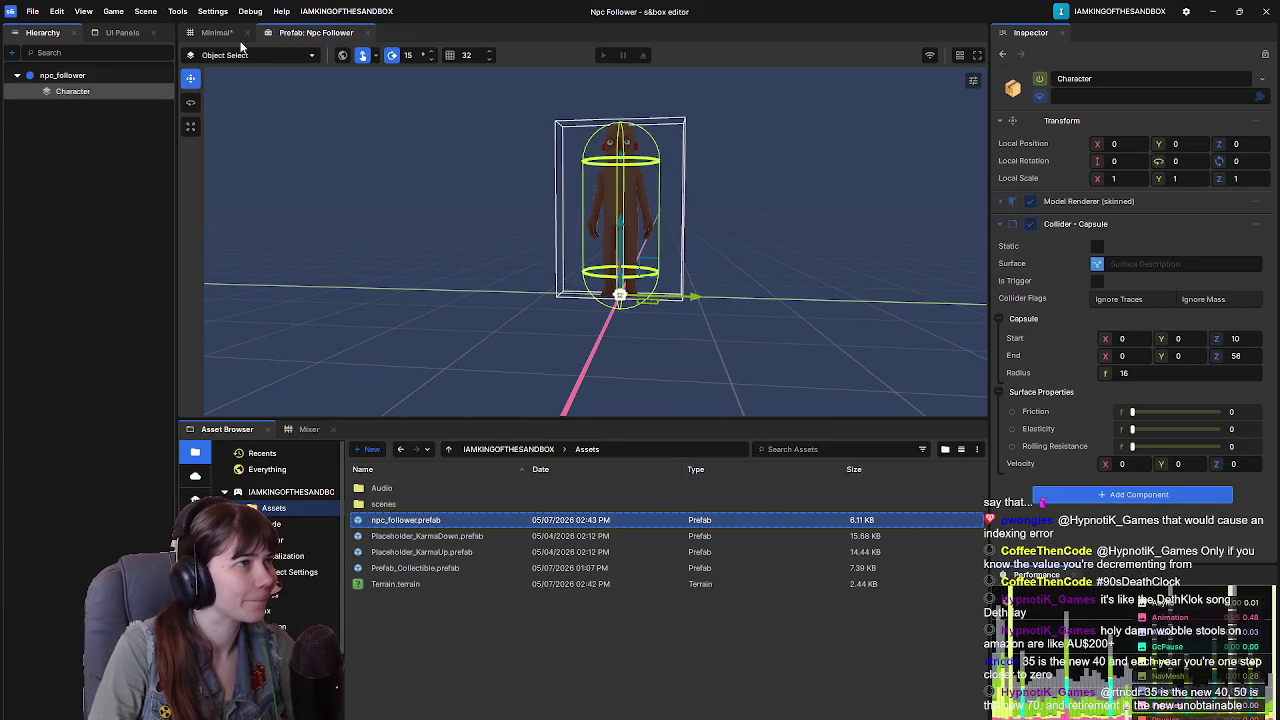
left_click(218, 33)
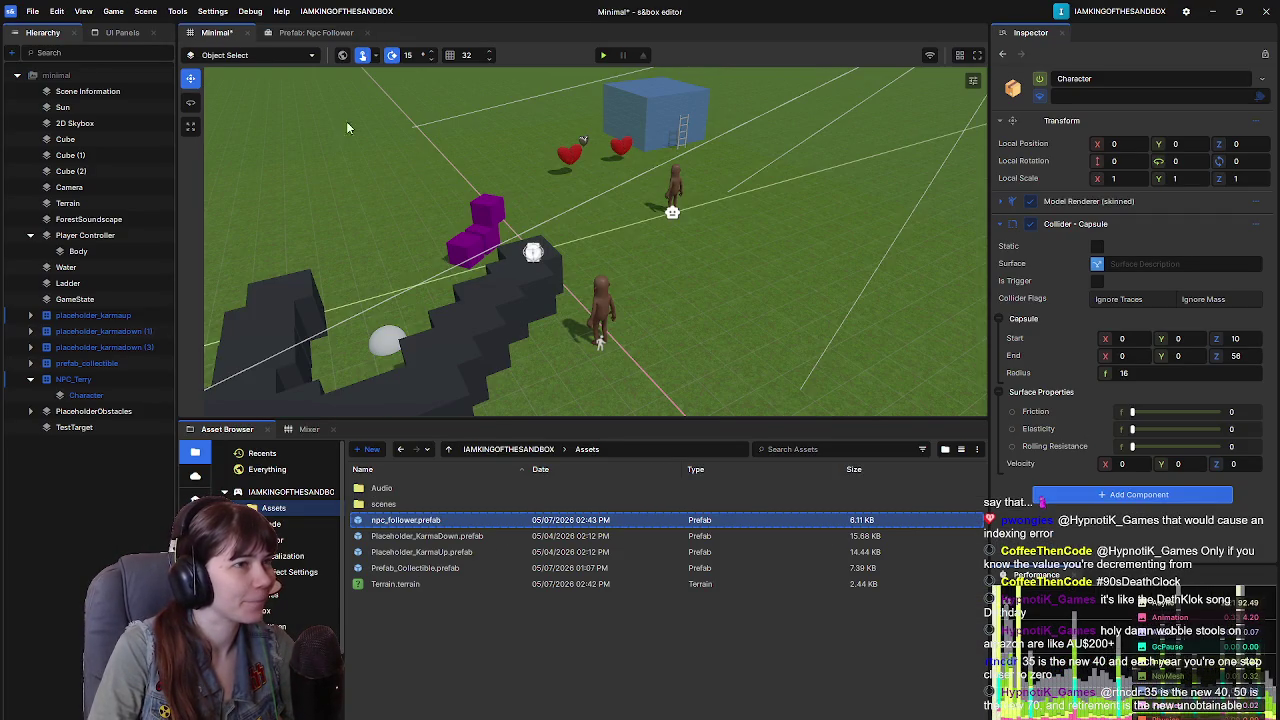
double_click(80, 380)
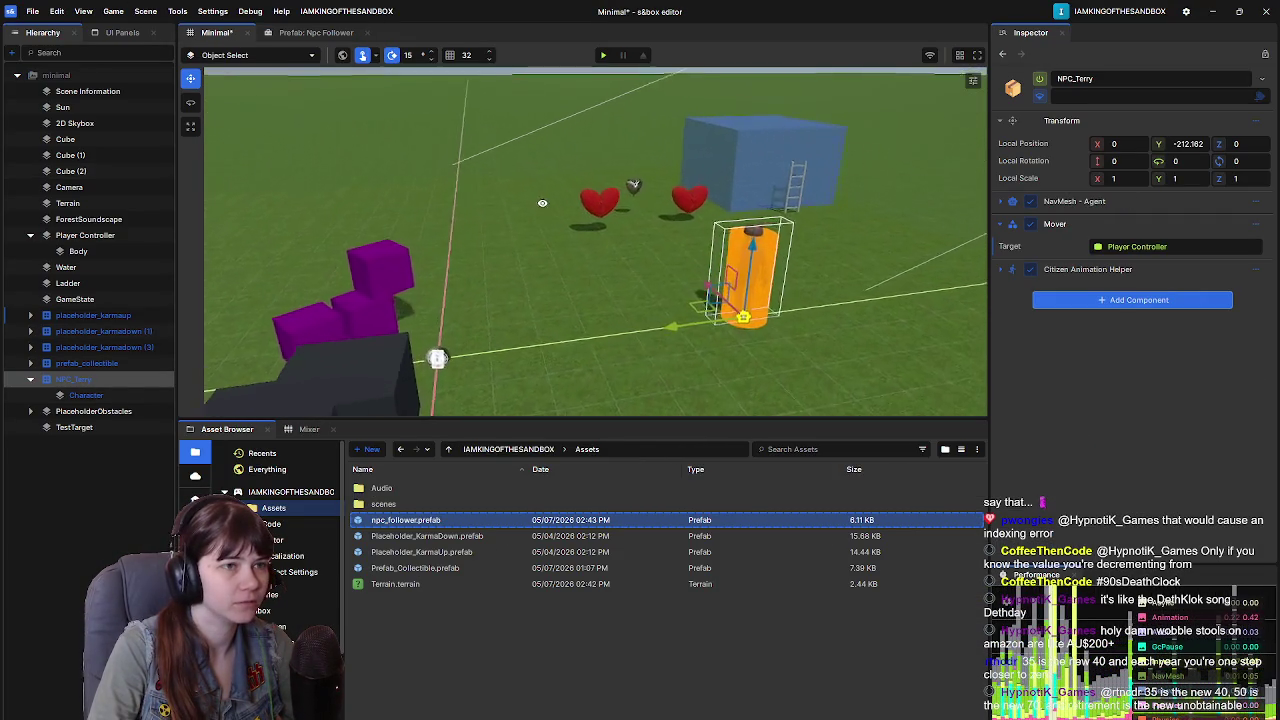
double_click(86, 397)
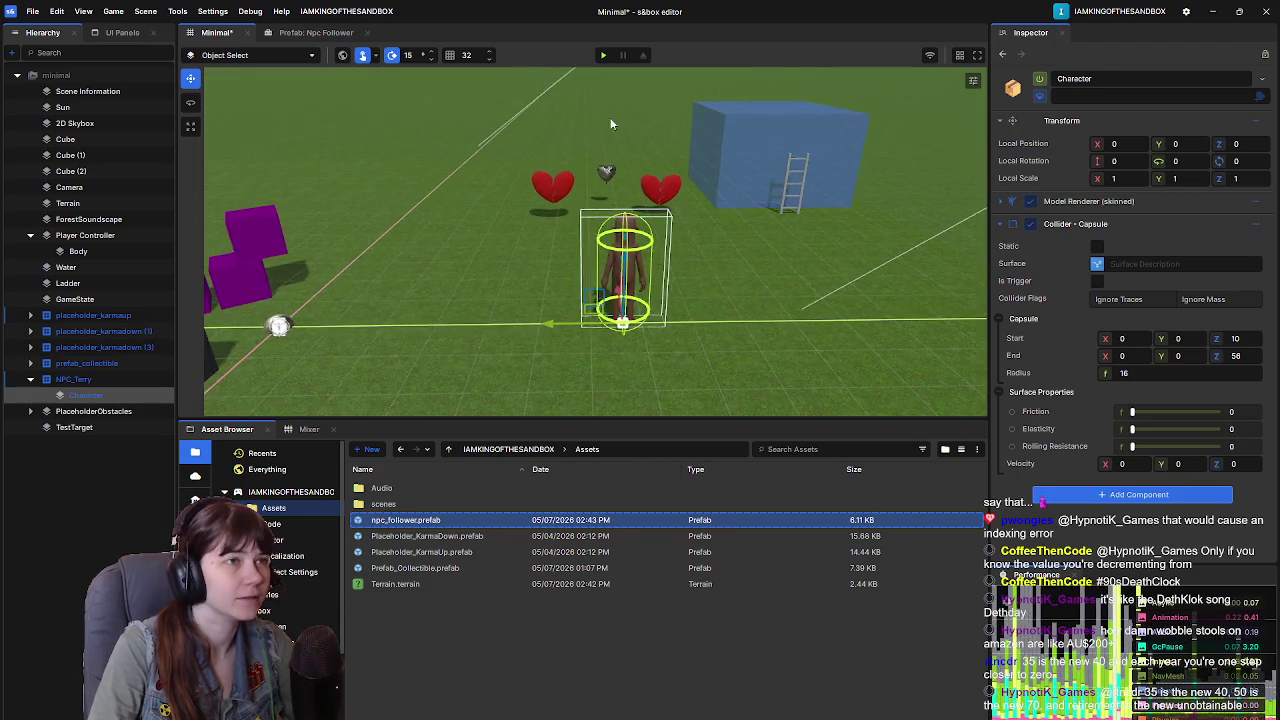
left_click(603, 55)
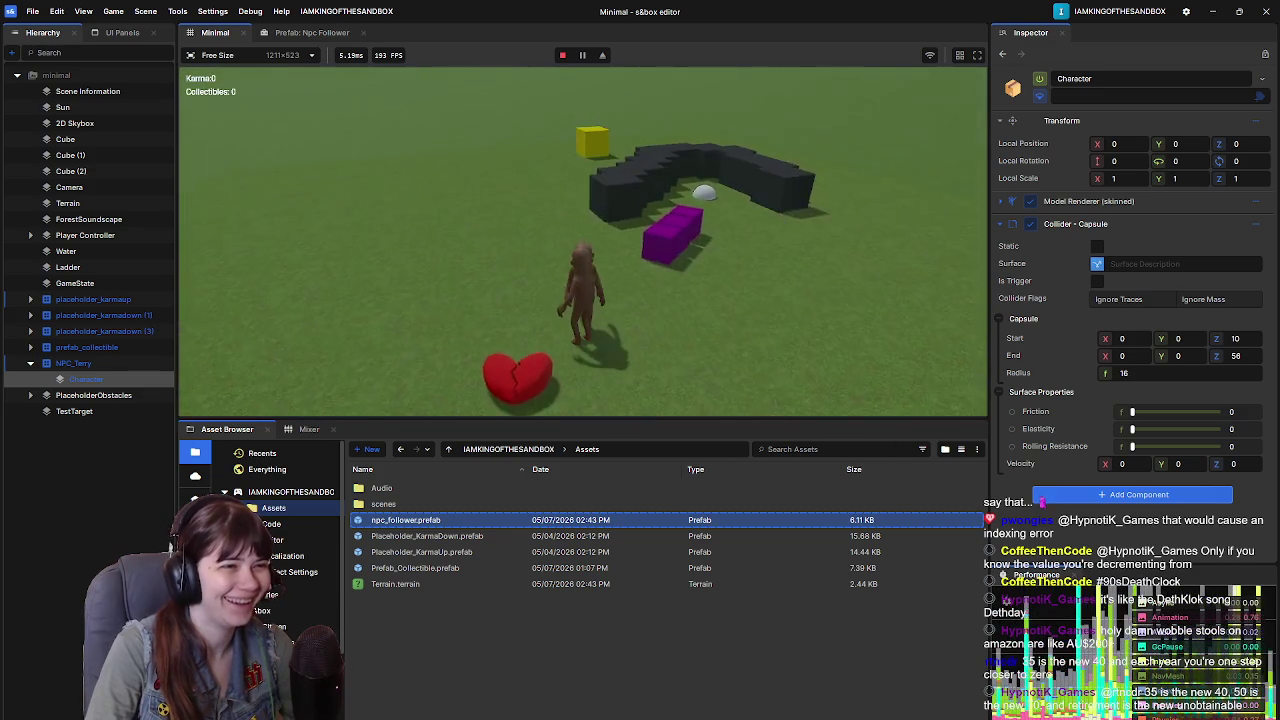
key("Escape")
left_click(318, 374)
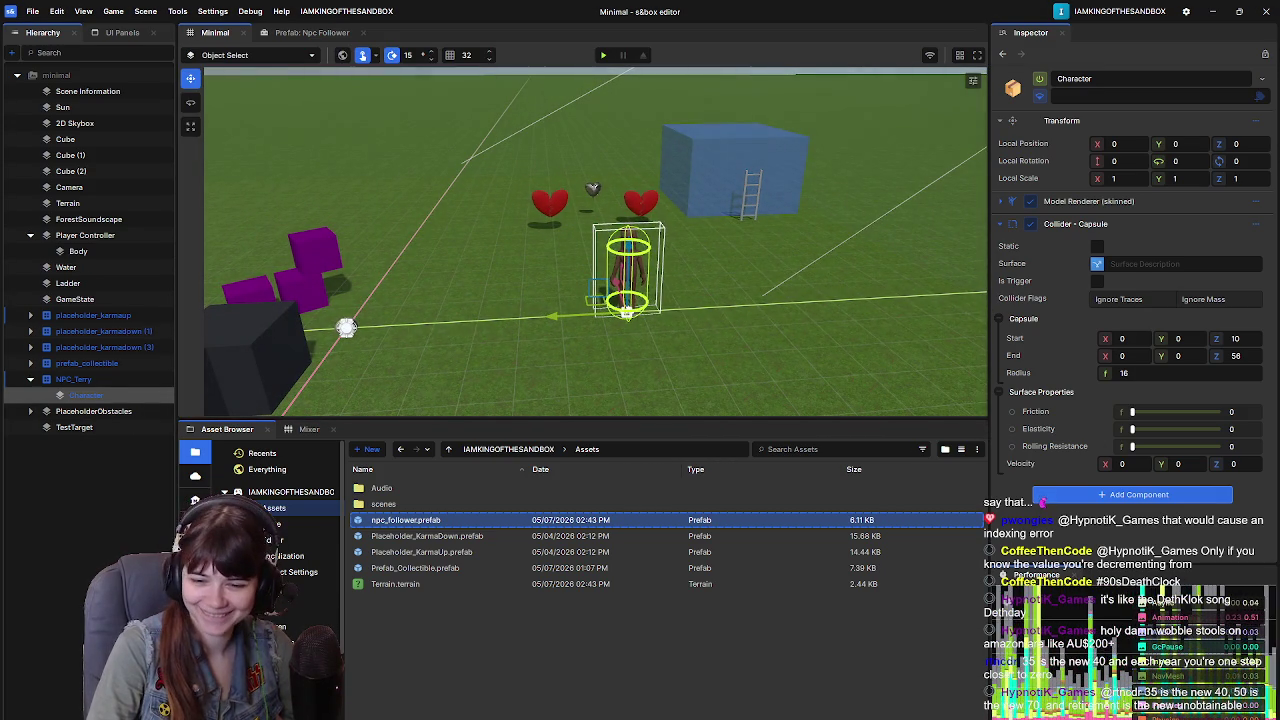
key("alt+Tab")
left_click(936, 434)
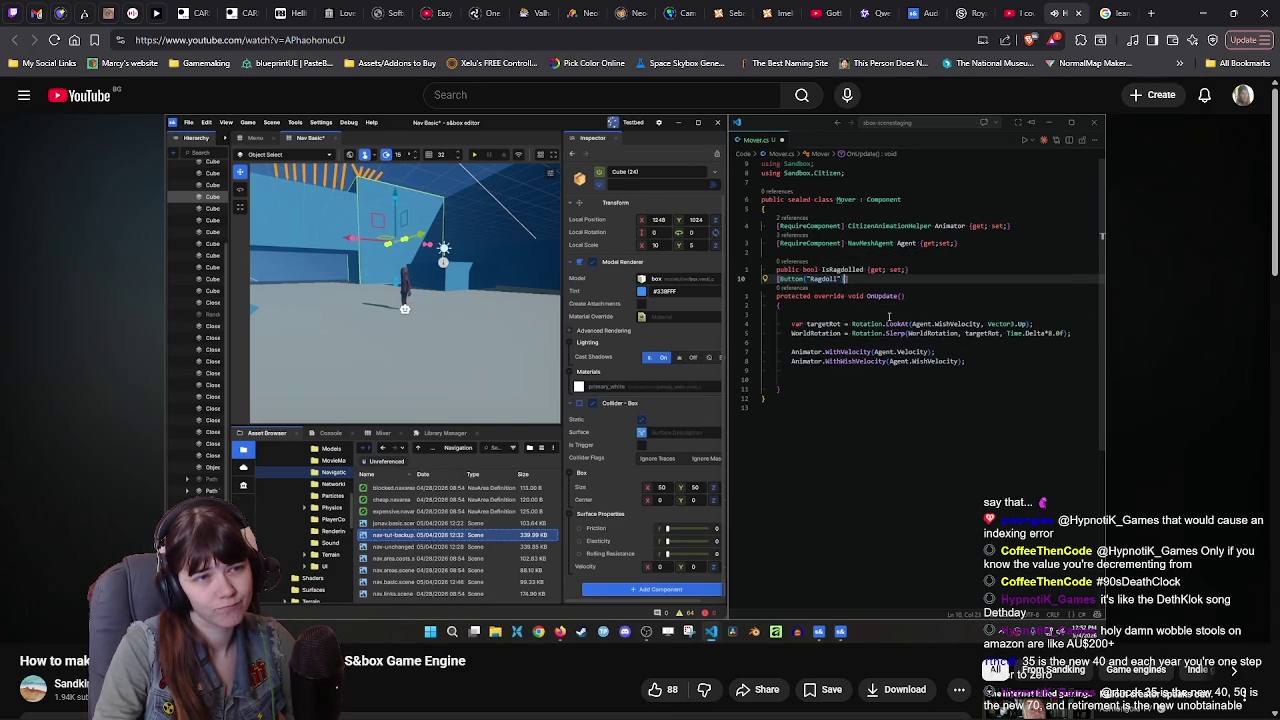
Step: Pause the tutorial on the Mover ragdoll code and return to the editor
left_click(937, 440)
key("alt+Tab")
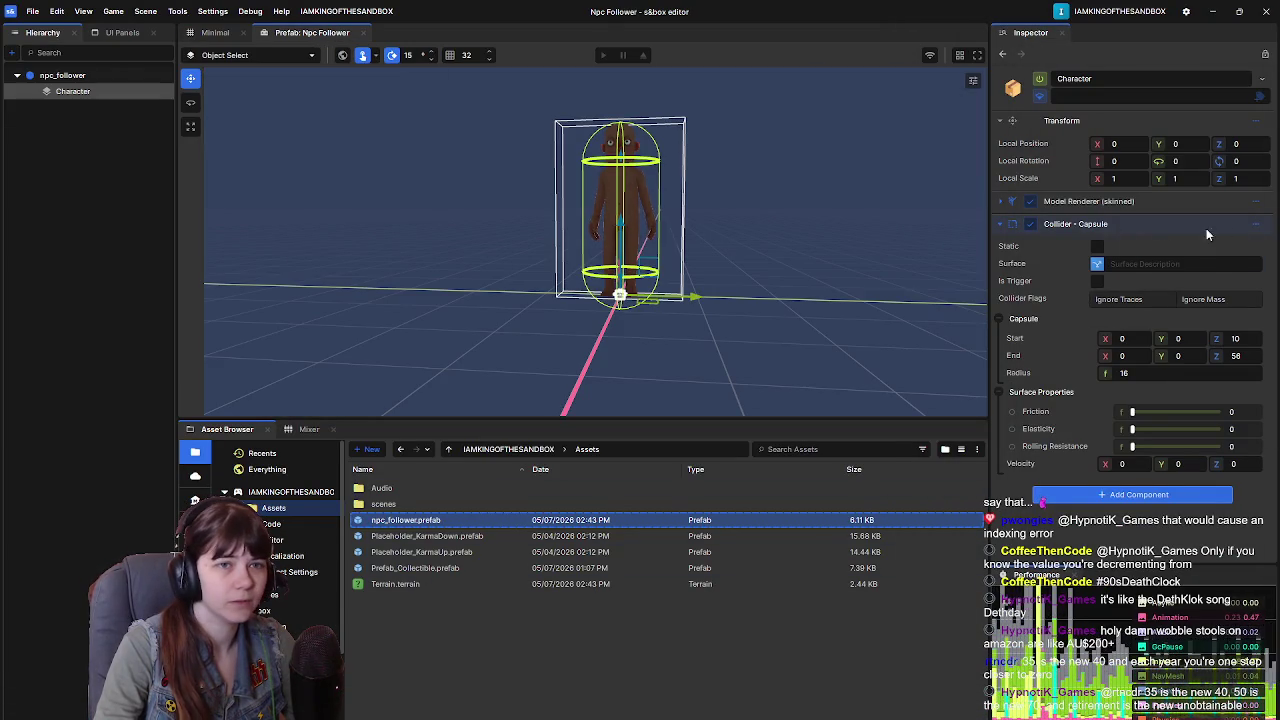
Step: Select npc_follower and open NPCMover.cs from the Mover component's menu
left_click(78, 76)
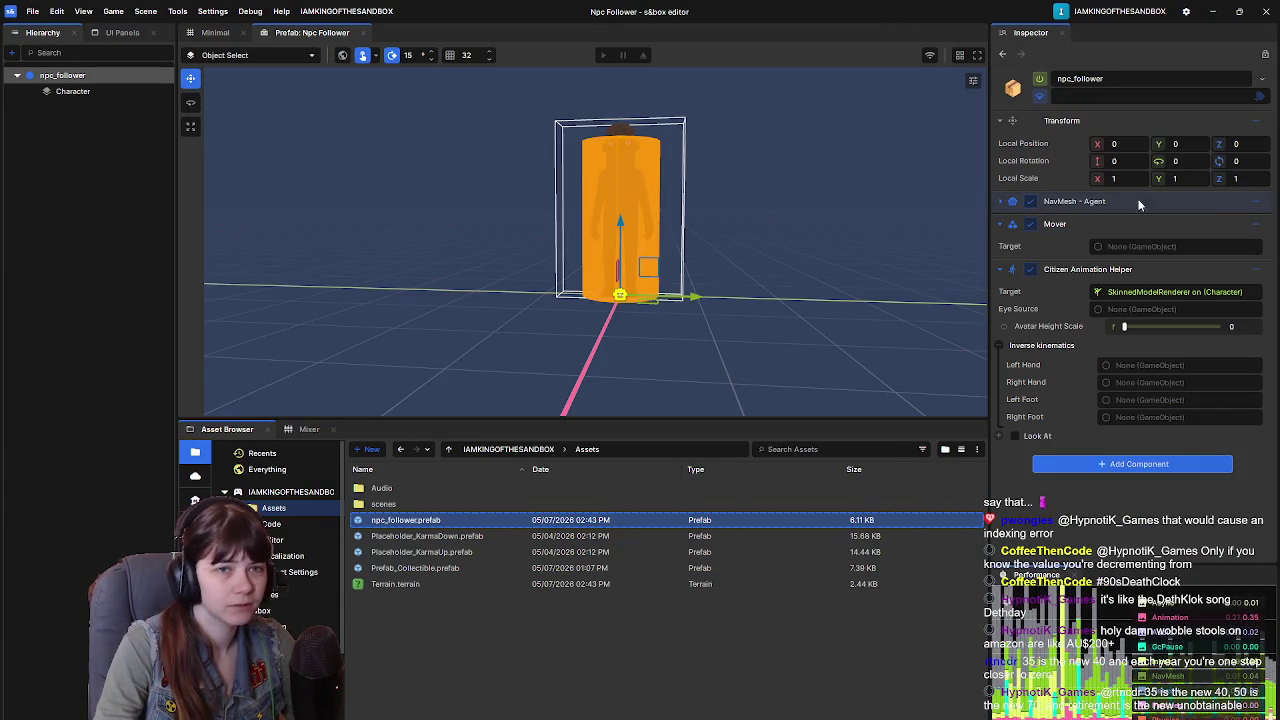
left_click(1256, 224)
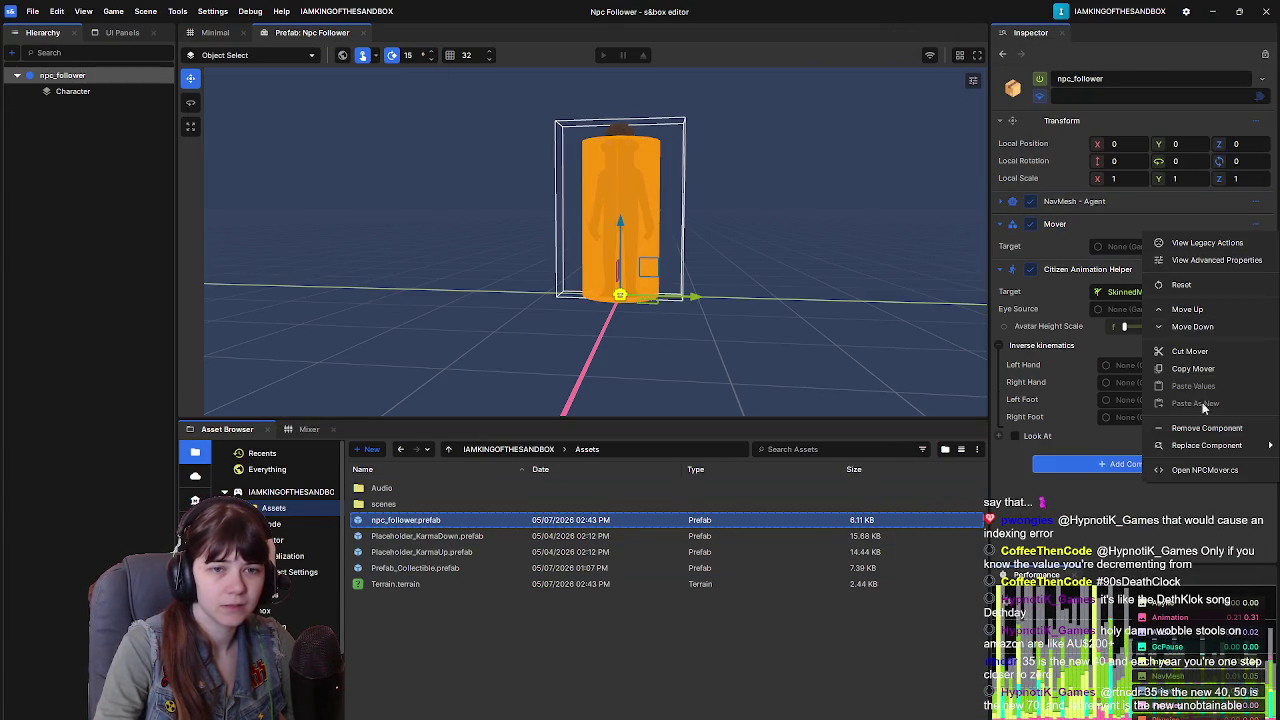
left_click(1205, 470)
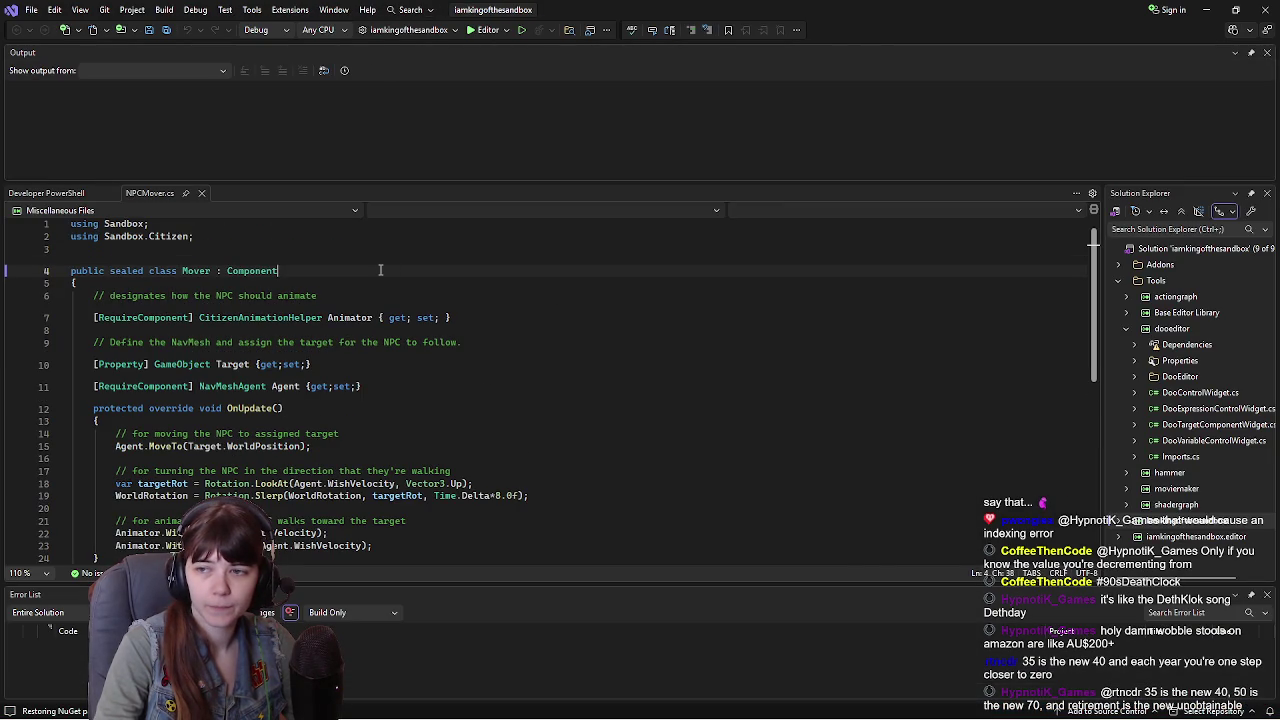
Step: Below the Agent property, add a ragdolling comment and 'public bool IsRagdolled { get;set; }', then save
left_click(381, 391)
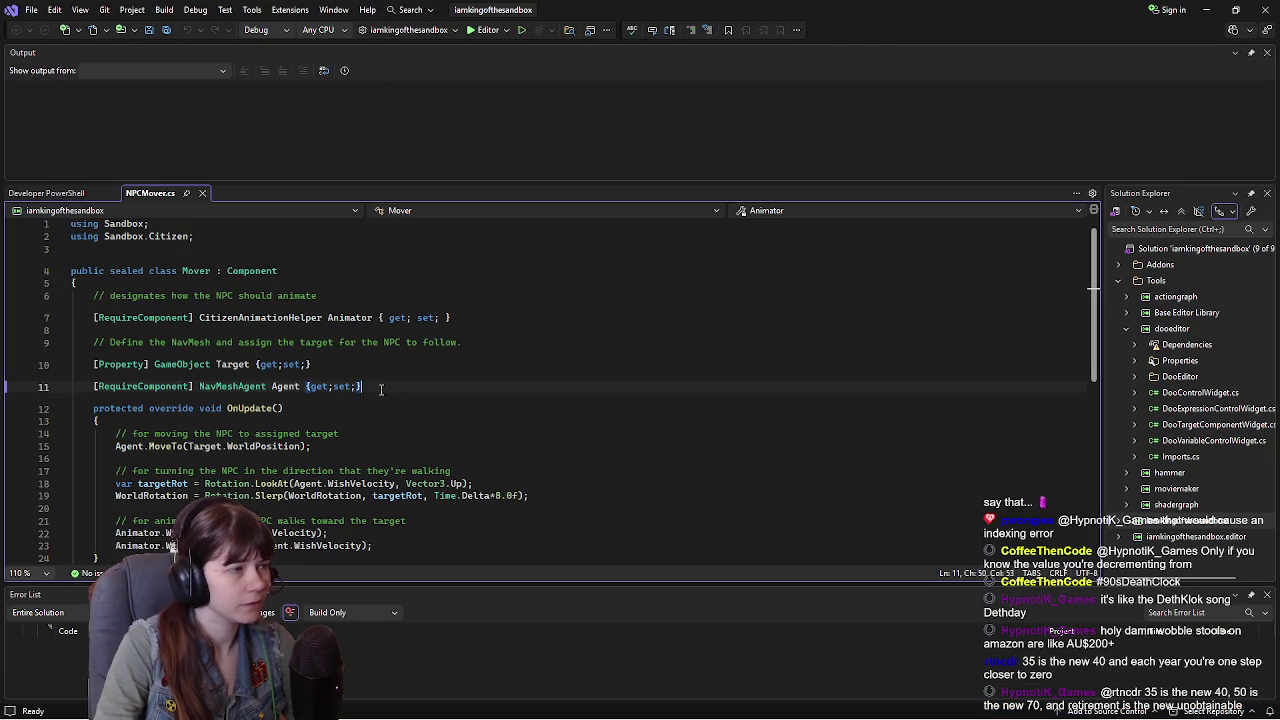
key("Return")
key("Return")
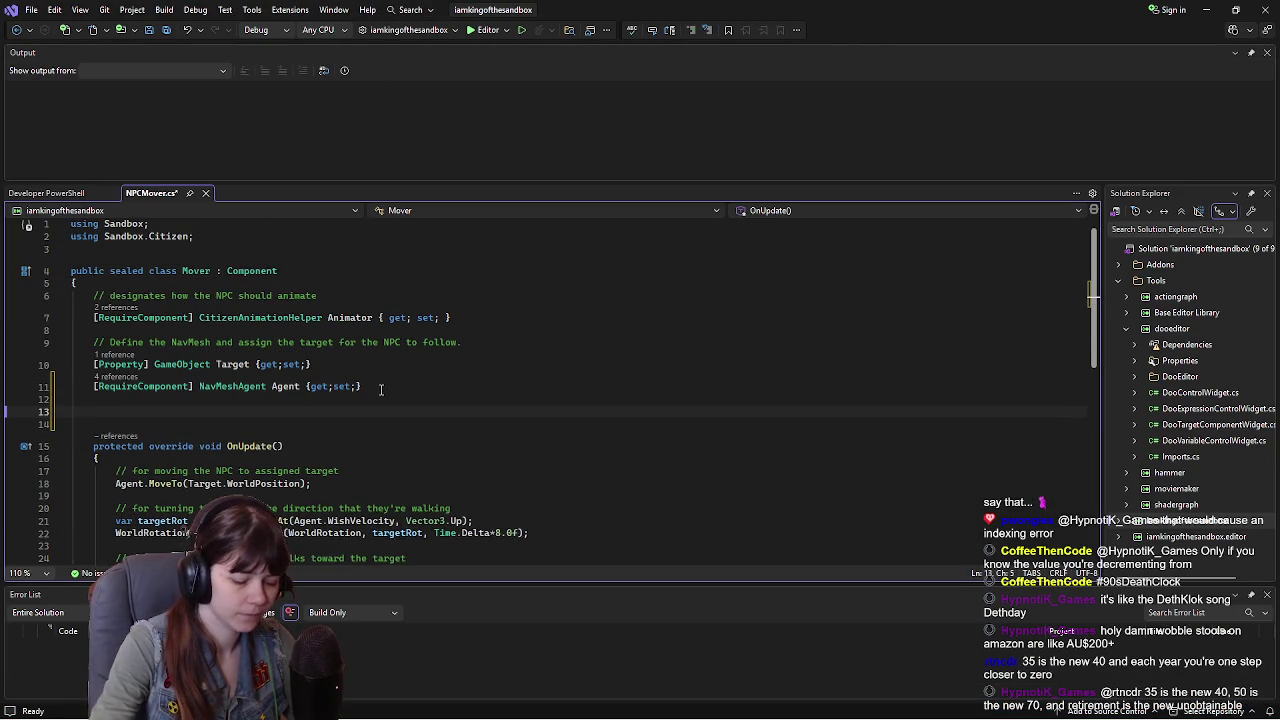
key("Return")
type("// for ragdolling")
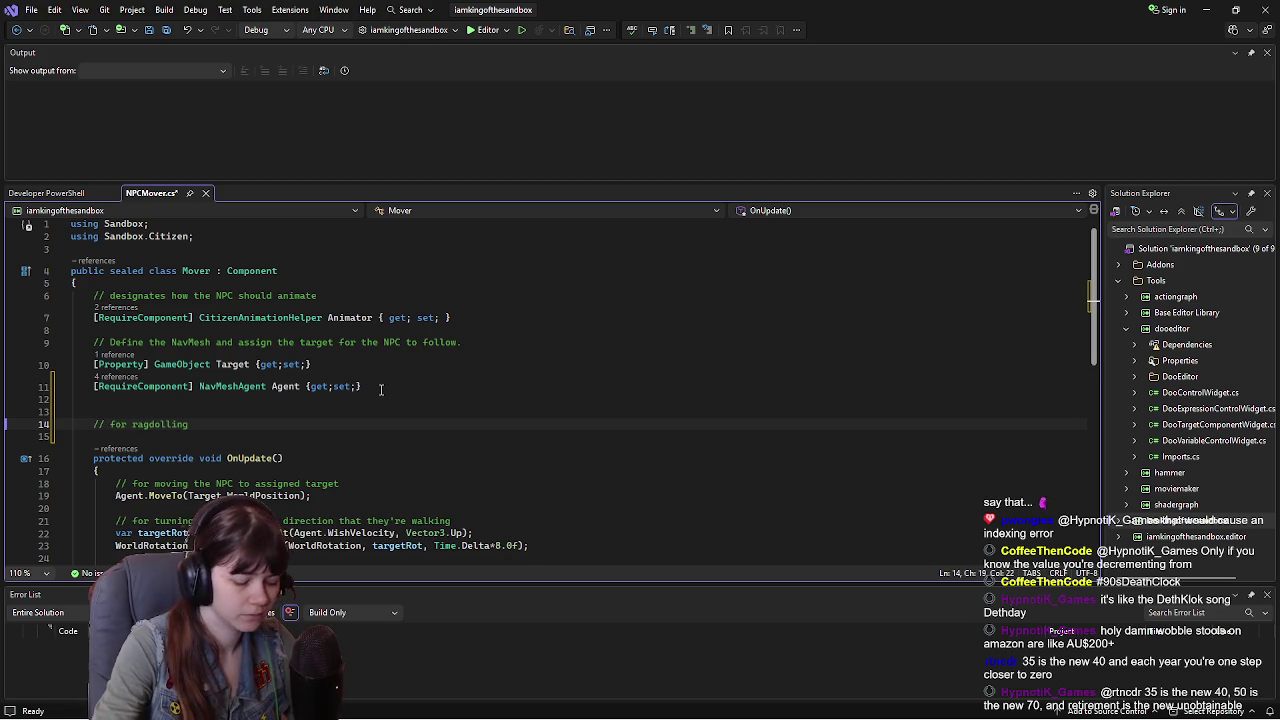
key("Return")
scroll(357, 383, "down", 1)
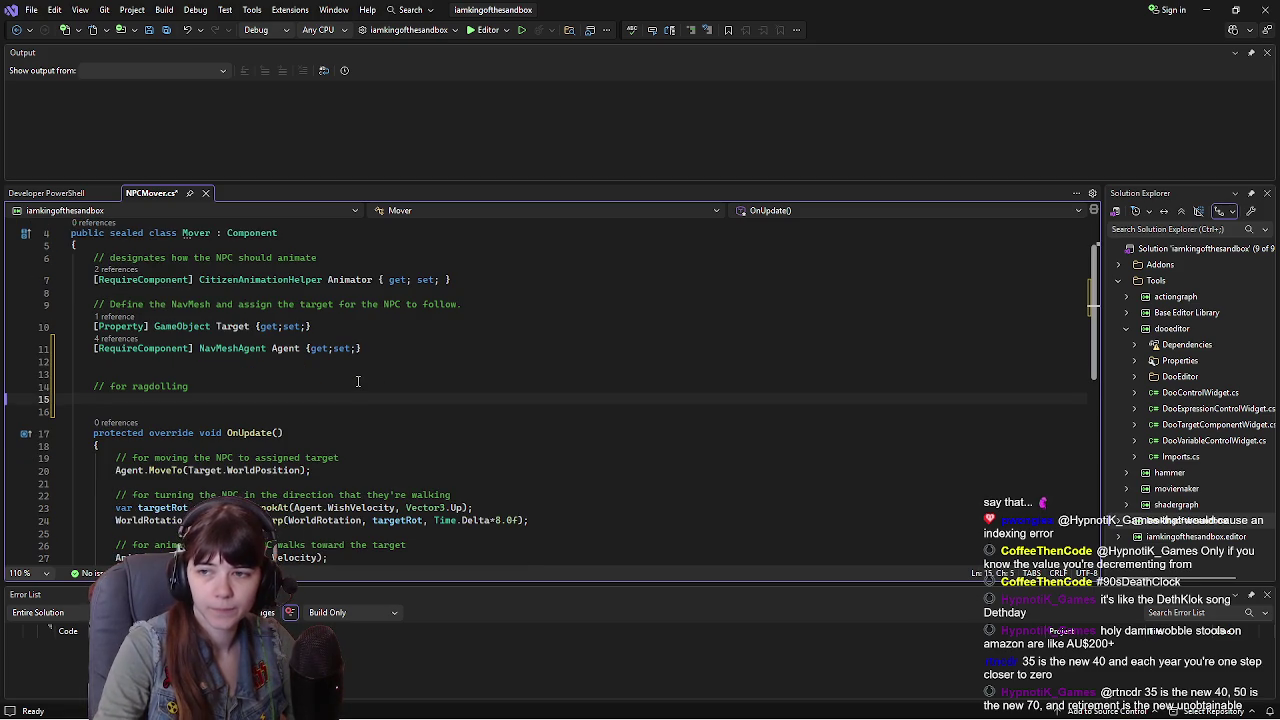
type("publ")
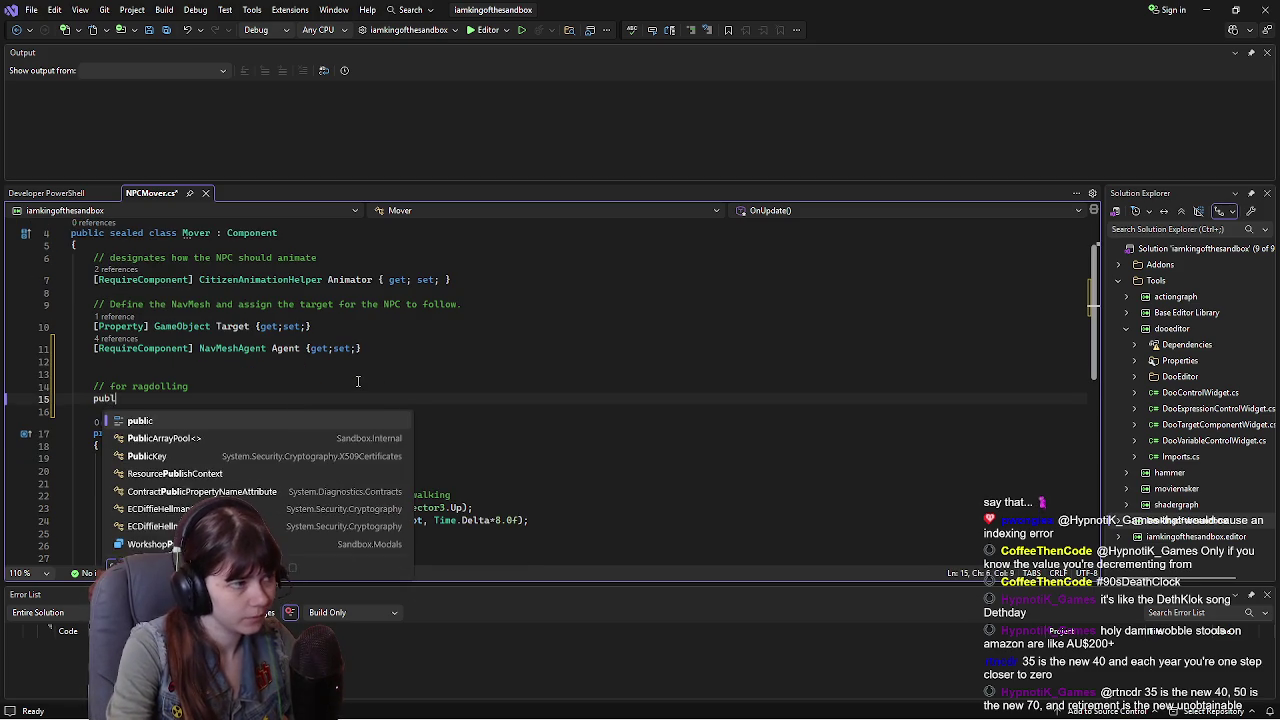
type("ic bool IsRagd")
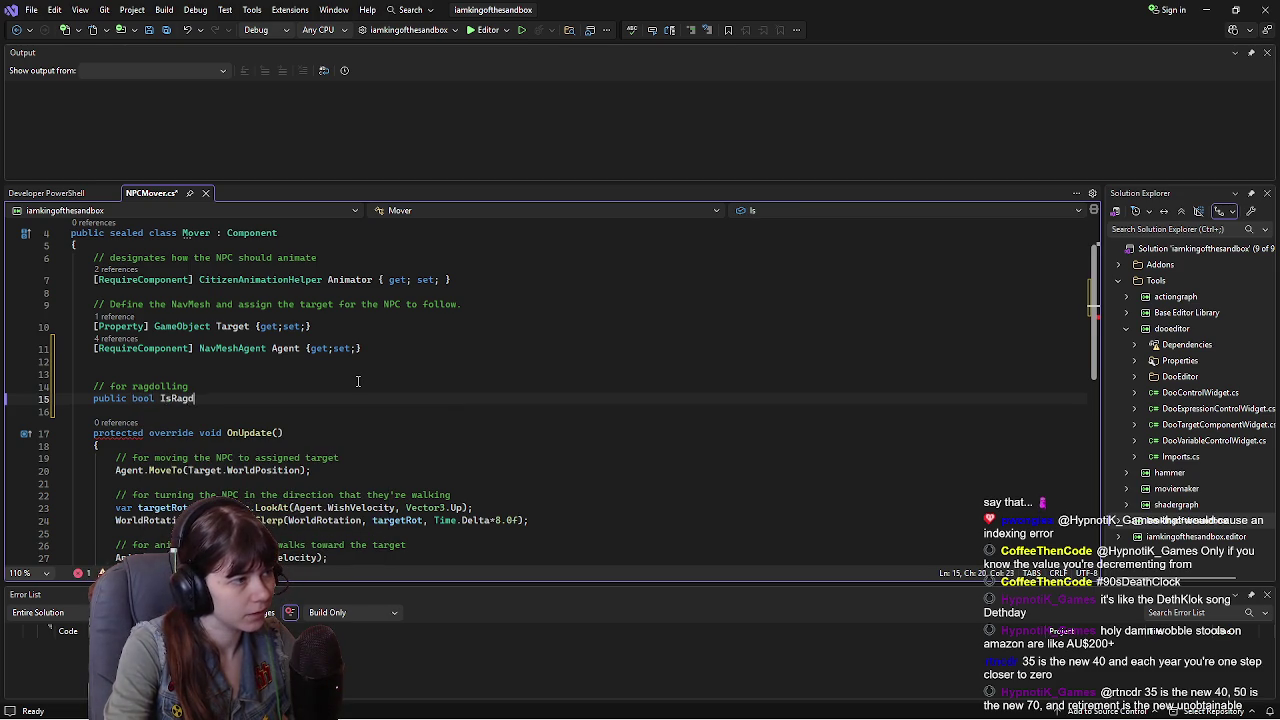
type("olled")
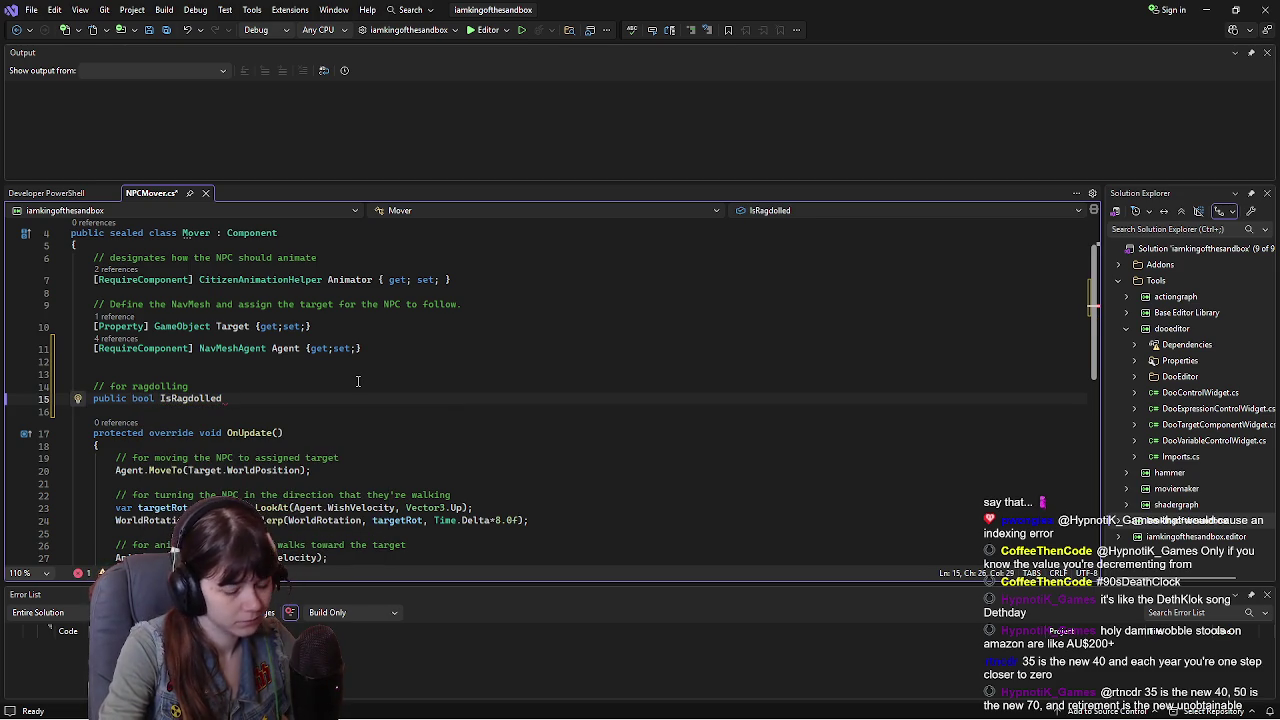
type(" { get")
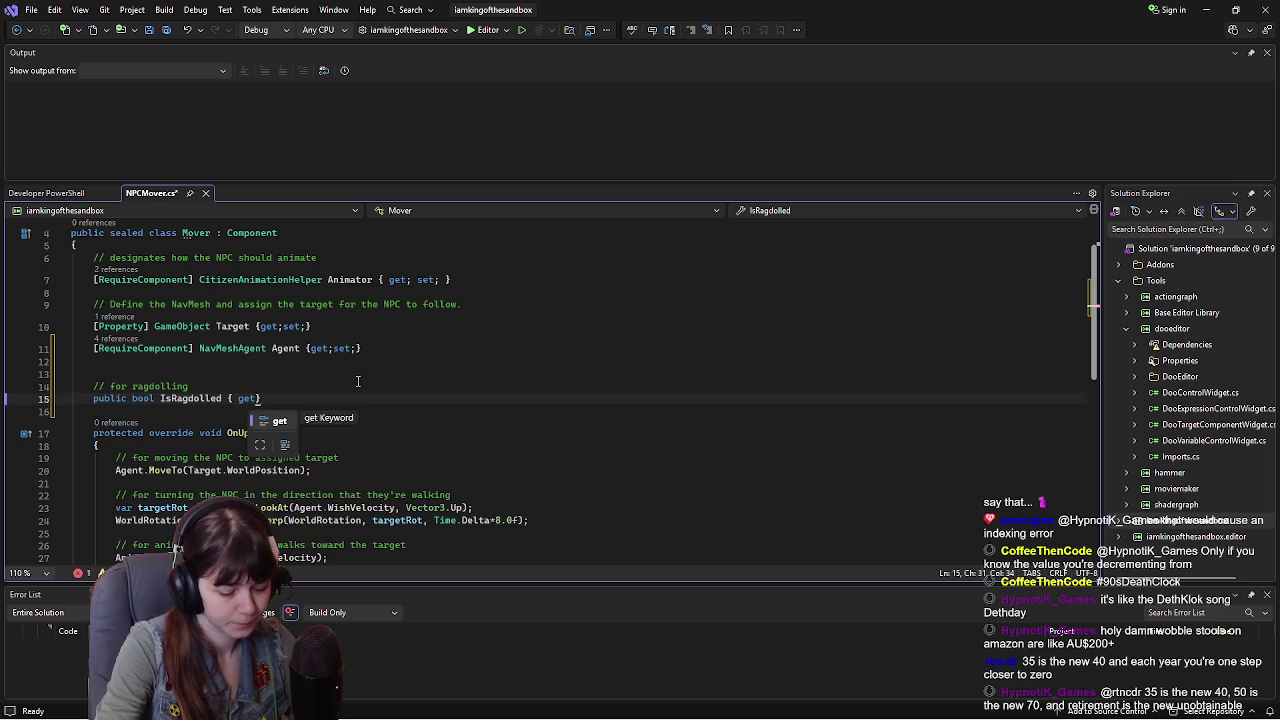
type(";set;")
key("ctrl+s")
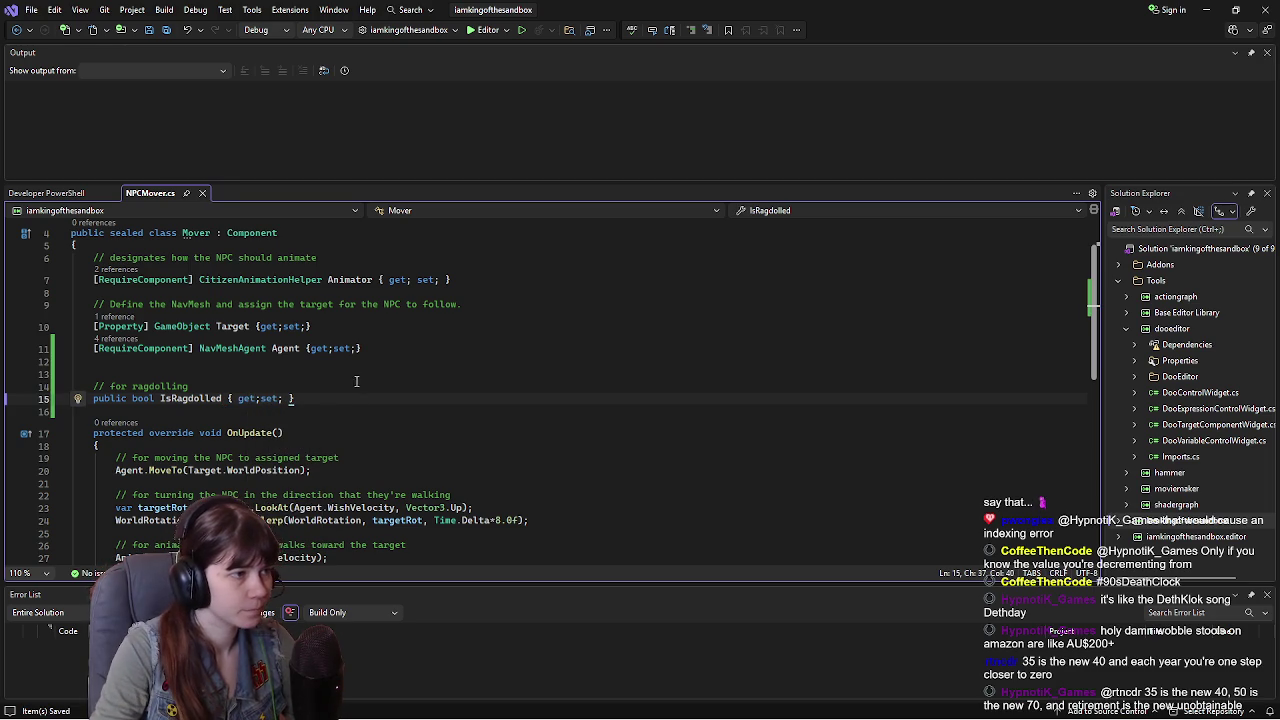
Step: Add a [Button("Ragdoll")] line below IsRagdolled, then resume the tutorial video
scroll(425, 372, "down", 1)
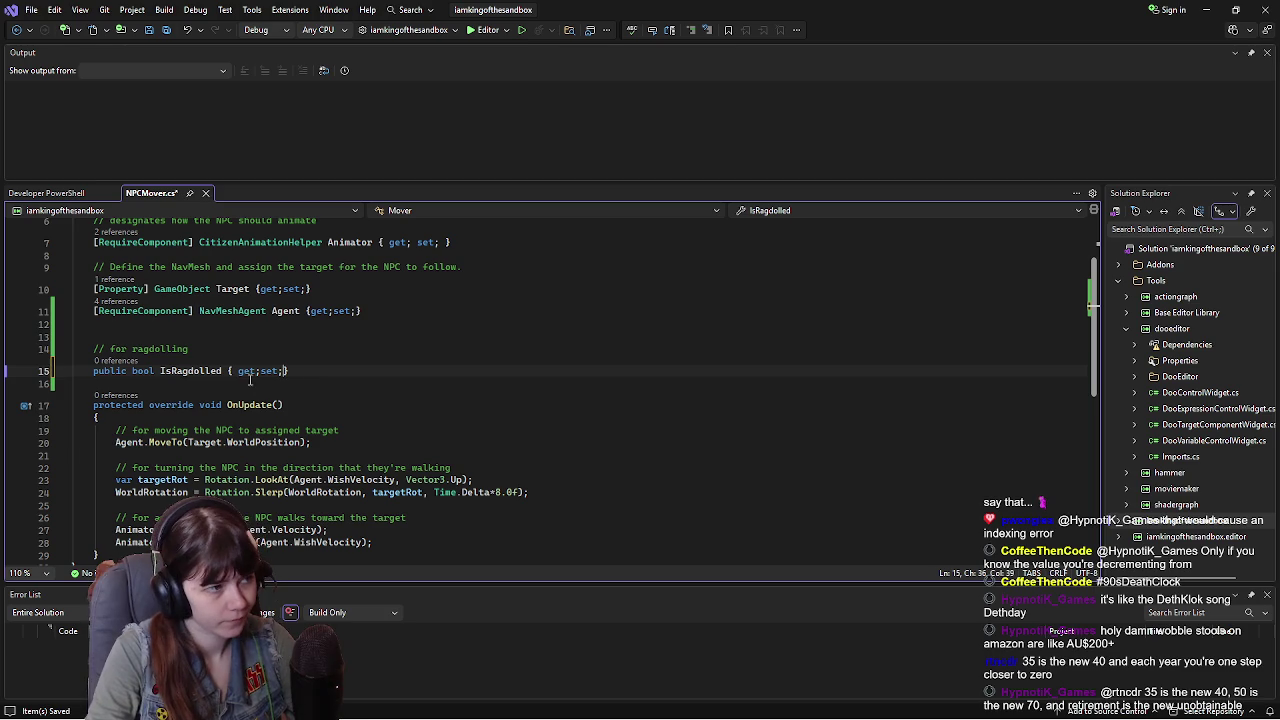
key("BackSpace")
left_click(316, 379)
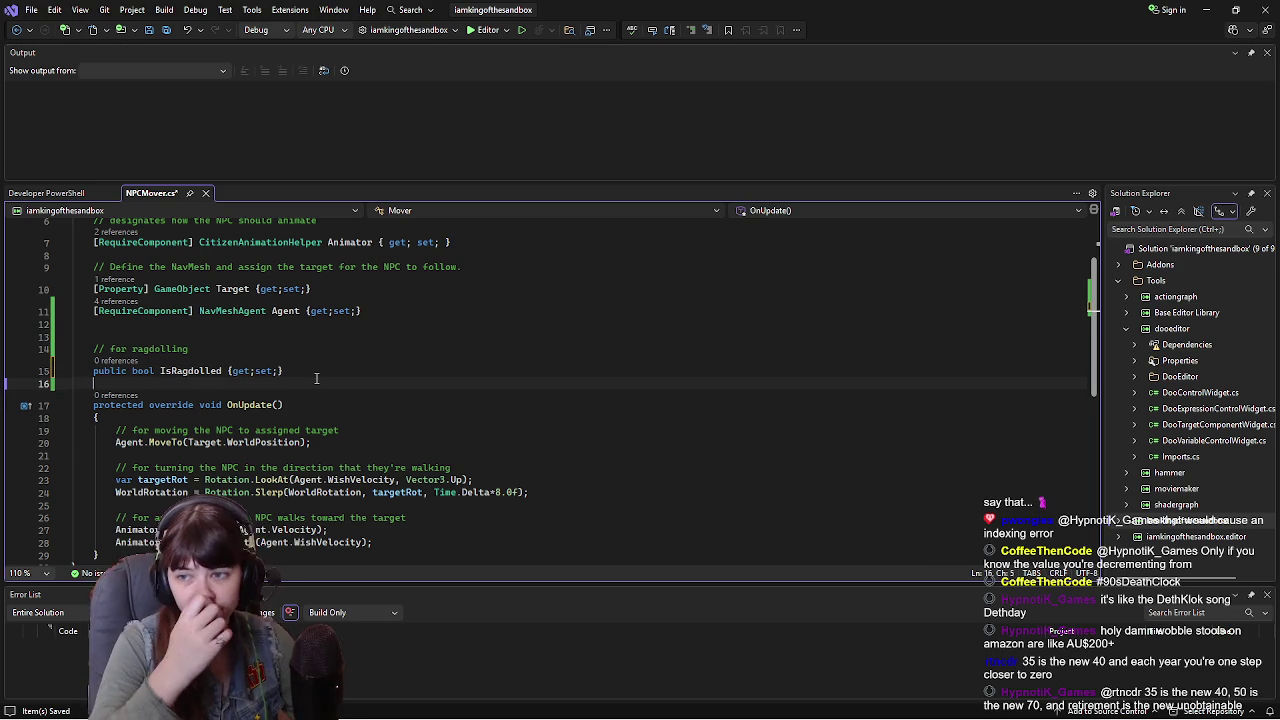
left_click(320, 371)
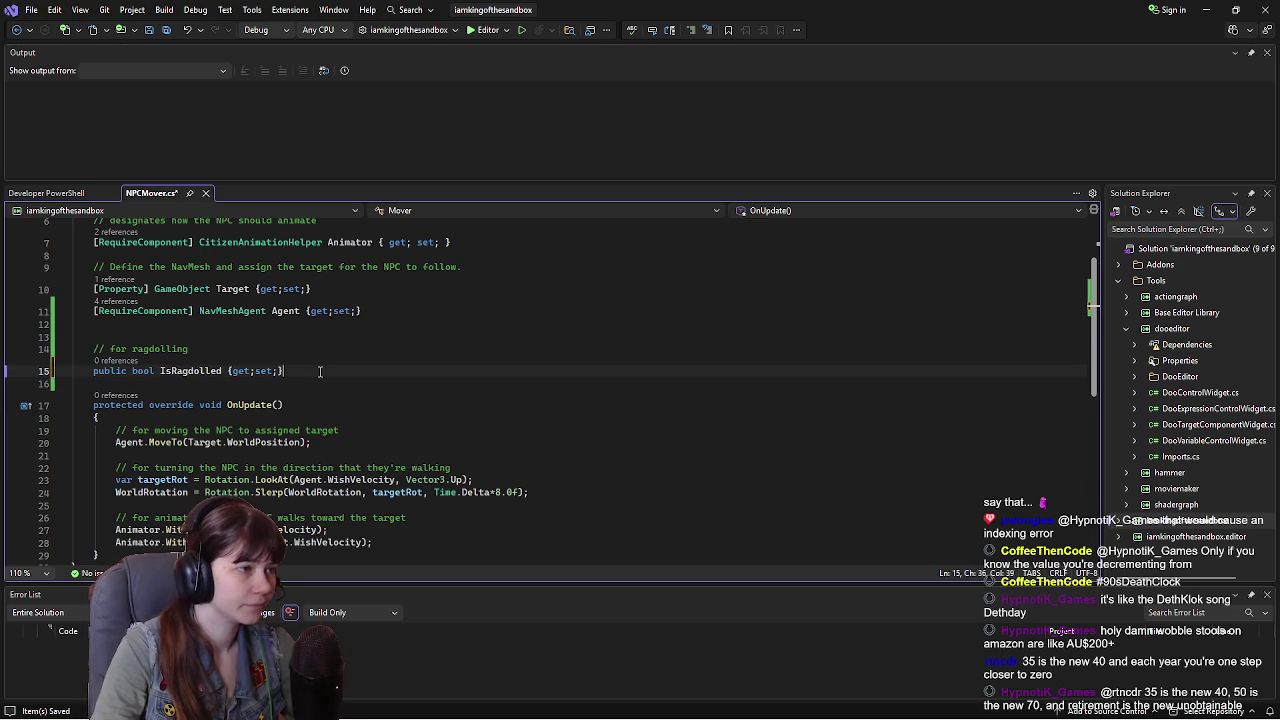
key("Return")
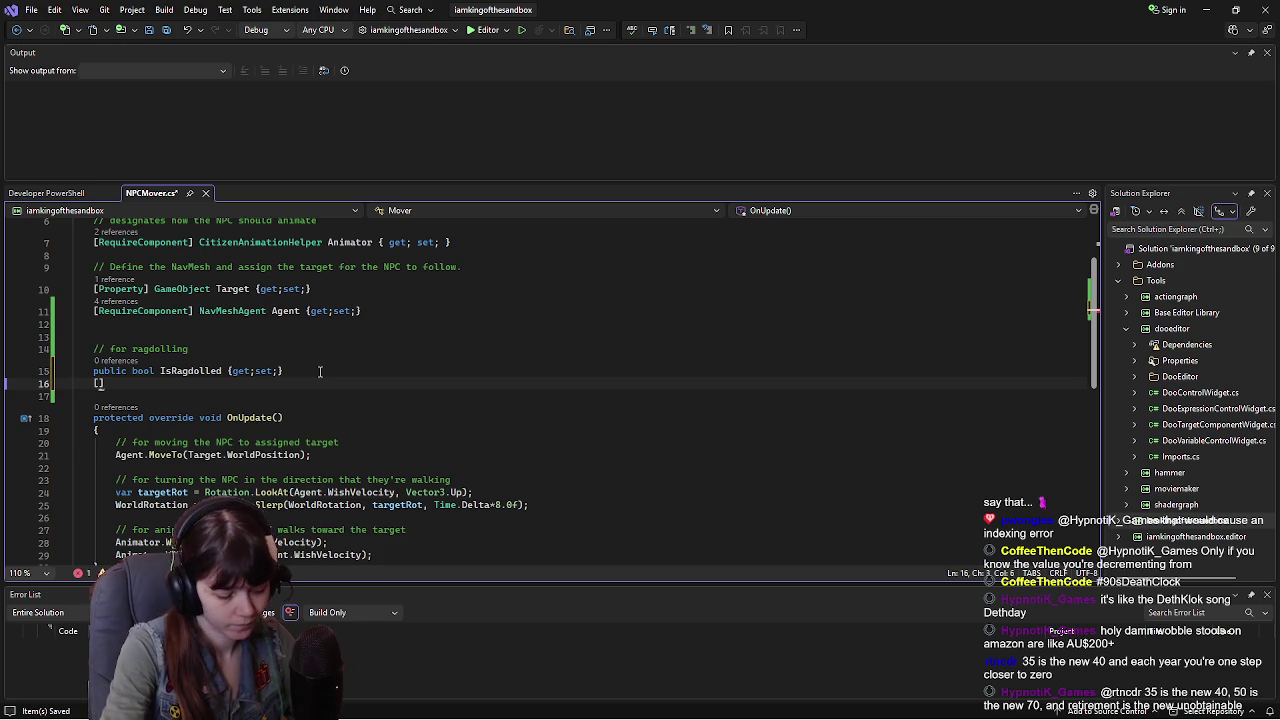
type("Button")
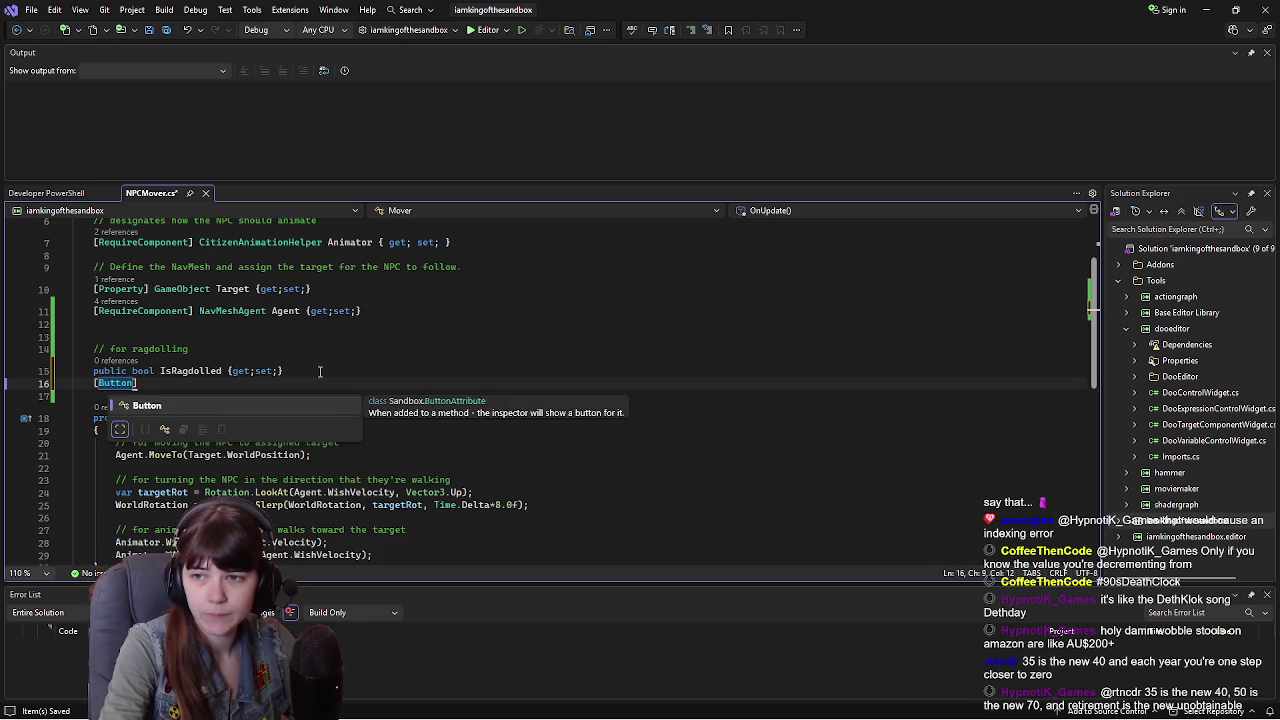
type("(\"Ragdoll")
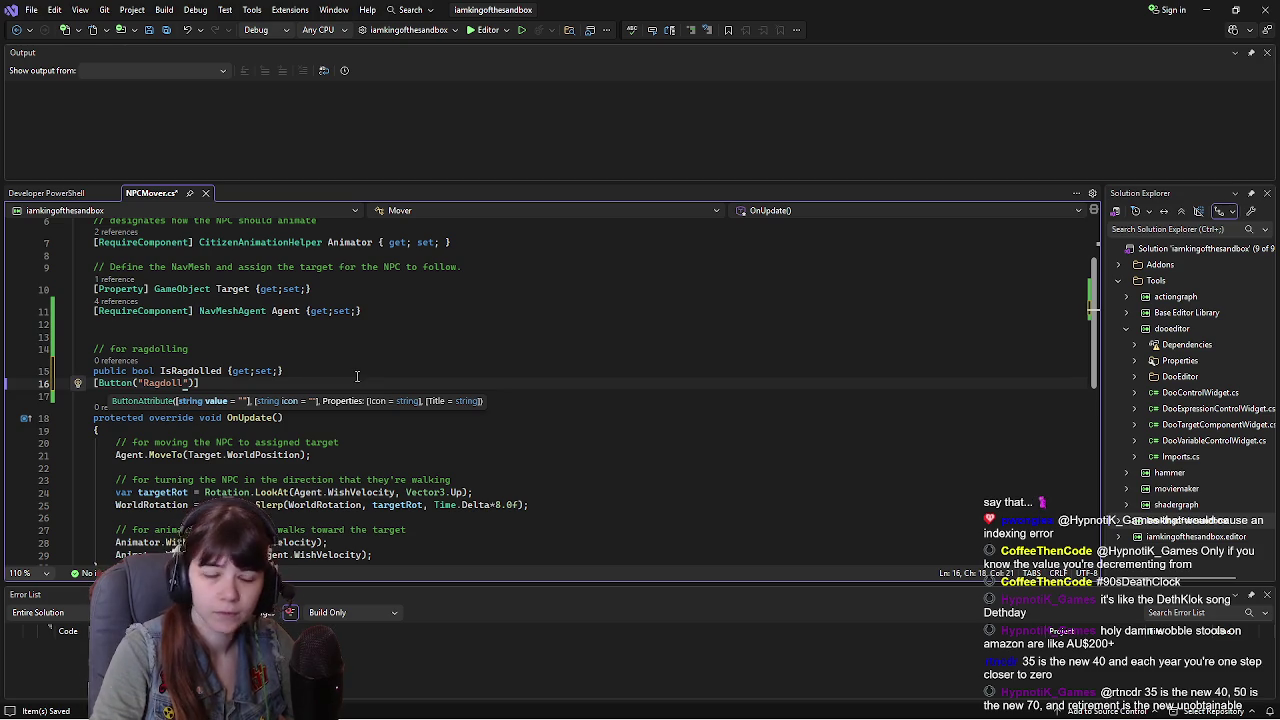
key("End")
key("Return")
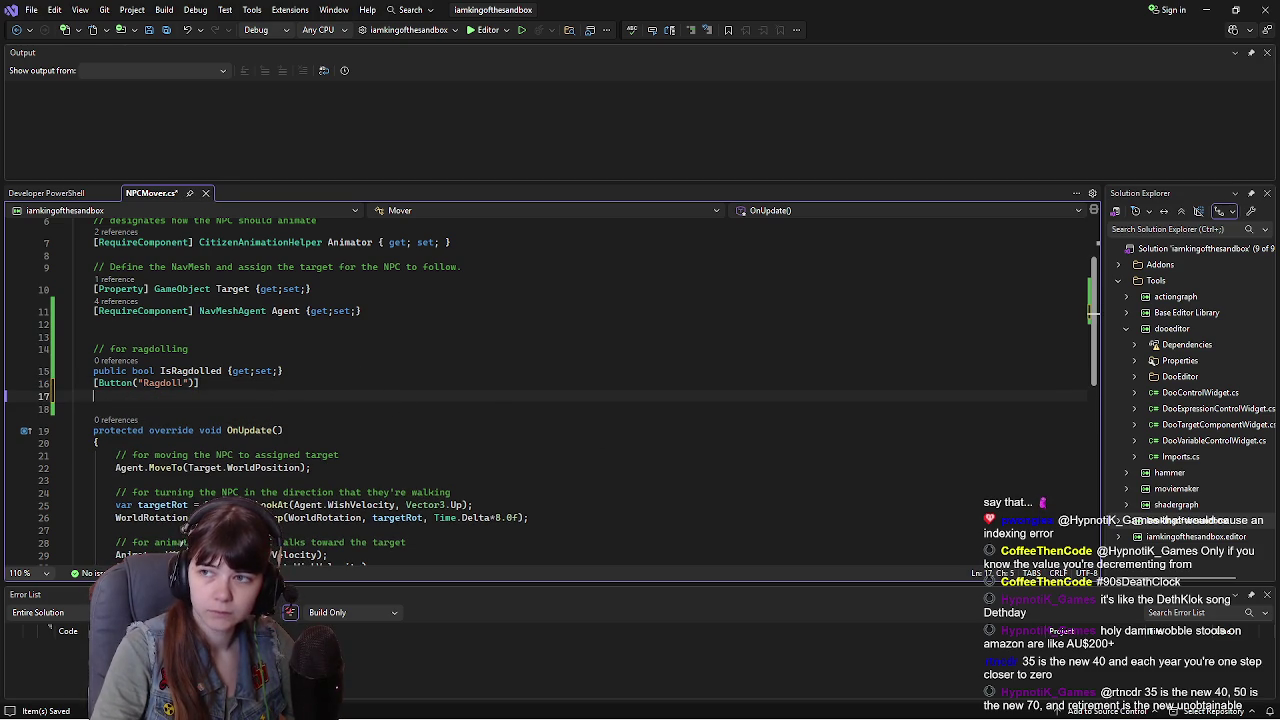
key("alt+Tab")
left_click(630, 370)
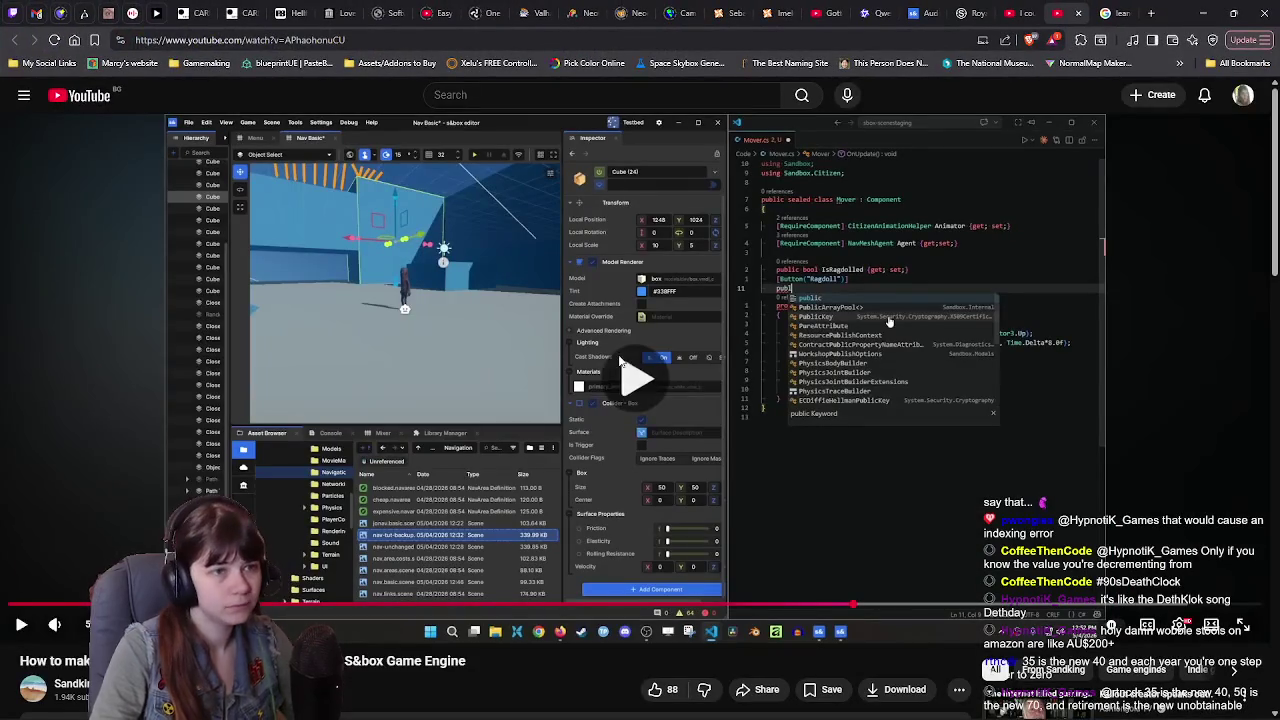